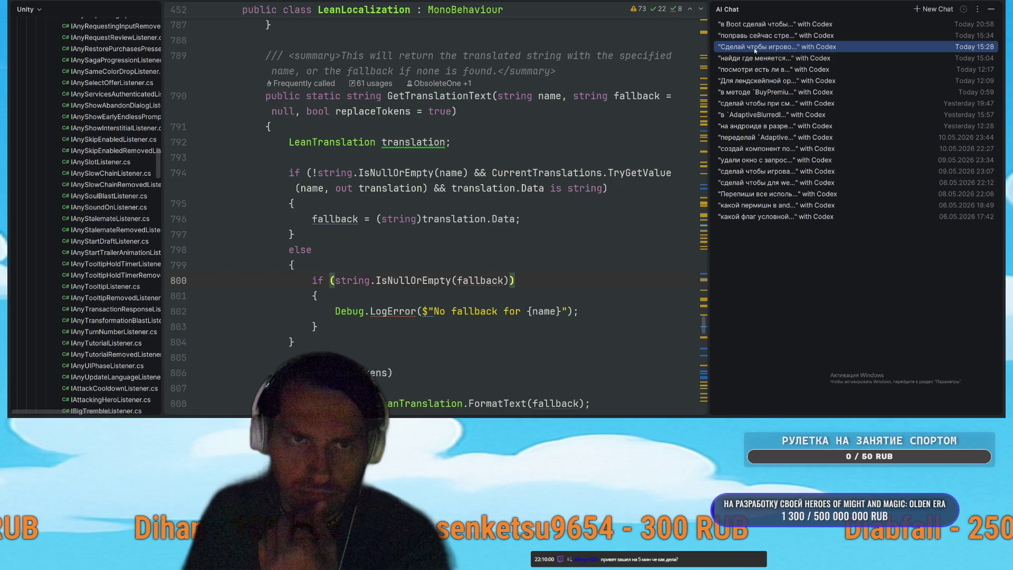
Step: Open the playing-field layout conversation in Rider's AI Chat and scroll through it
left_click(756, 48)
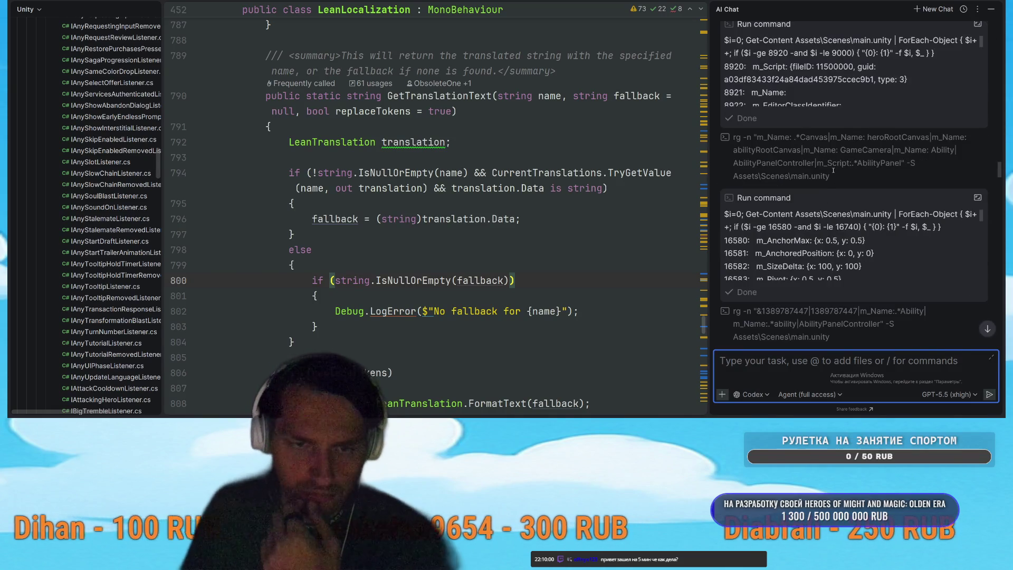
scroll(863, 182, "up", 5)
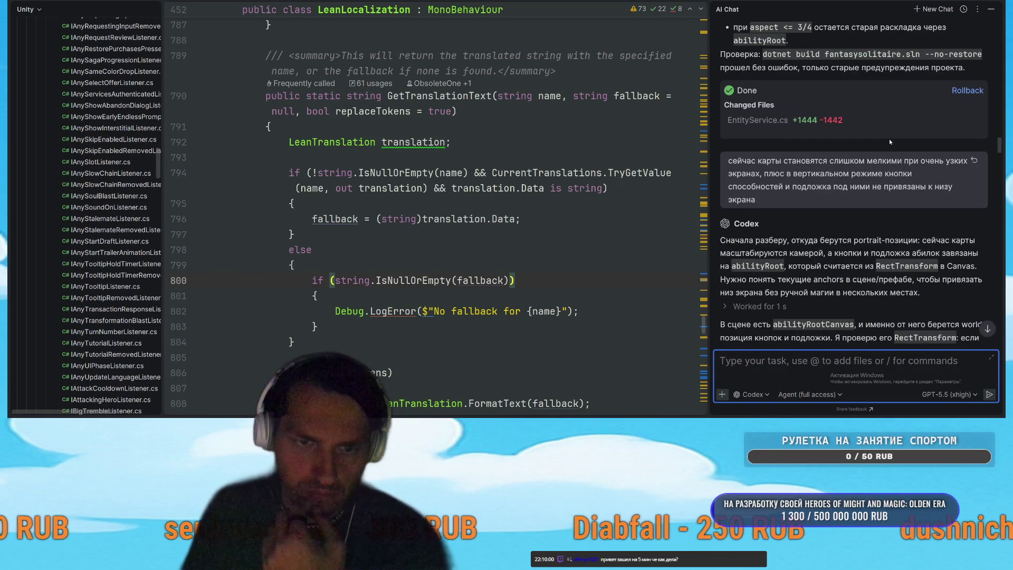
scroll(888, 140, "up", 15)
scroll(889, 142, "down", 15)
scroll(886, 169, "down", 5)
Step: From chat history, open and browse the conversation about fixing ability arrows
left_click(963, 9)
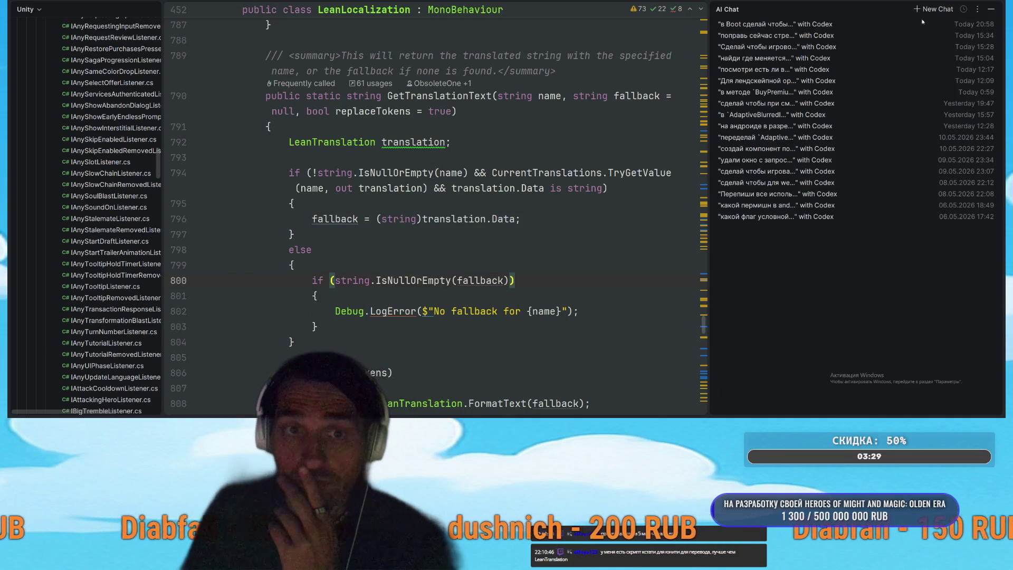
left_click(760, 36)
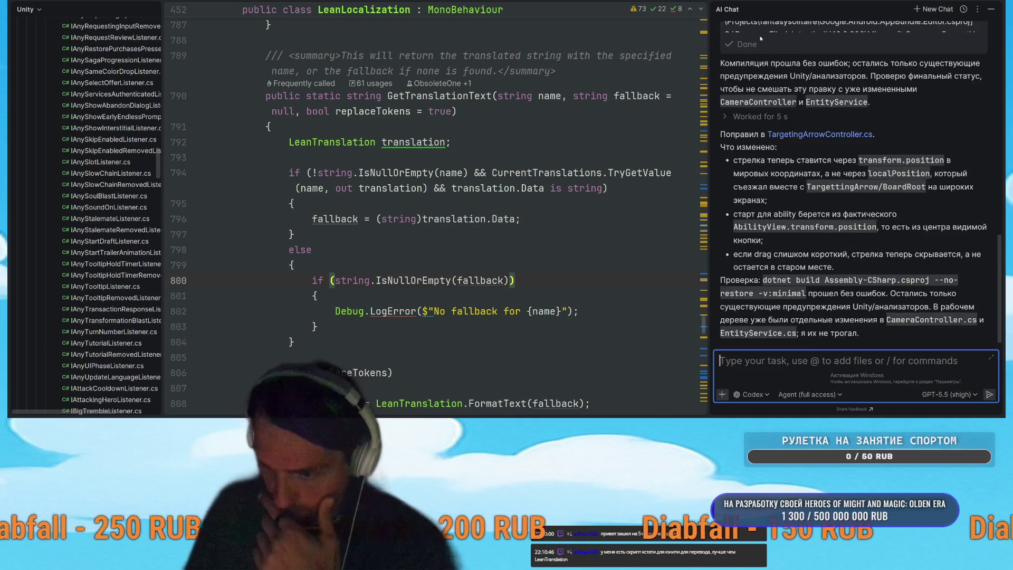
scroll(819, 199, "down", 10)
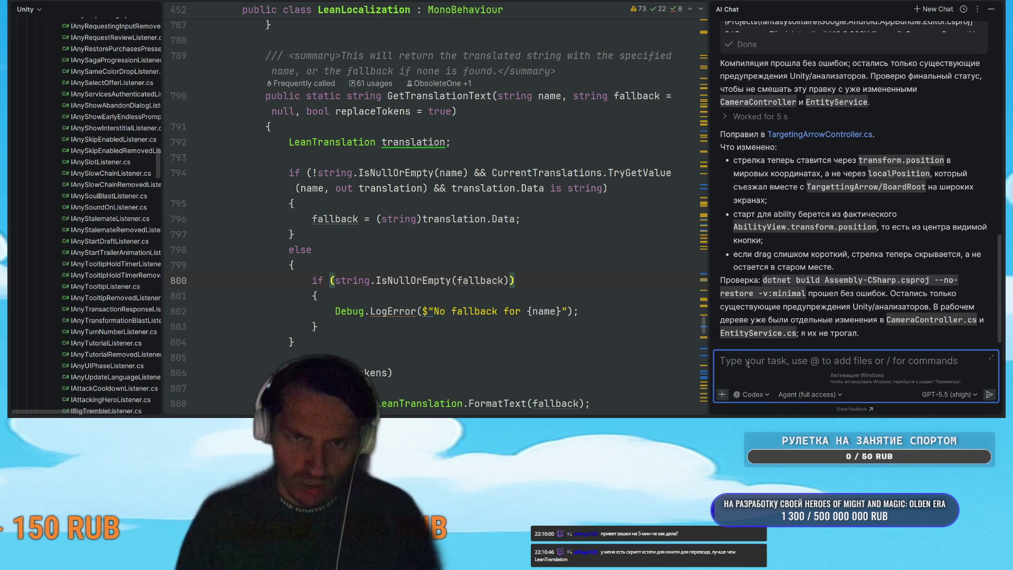
scroll(841, 223, "up", 10)
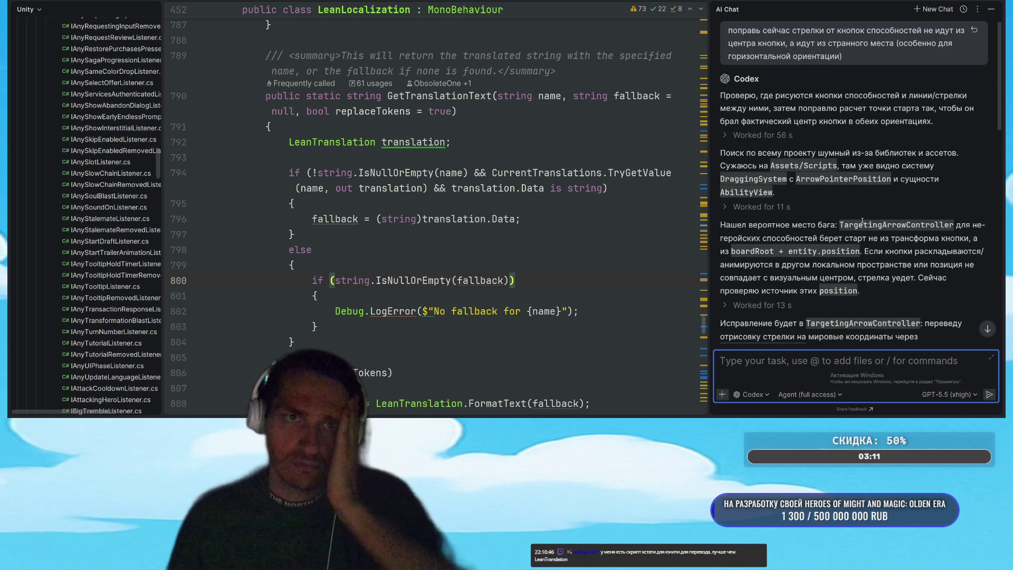
Step: Reopen the playing-field conversation, jump to its change summary, and focus the message box
left_click(963, 9)
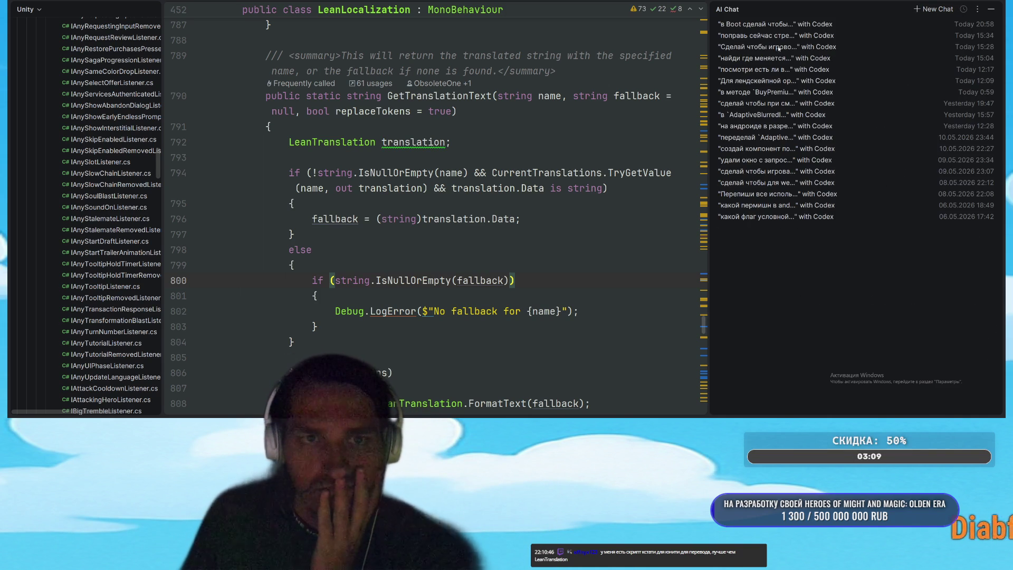
left_click(768, 46)
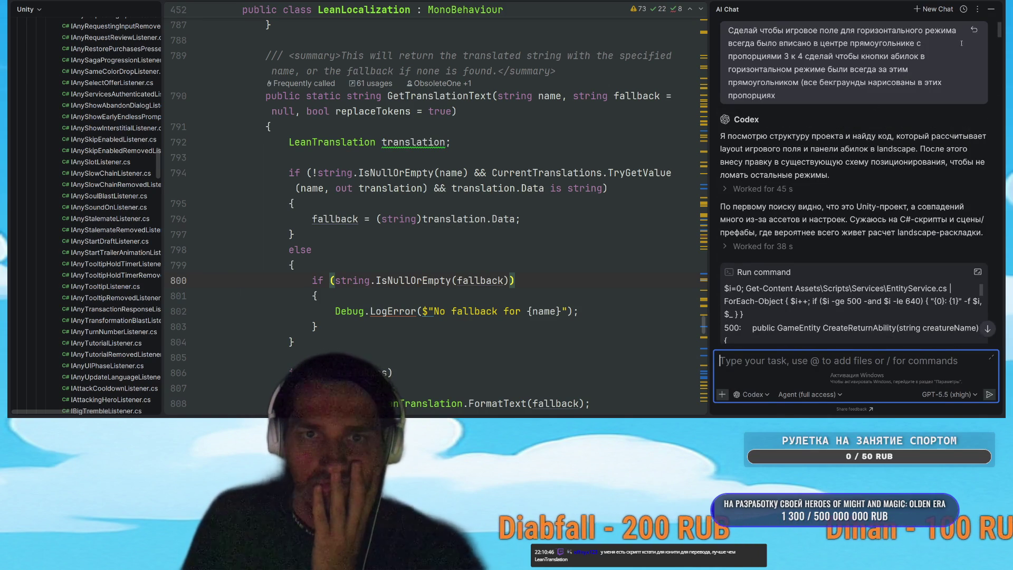
left_click(987, 329)
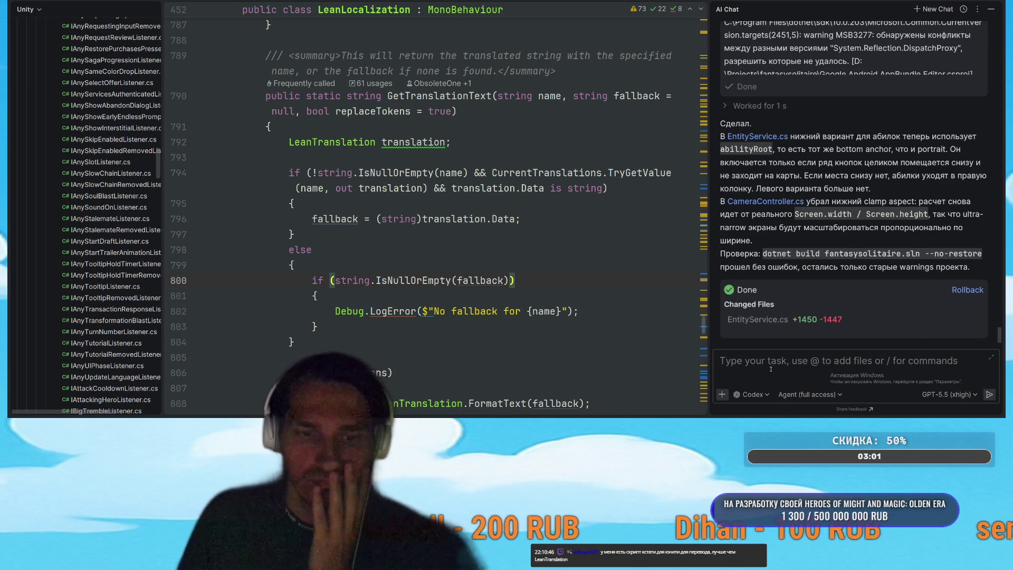
left_click(766, 368)
key("alt+Tab")
key("alt+Tab")
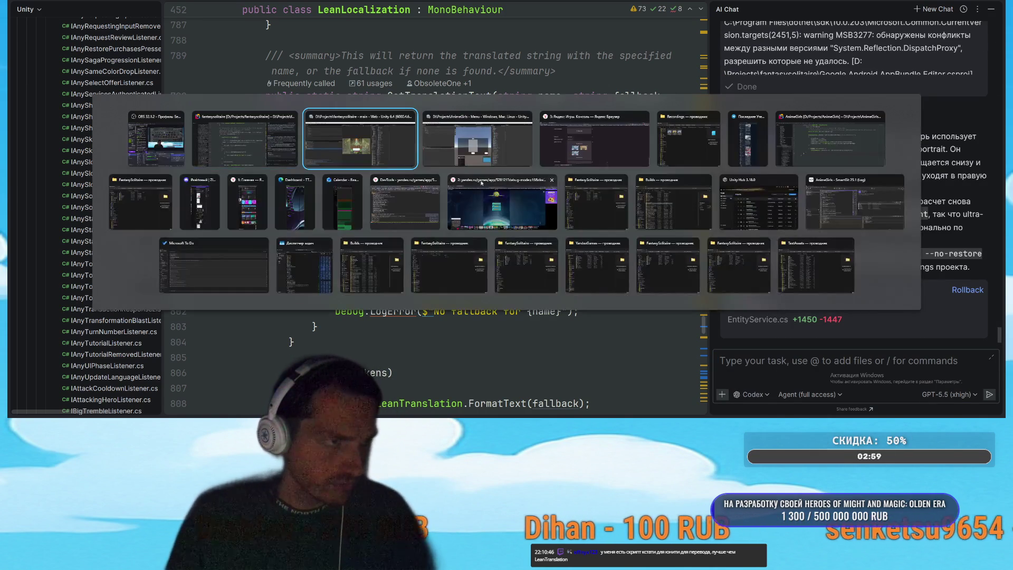
Step: Switch SmartGit to the fantasysolitaire repository and open it in a new standard window
left_click(854, 203)
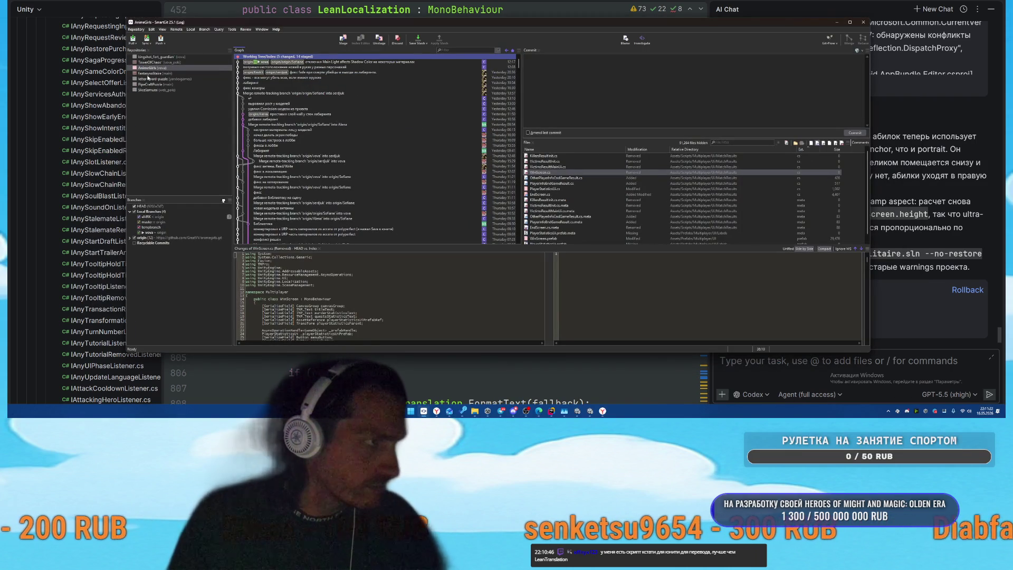
left_click(153, 73)
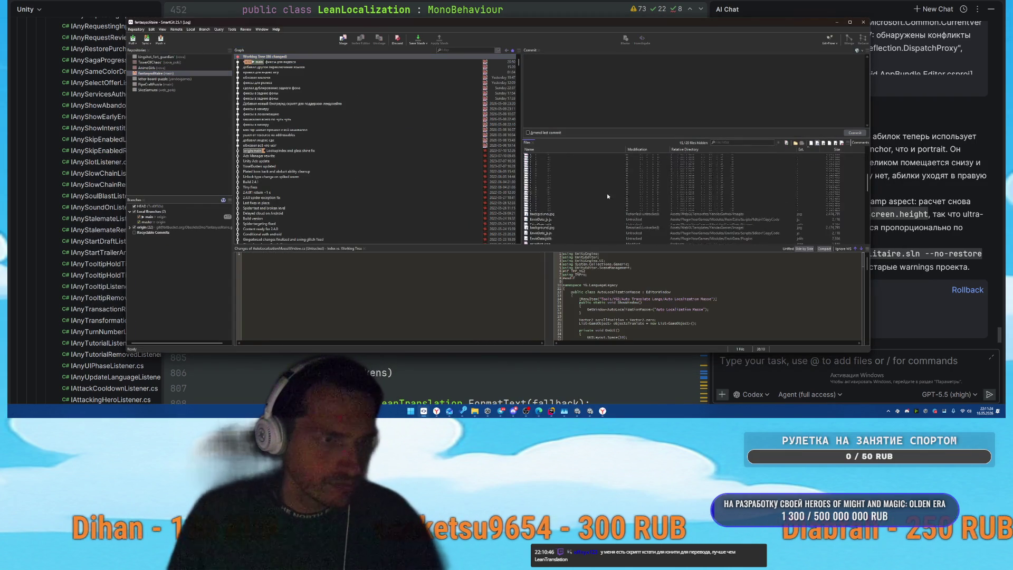
key("ctrl+a")
right_click(573, 169)
left_click(528, 200)
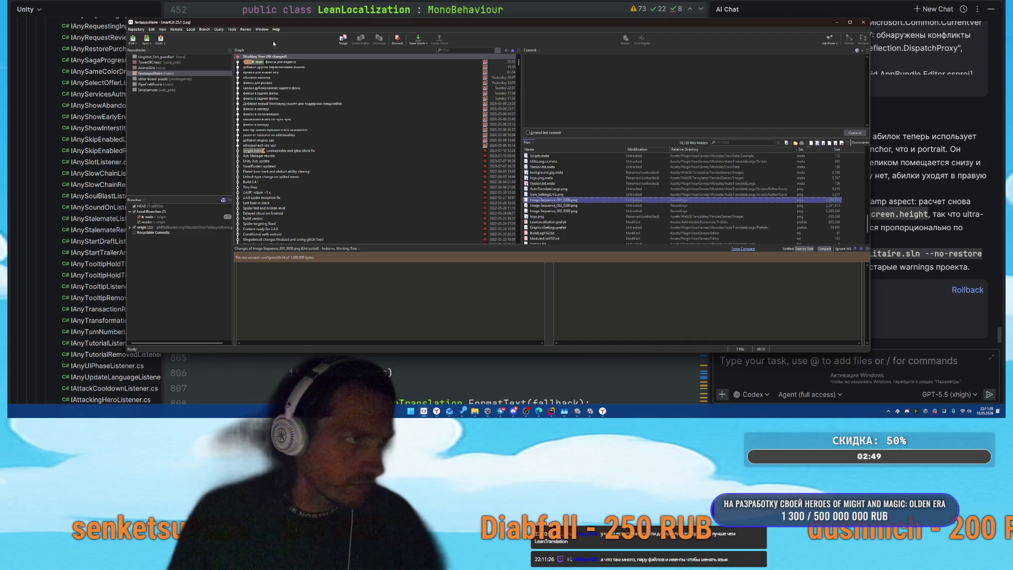
left_click(245, 31)
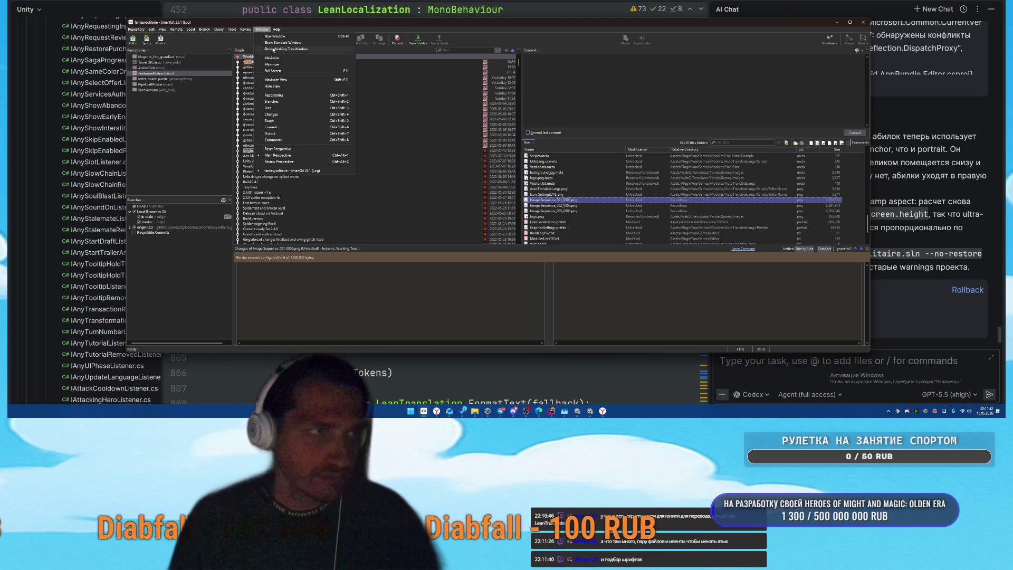
left_click(271, 45)
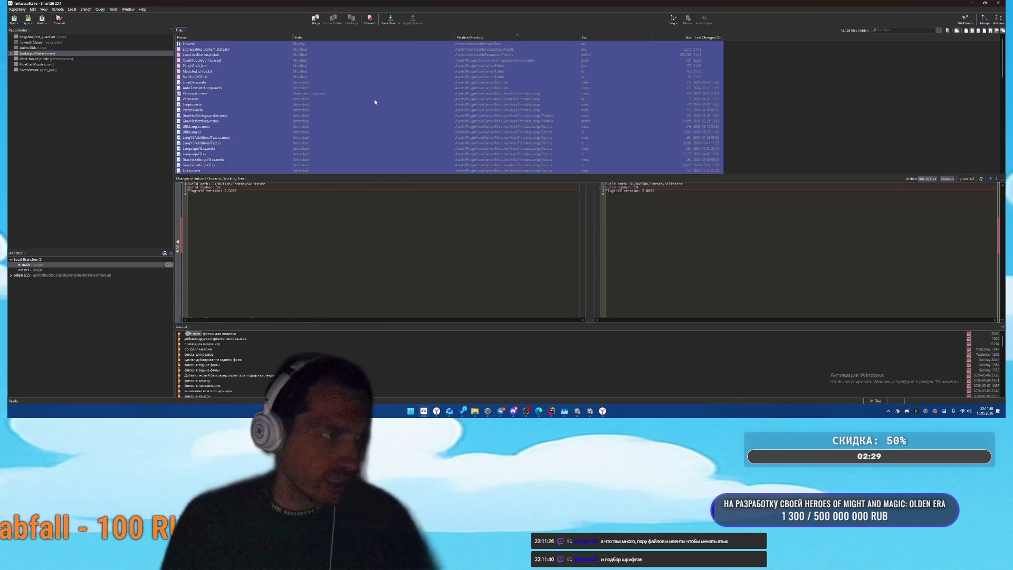
Step: Browse the changed files, including background.jpg.meta and Sequence_003_0000.png
scroll(291, 120, "down", 5)
left_click(328, 86)
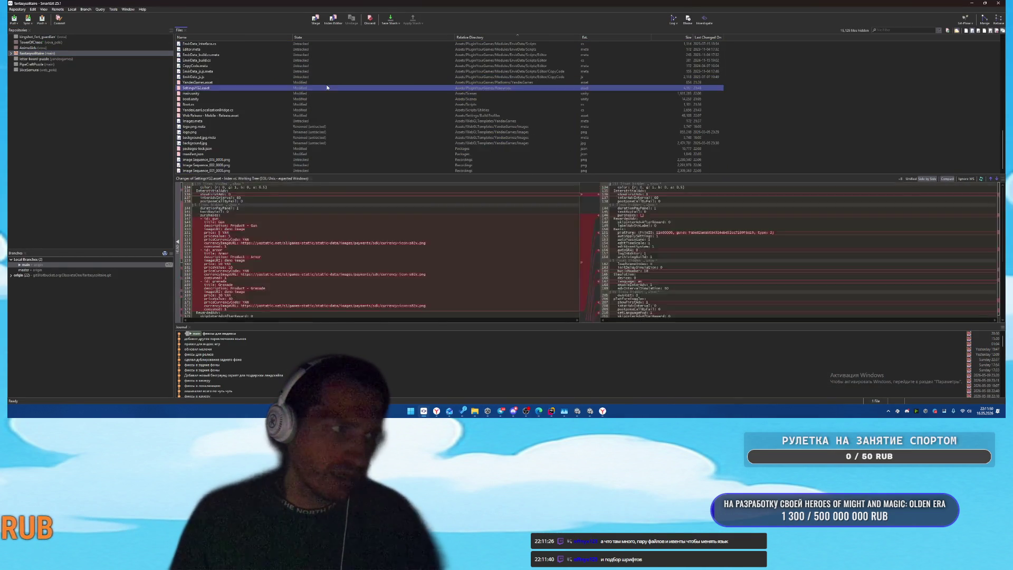
key("ctrl+a")
right_click(321, 90)
left_click(234, 138)
left_click(235, 159)
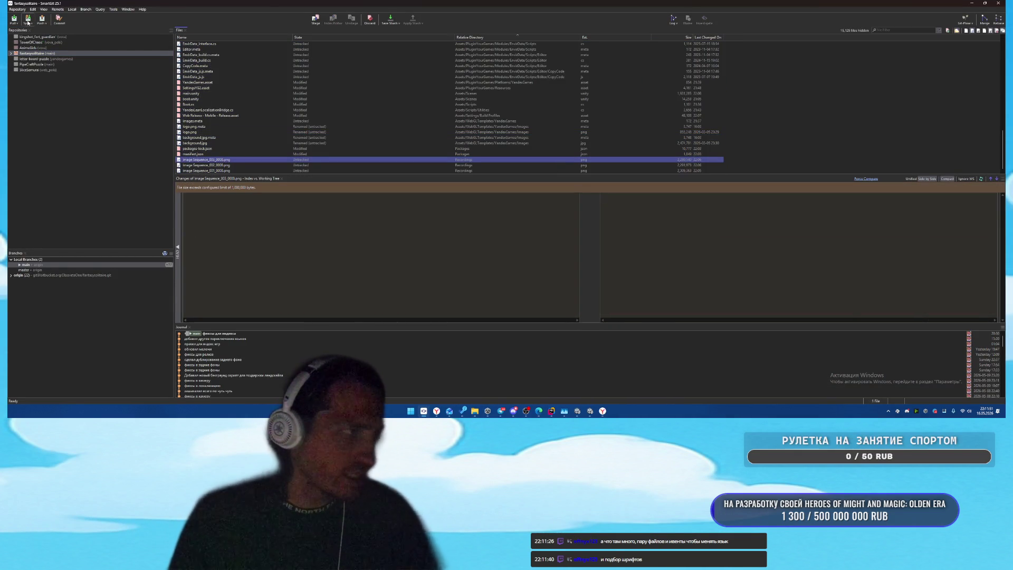
Step: Ignore the Recordings folder in the fantasysolitaire repository
left_click(12, 54)
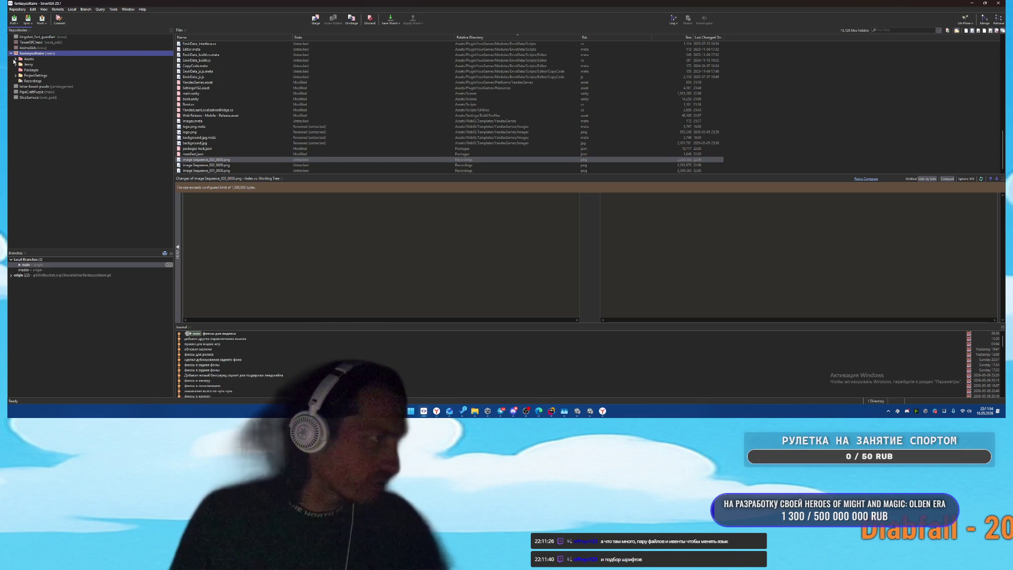
right_click(30, 80)
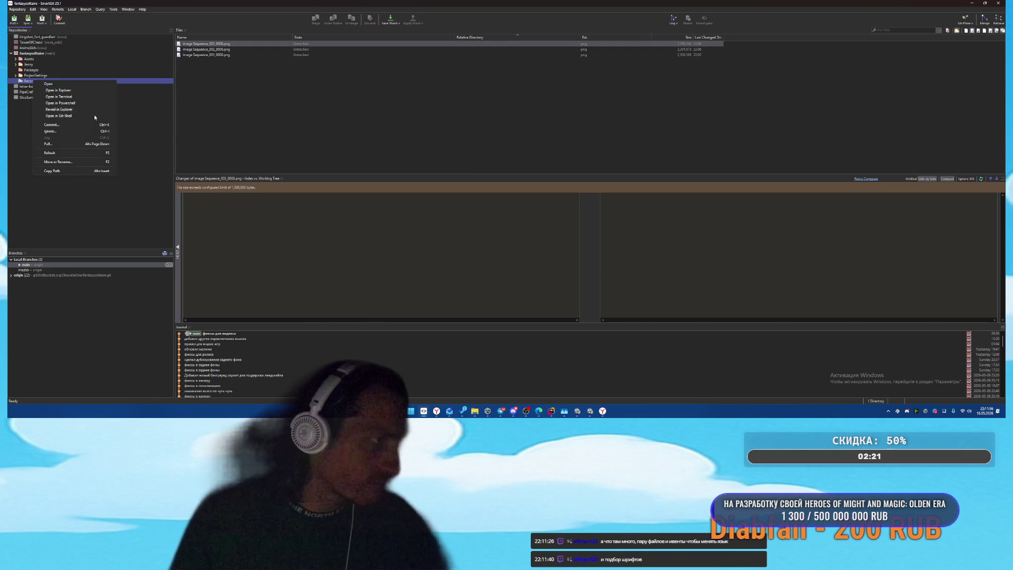
left_click(57, 131)
key("Return")
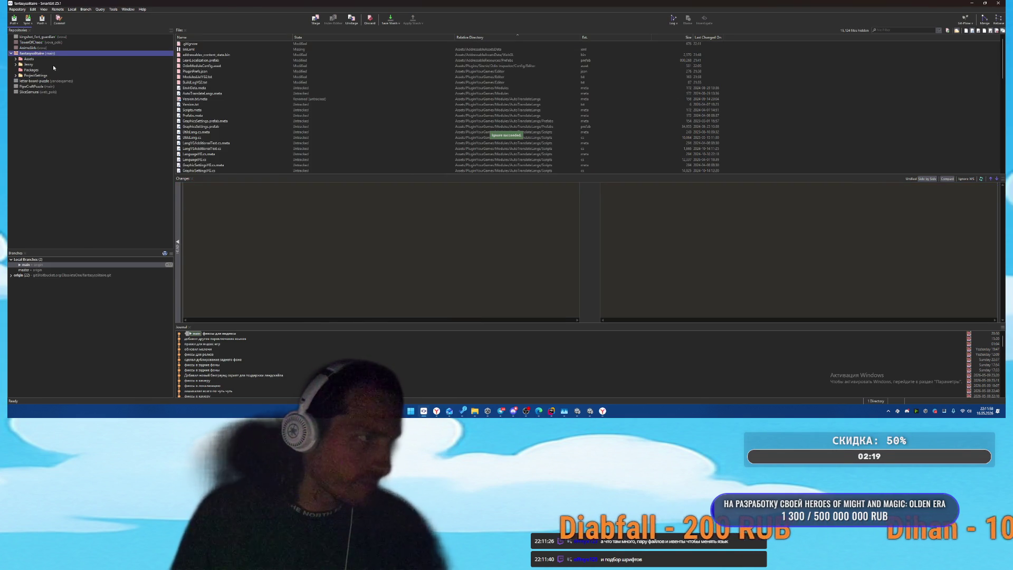
Step: Commit all 79 changed files with message 'фиксы для яндекса' and close the output
left_click(348, 88)
scroll(350, 90, "down", 5)
left_click(344, 77)
key("ctrl+a")
right_click(347, 80)
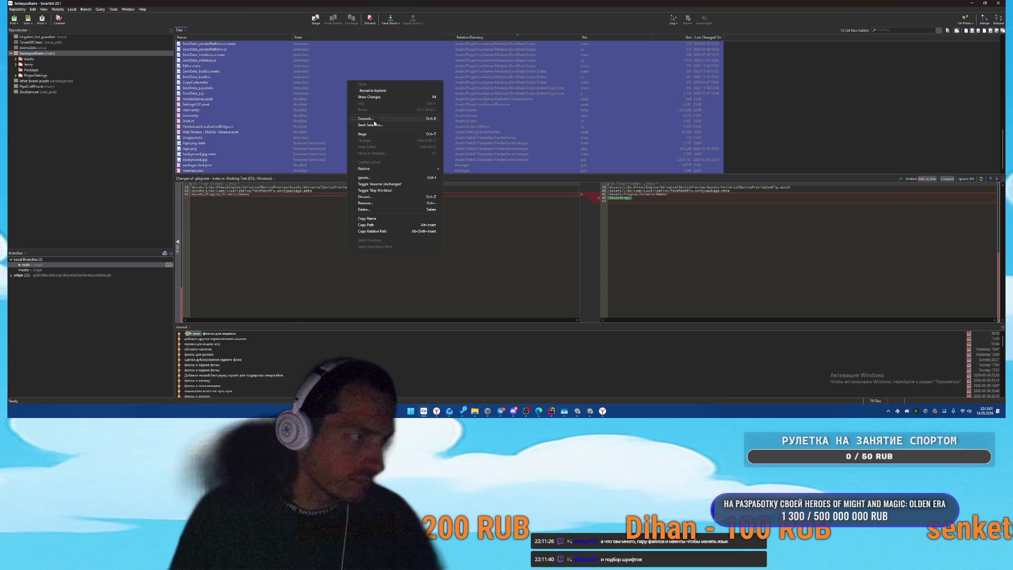
left_click(388, 119)
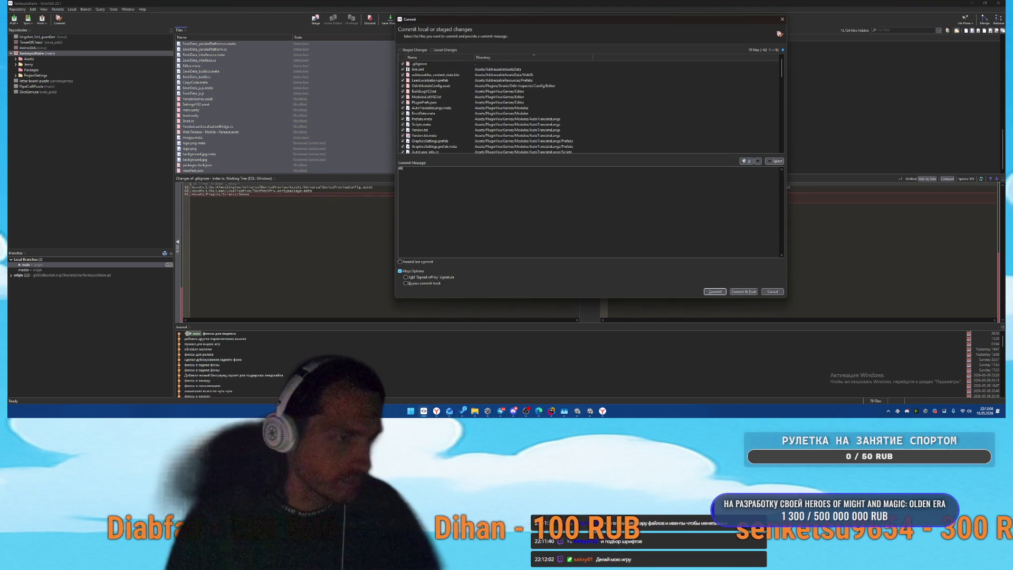
type("икс")
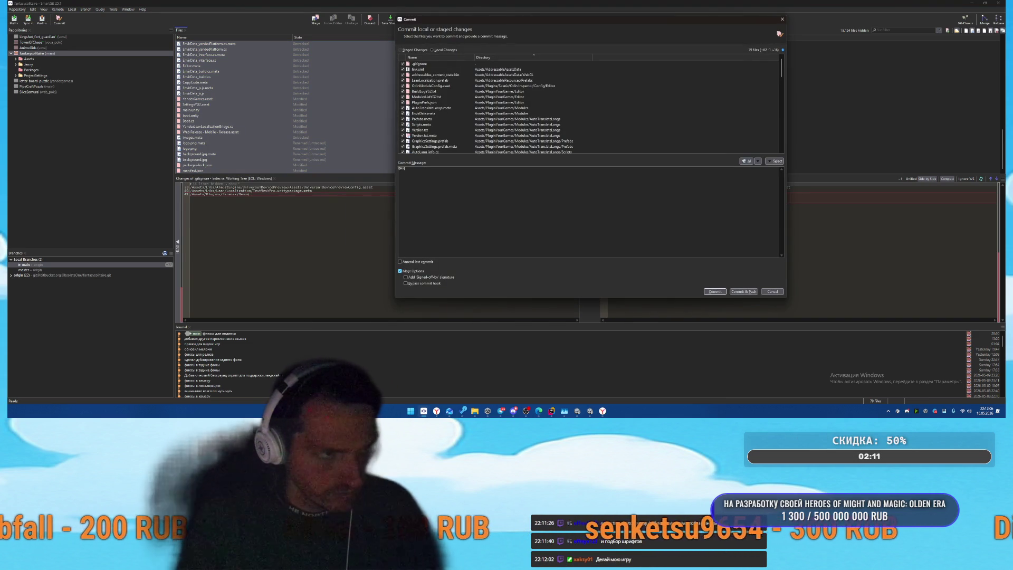
type("ы для яндекса")
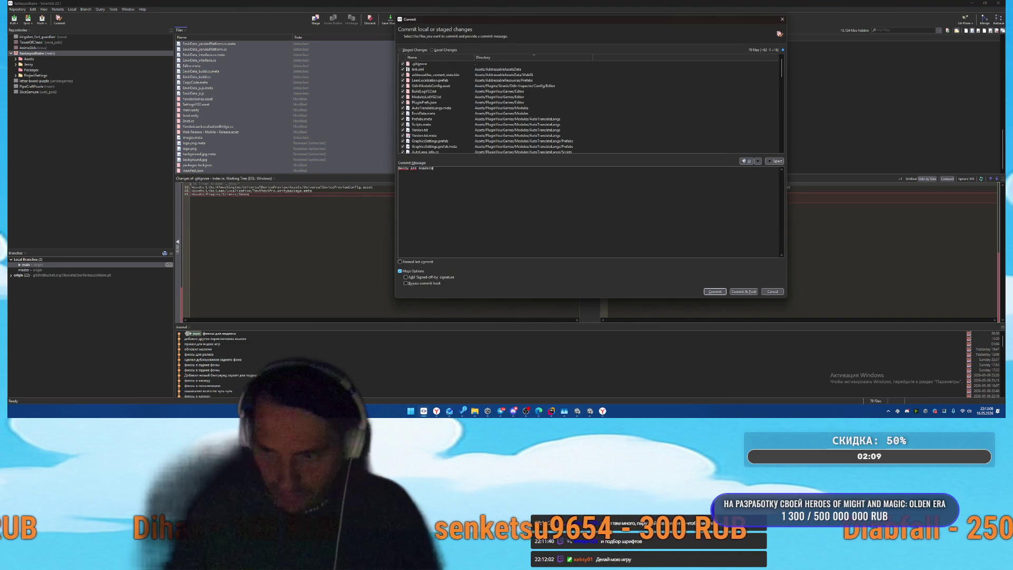
left_click(715, 291)
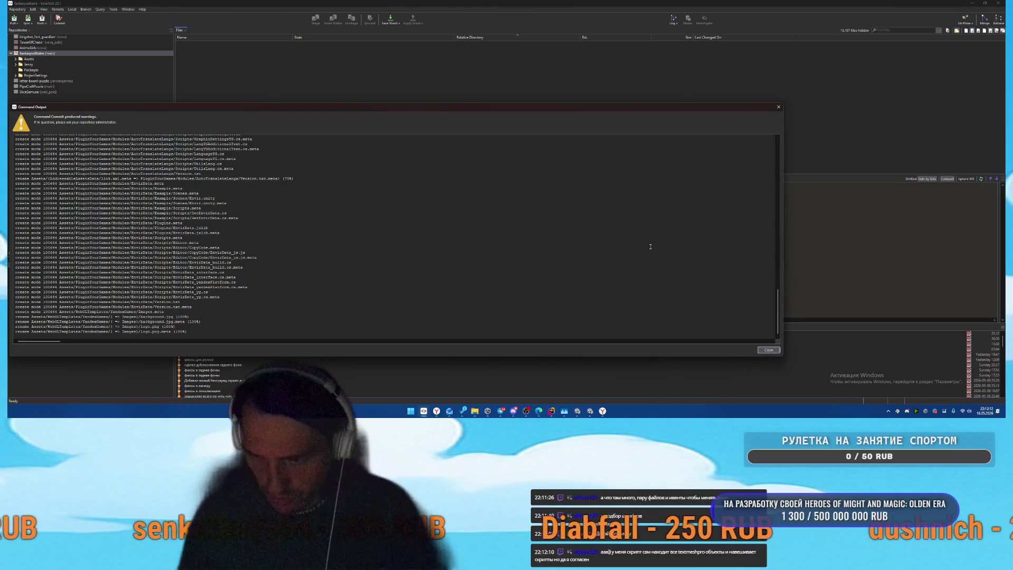
left_click(769, 350)
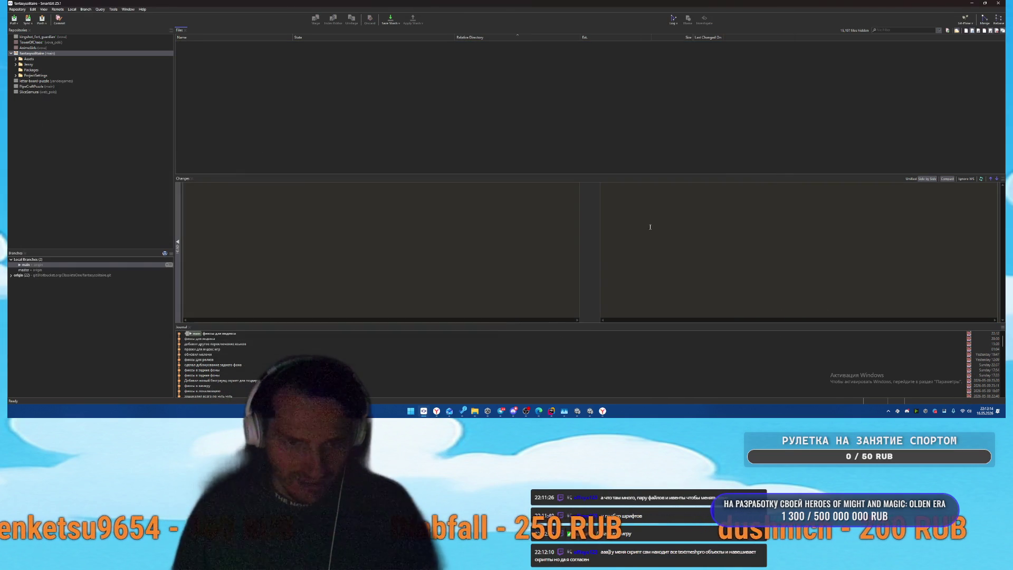
Step: Minimize SmartGit, bring the Unity editor forward, then return to Rider
left_click(969, 3)
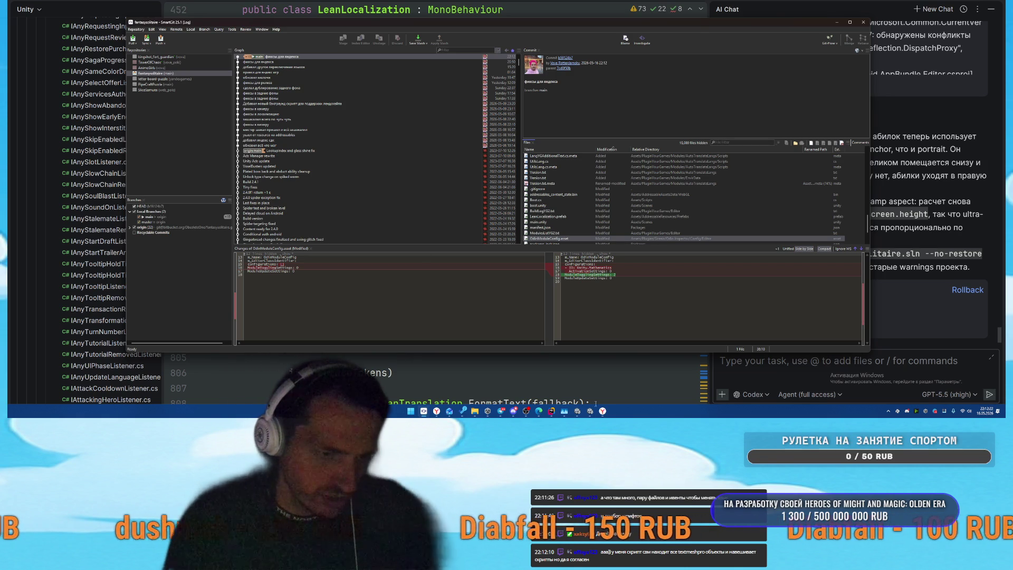
left_click(578, 411)
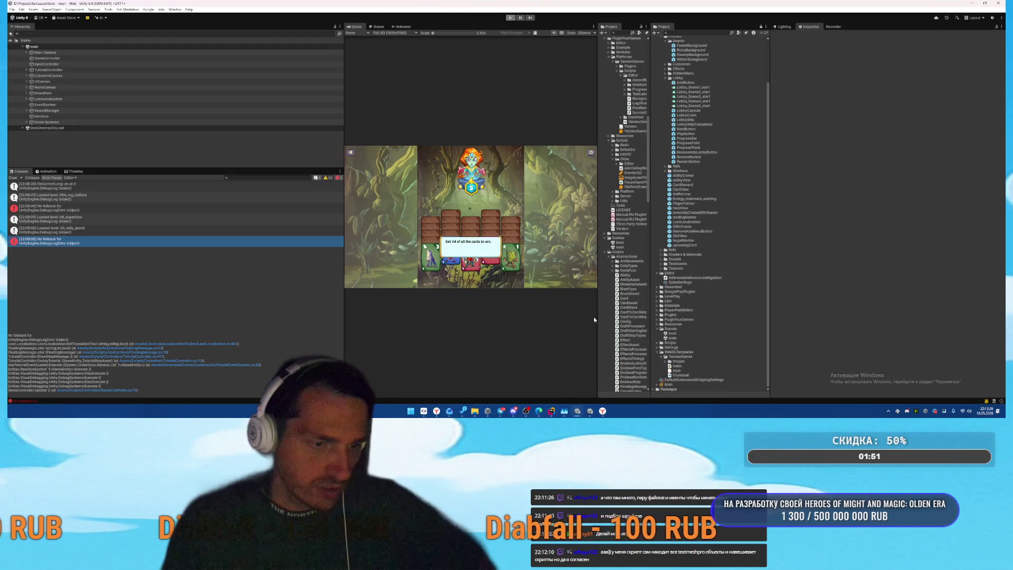
mouse_move(552, 411)
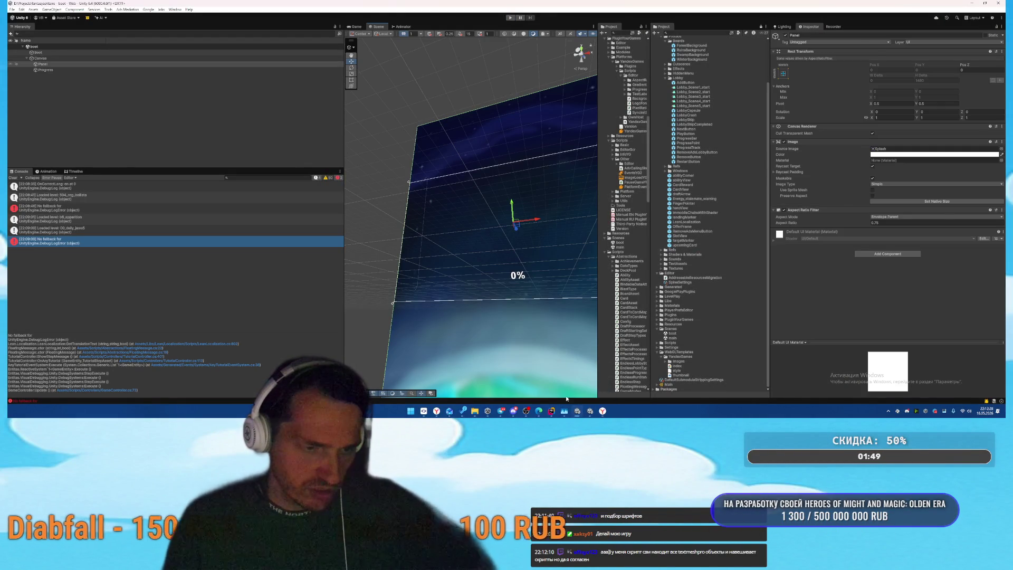
left_click(520, 387)
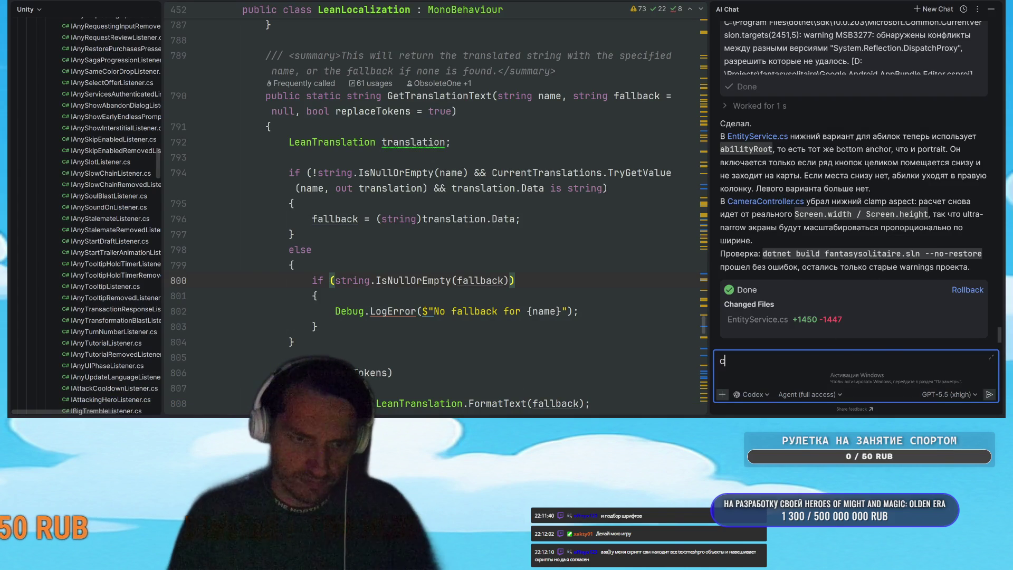
Step: Send Codex the request to apply the same layout logic to draft mode, then open Task Manager
type("слео")
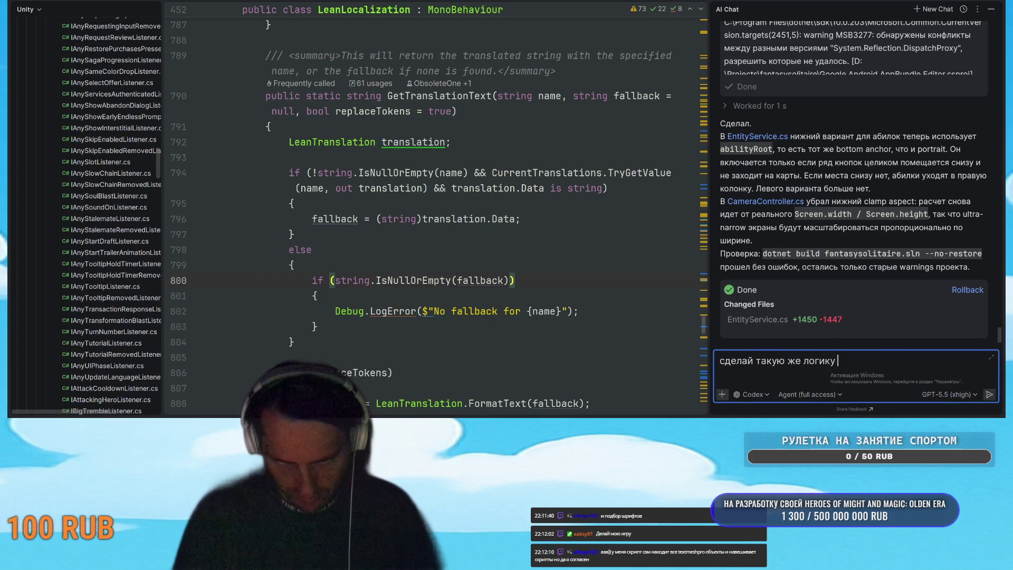
type(" для")
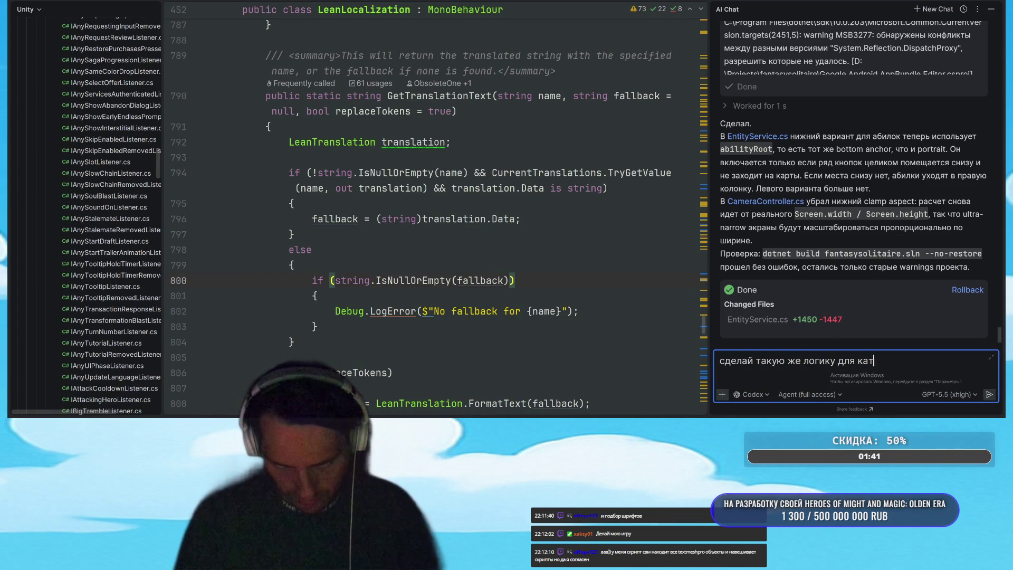
type(" режима драфта")
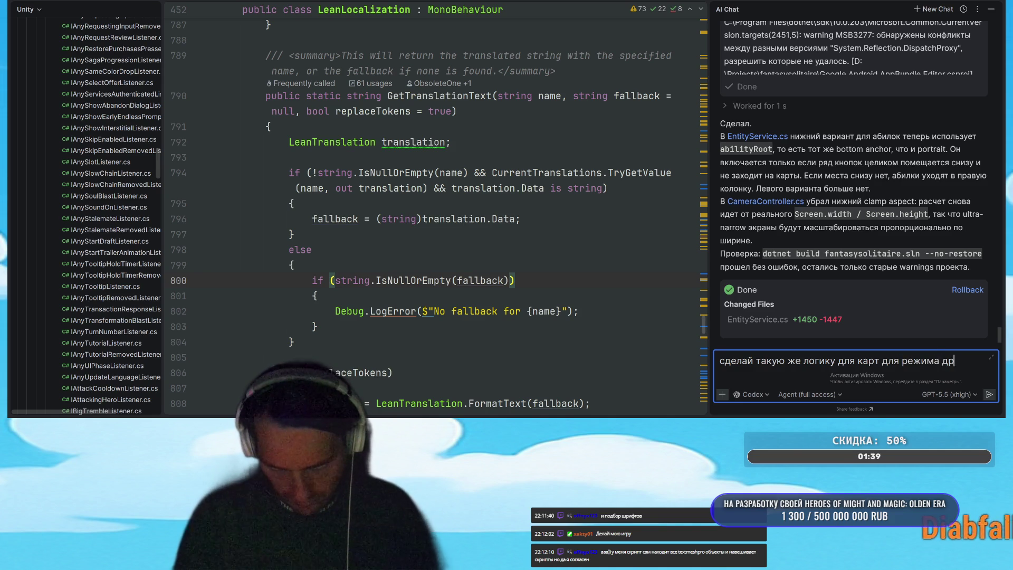
key("Return")
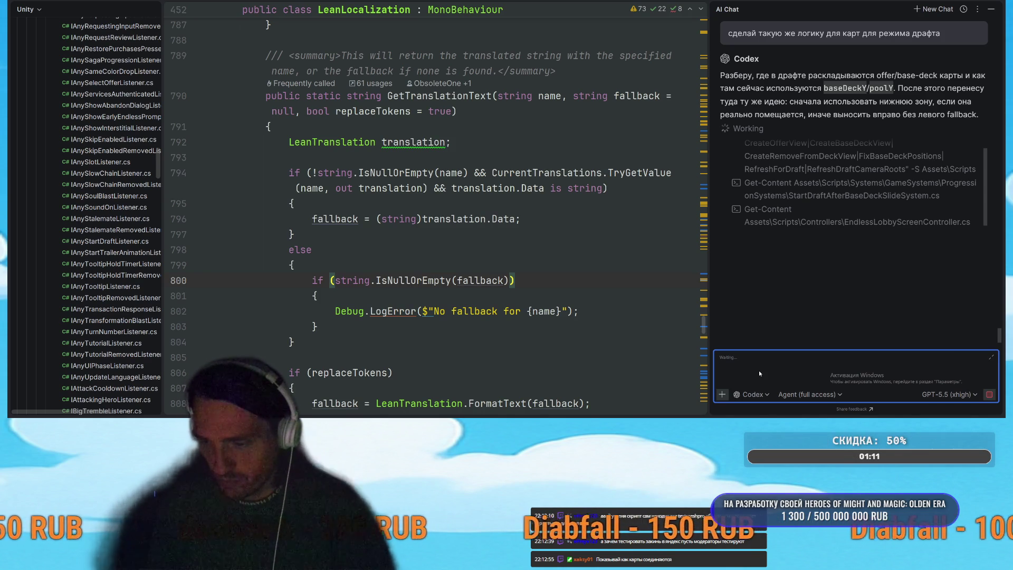
key("ctrl+shift+Escape")
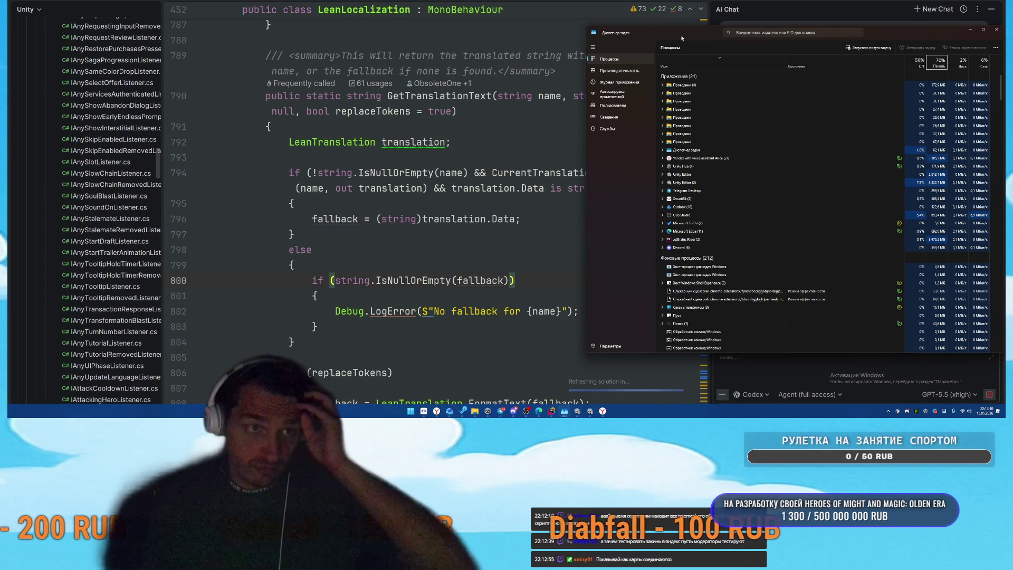
Step: Show Task Manager's Memory graph, about 43.5 GB used of 64 GB
left_click(620, 70)
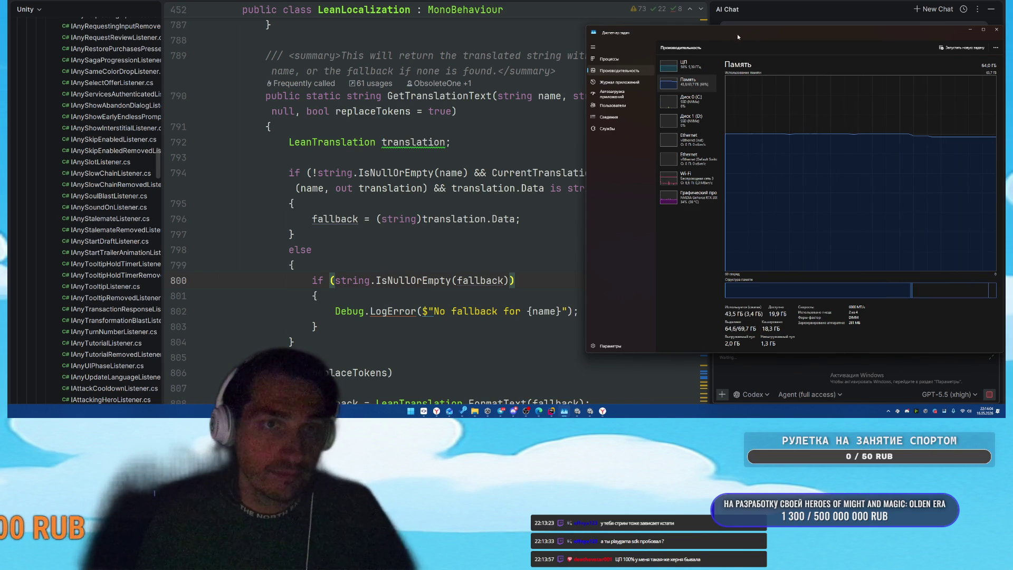
Step: Move Task Manager left, bring Unity forward, and open the script behind the console error
mouse_move(748, 32)
left_mouse_down()
mouse_move(298, 21)
mouse_move(353, 18)
left_mouse_up()
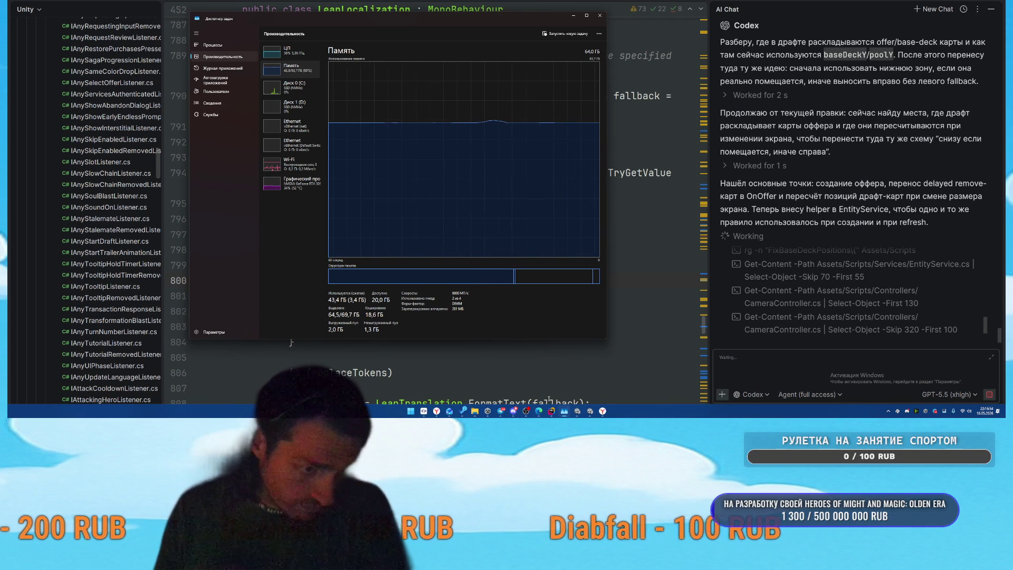
left_click(588, 415)
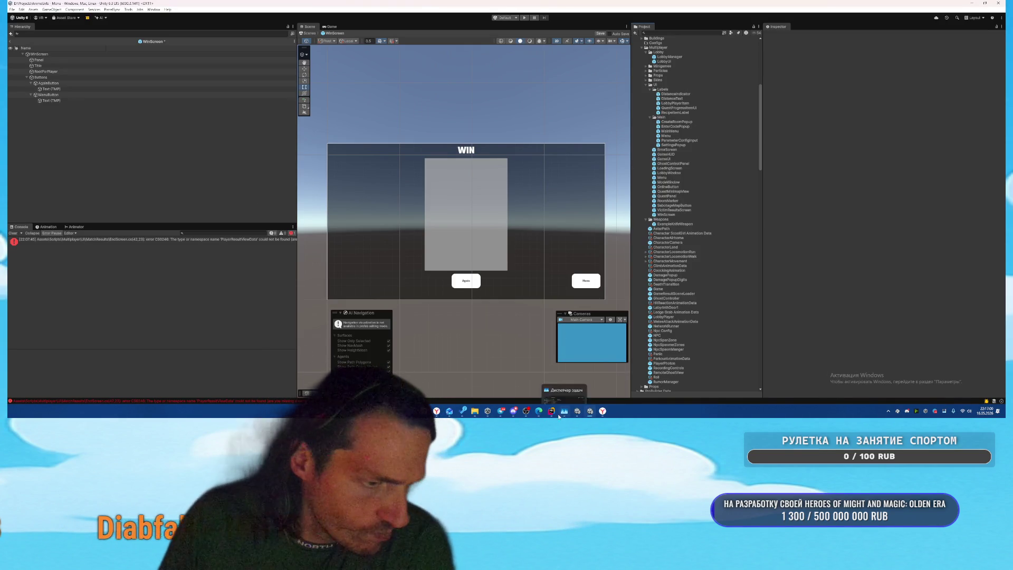
double_click(163, 241)
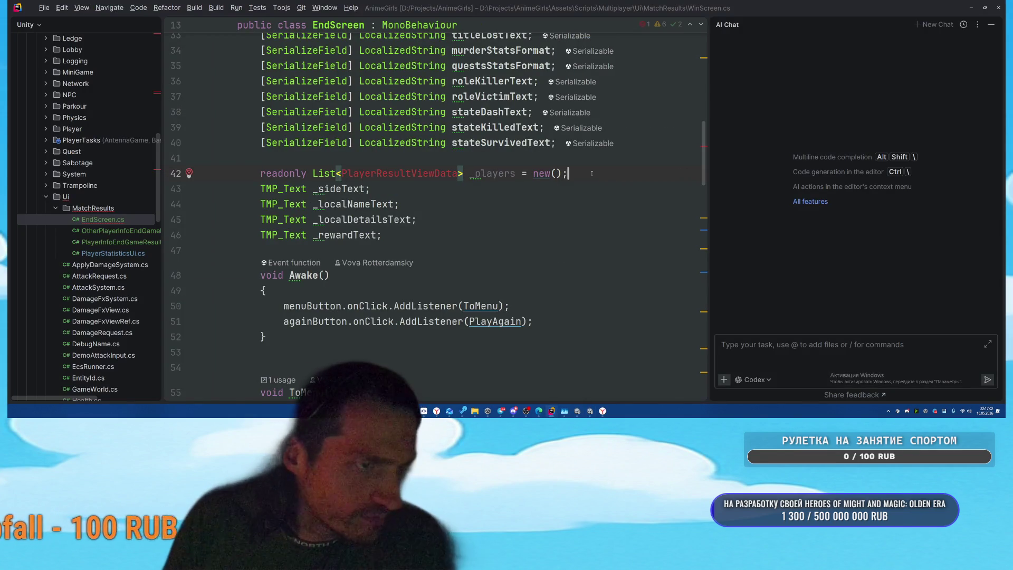
Step: Delete the broken _players list on line 42 and the four TMP_Text fields
left_click(592, 175)
key("shift+Home")
key("BackSpace")
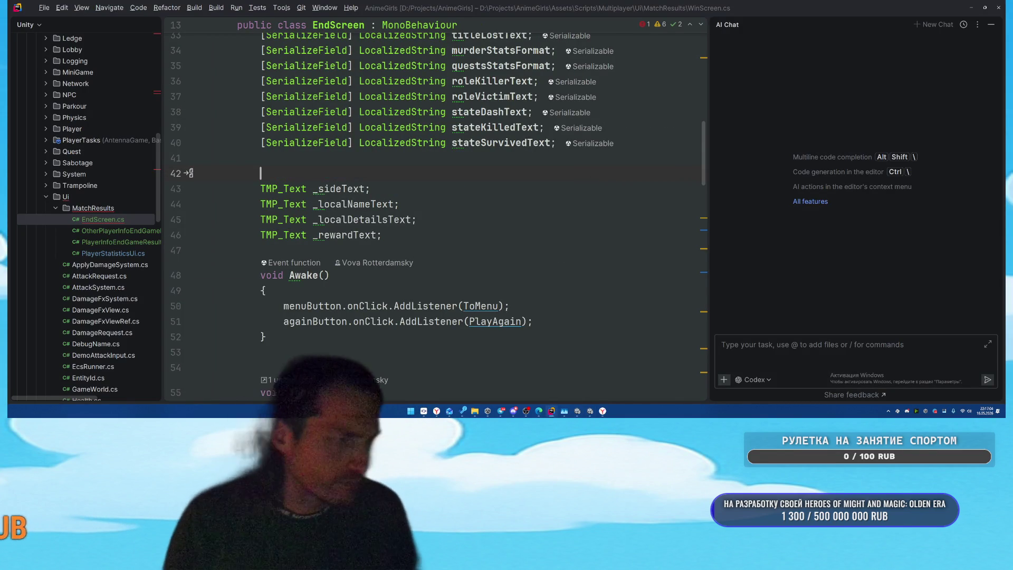
key("BackSpace")
left_click(260, 189)
mouse_move(381, 220)
left_mouse_down()
mouse_move(260, 219)
mouse_move(260, 173)
mouse_move(555, 143)
left_mouse_up()
key("Delete")
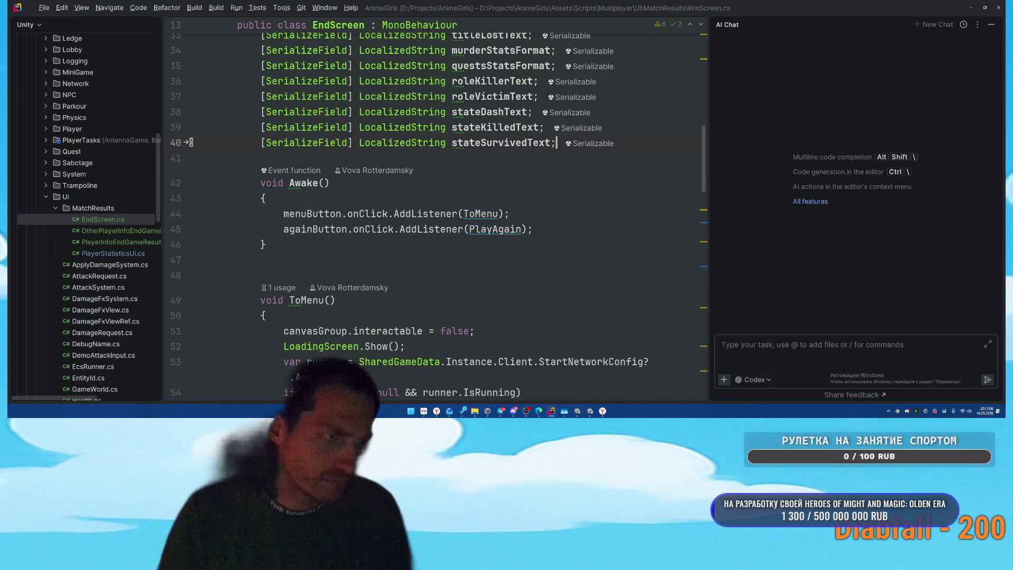
Step: Narrow the AI Chat, review the EndScreen fields, and add a blank line below Awake()
left_click_drag(709, 152, 785, 152)
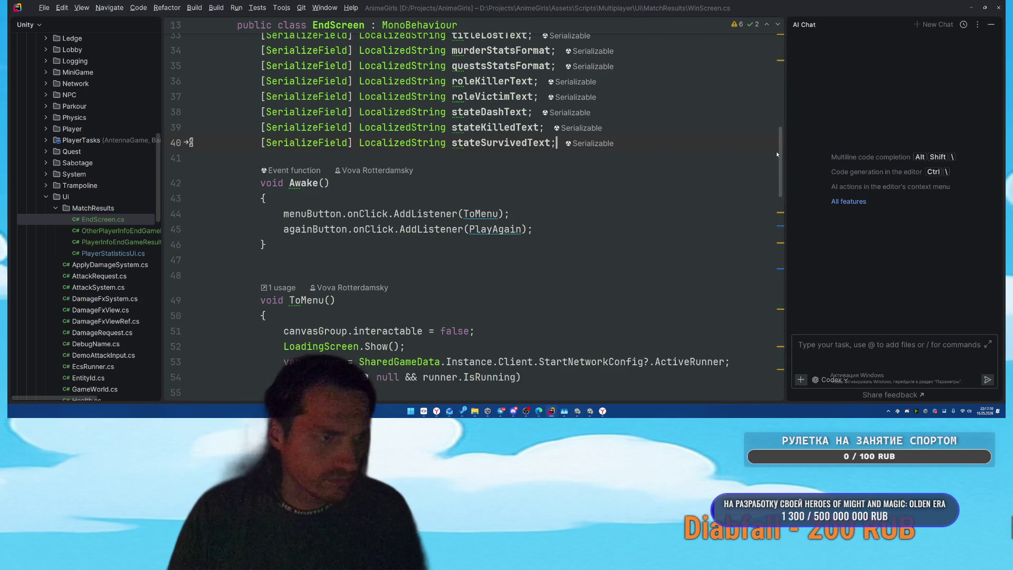
scroll(616, 176, "down", 10)
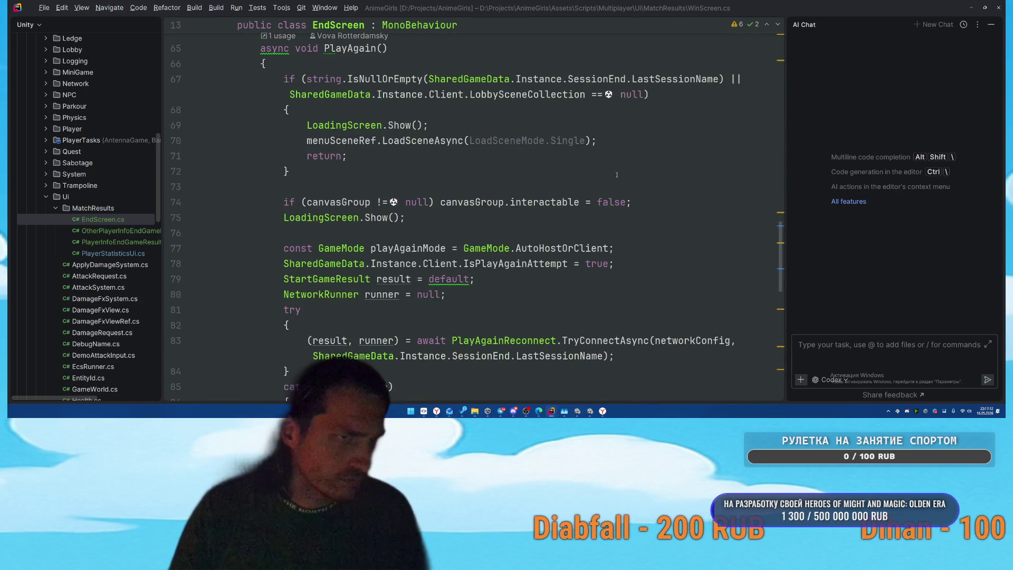
scroll(616, 175, "down", 12)
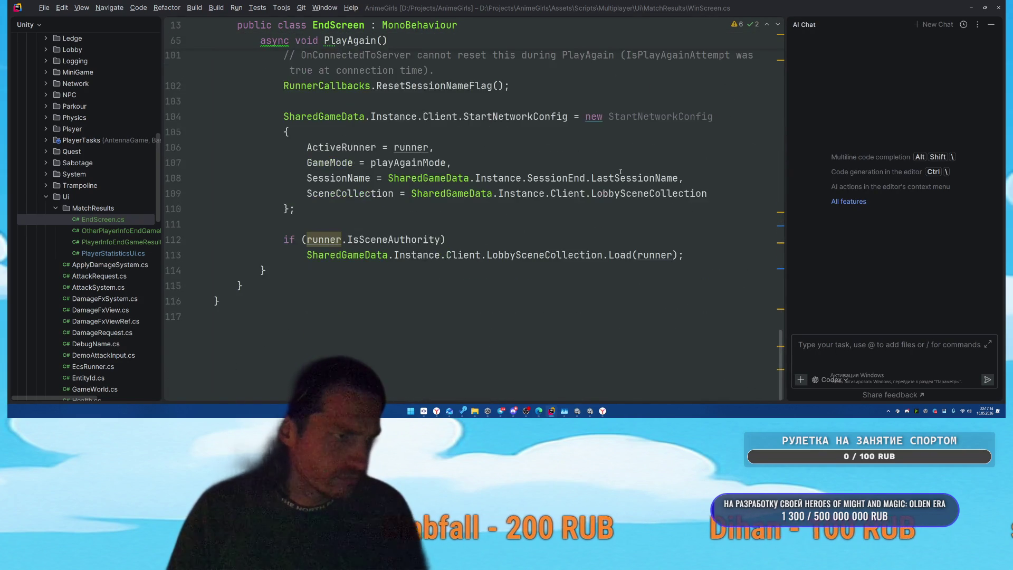
scroll(620, 172, "up", 20)
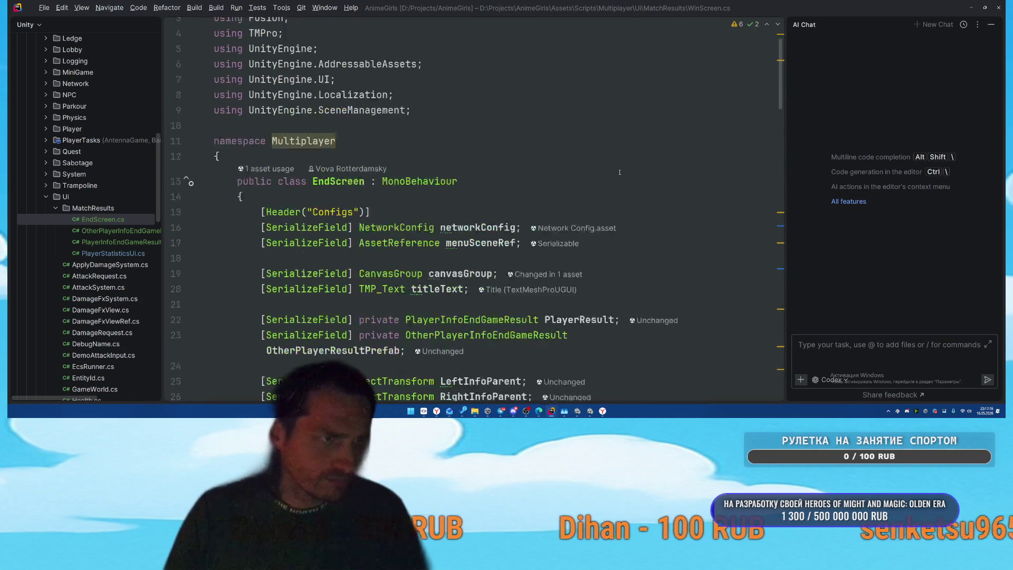
scroll(619, 175, "down", 5)
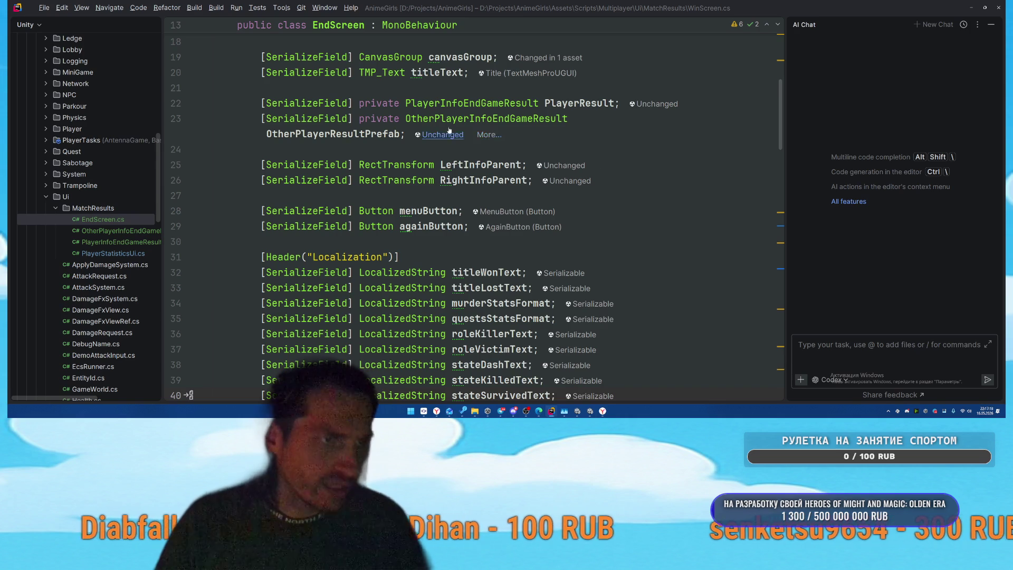
left_click(263, 134)
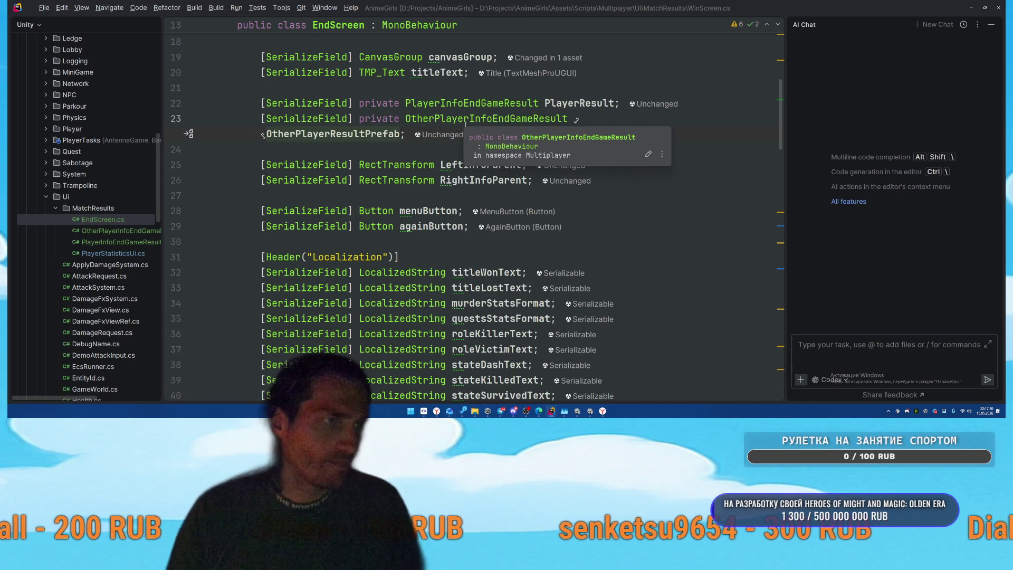
scroll(694, 213, "down", 3)
scroll(292, 211, "down", 3)
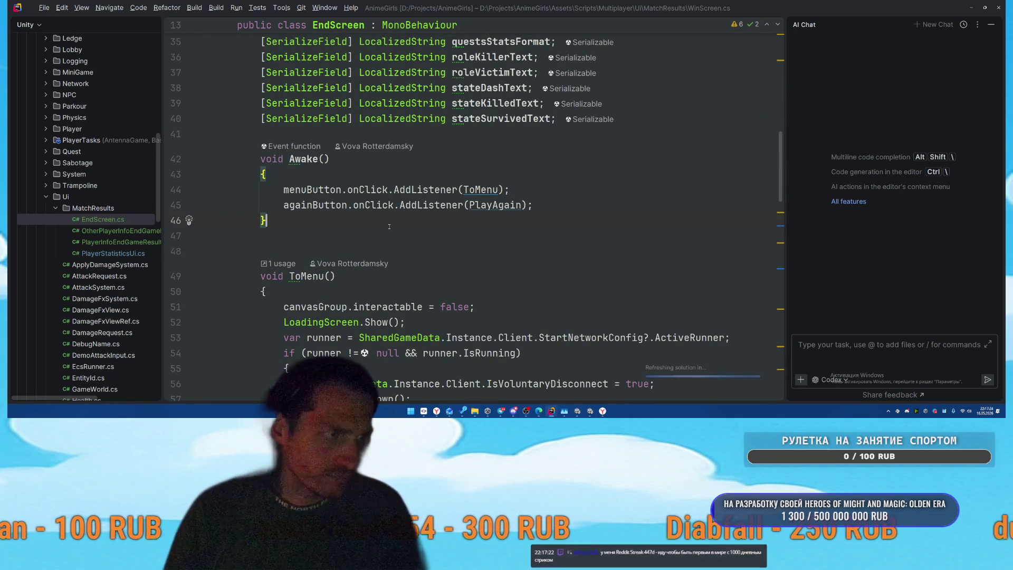
key("Return")
key("Return")
Step: Add an Init() method with todos to fill the current player and place other players left and right
type("M")
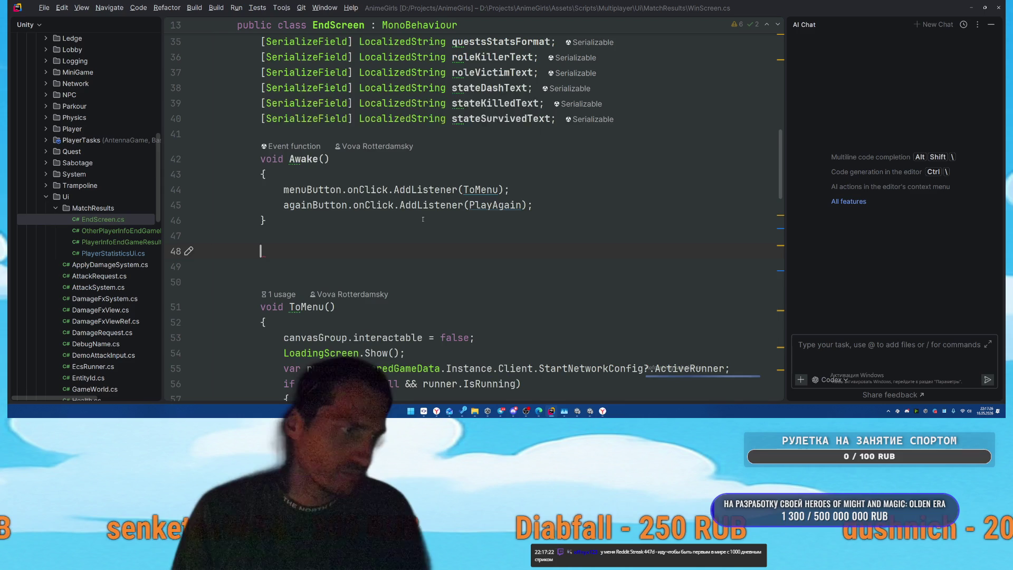
type("oid Init(")
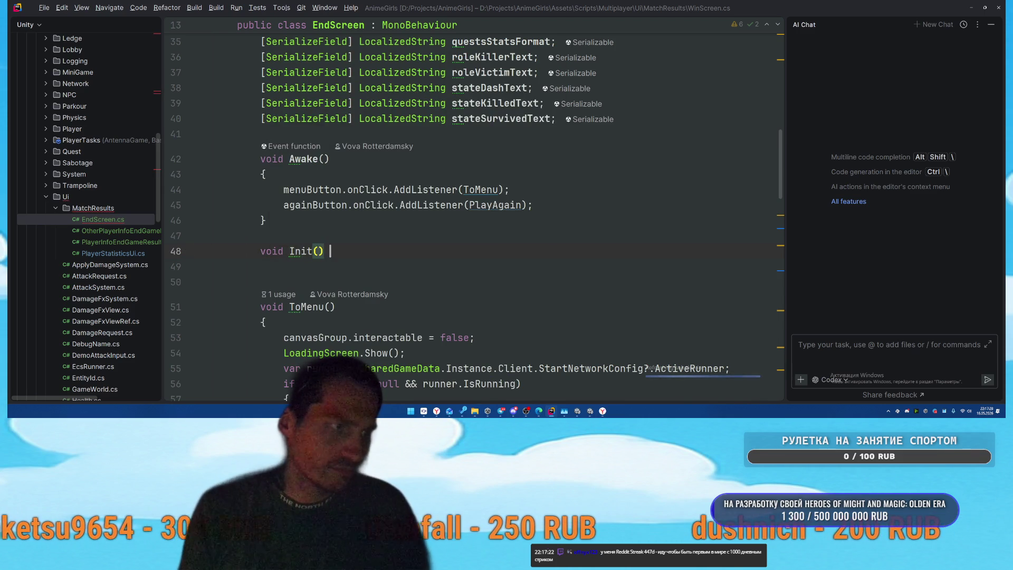
type("{")
key("Return")
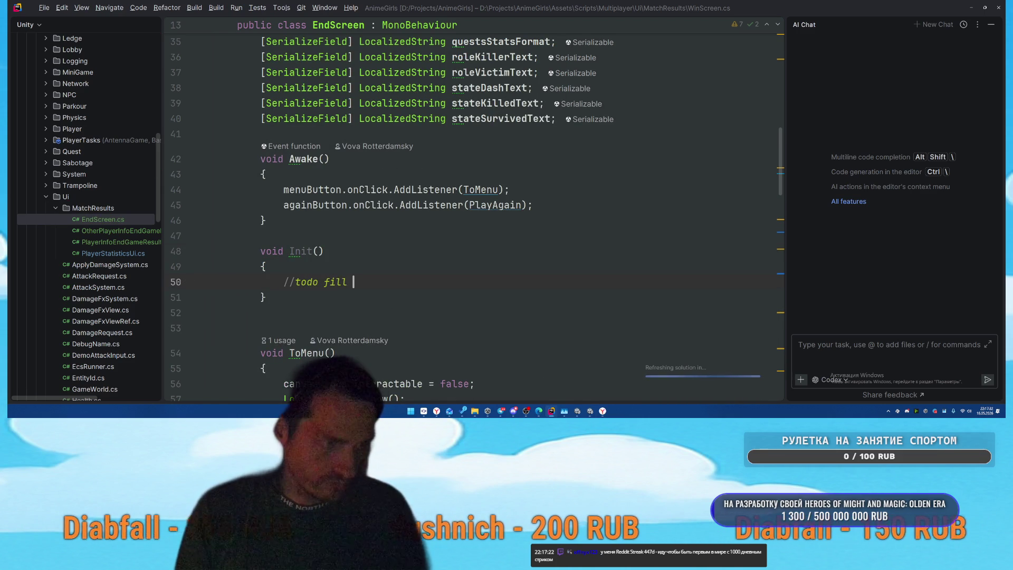
type("//todo fill current play")
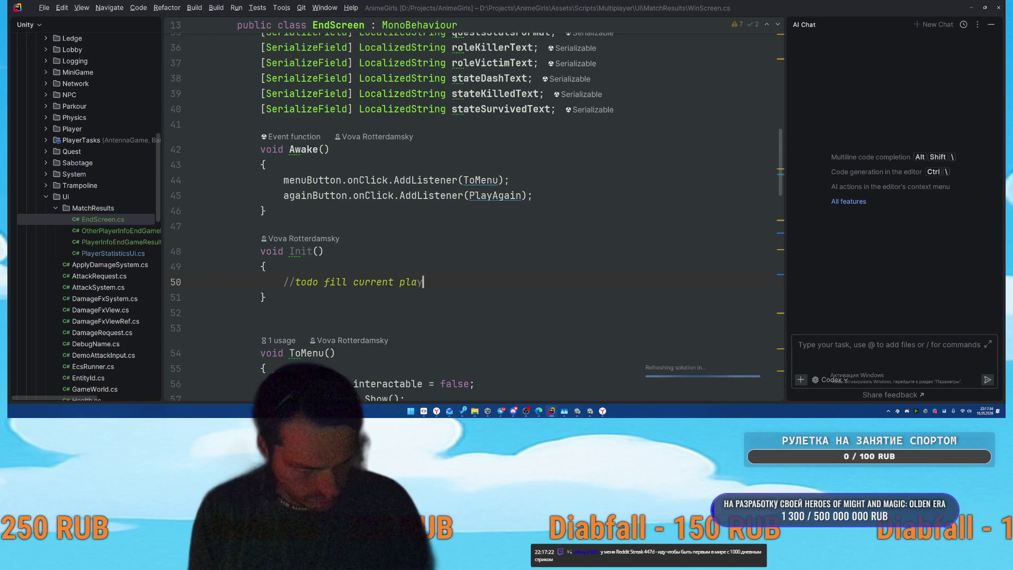
type("er")
key("Return")
type("//tod")
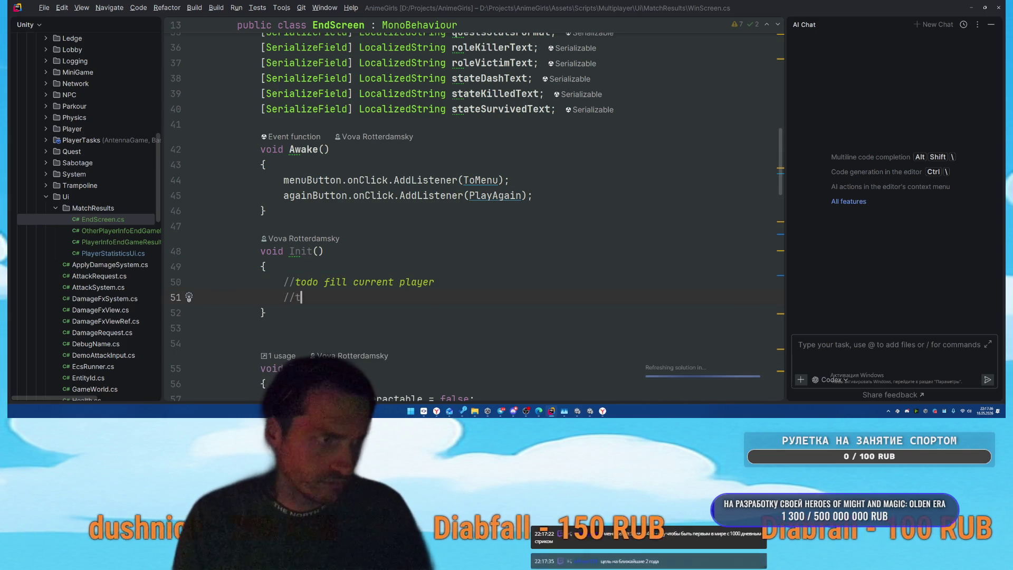
type("o create ")
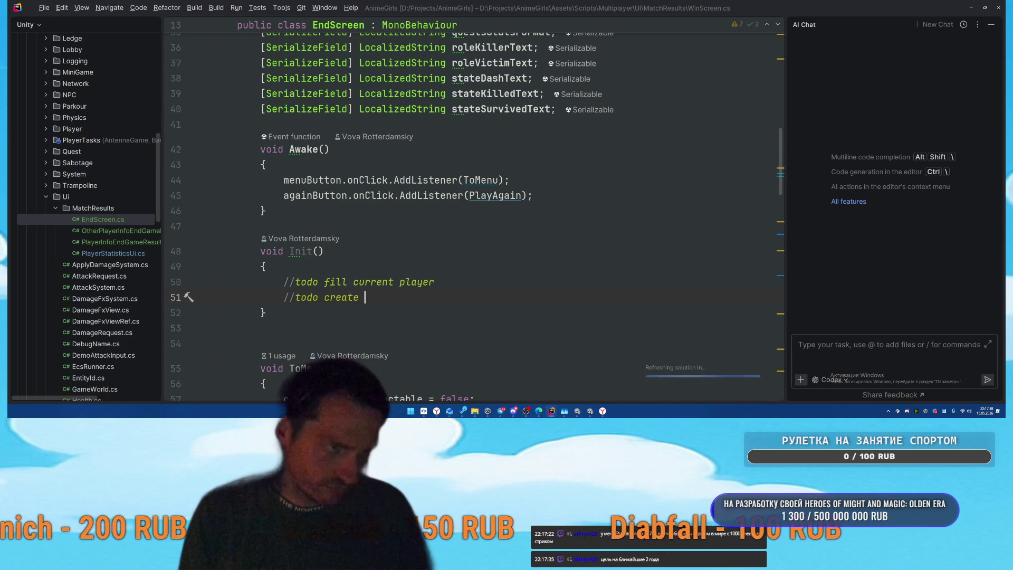
type("oth")
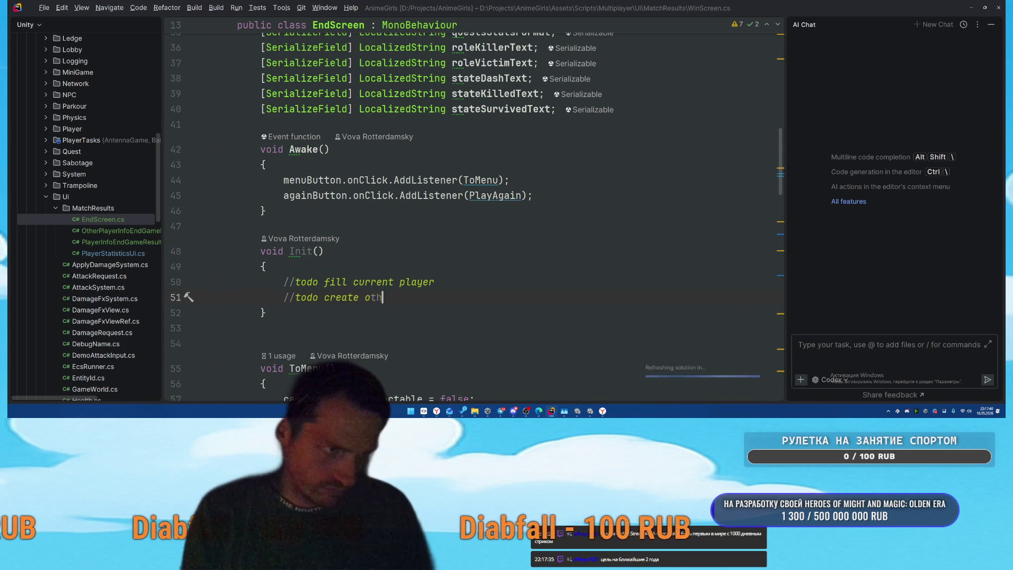
type("er players around filling")
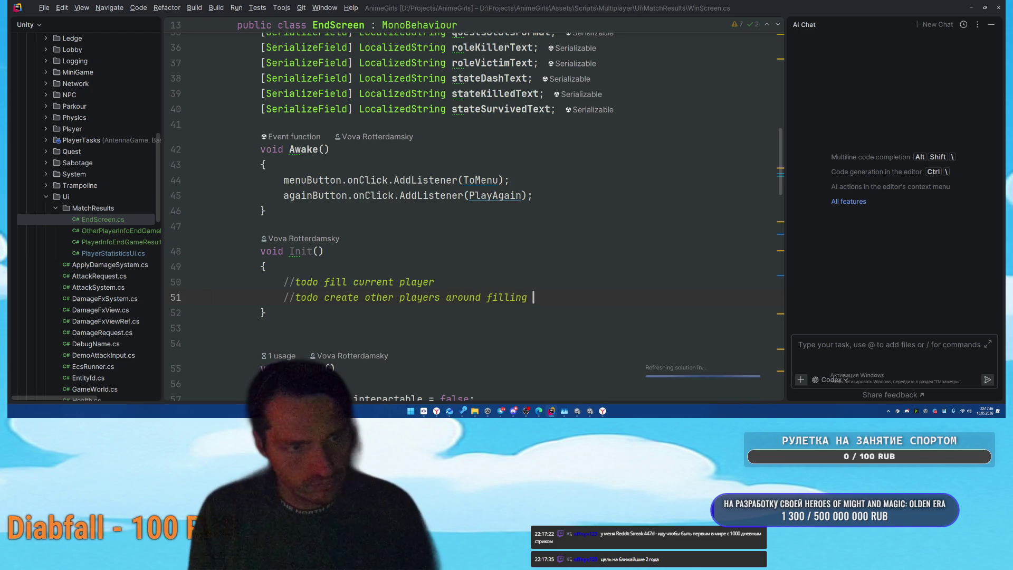
type("eft and rti")
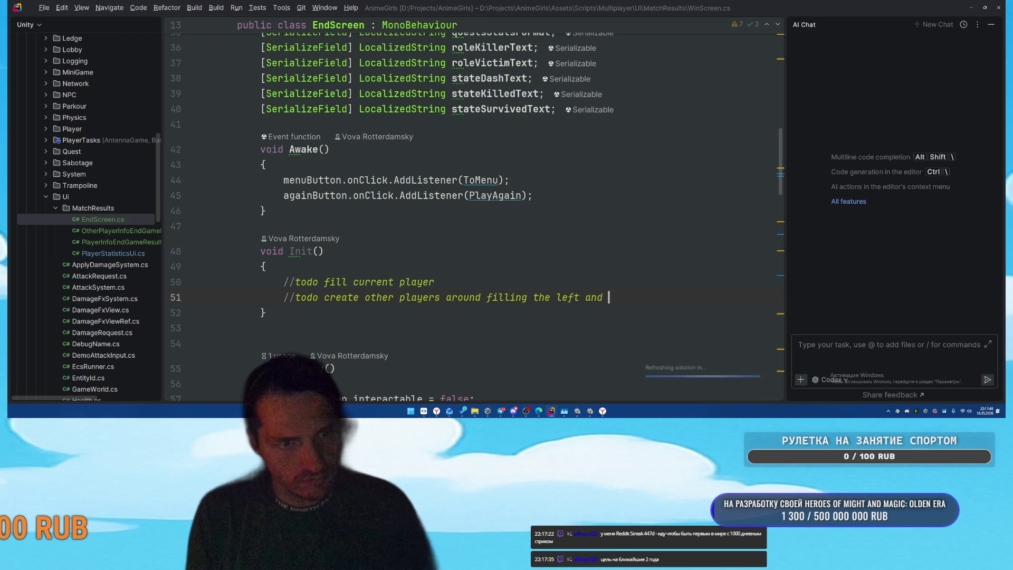
key("BackSpace")
key("BackSpace")
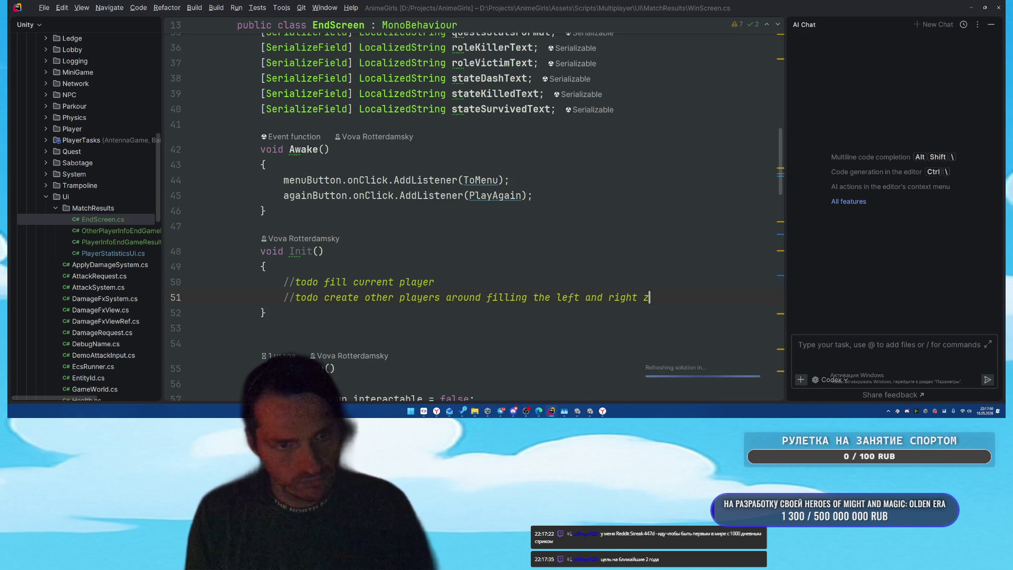
key("BackSpace")
type("are")
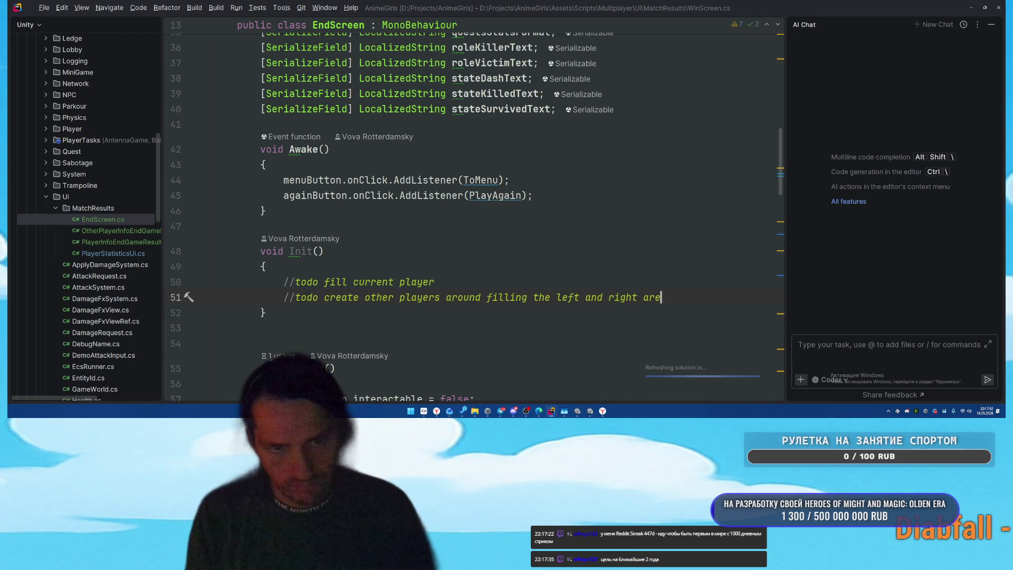
type("ds")
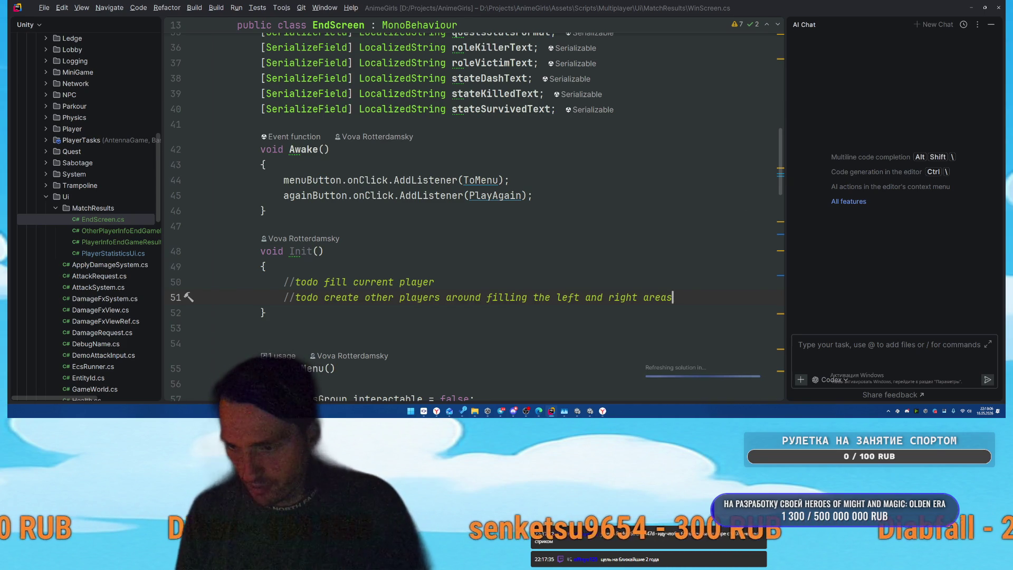
key("alt+Tab")
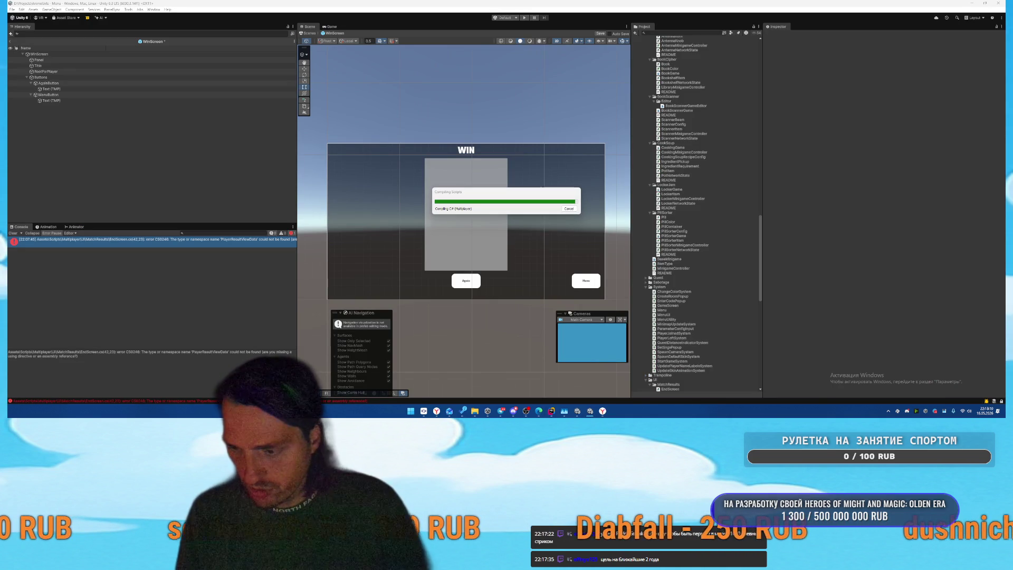
Step: Switch to the fantasysolitaire Unity project, then return to Rider's AI Chat
key("alt+Tab")
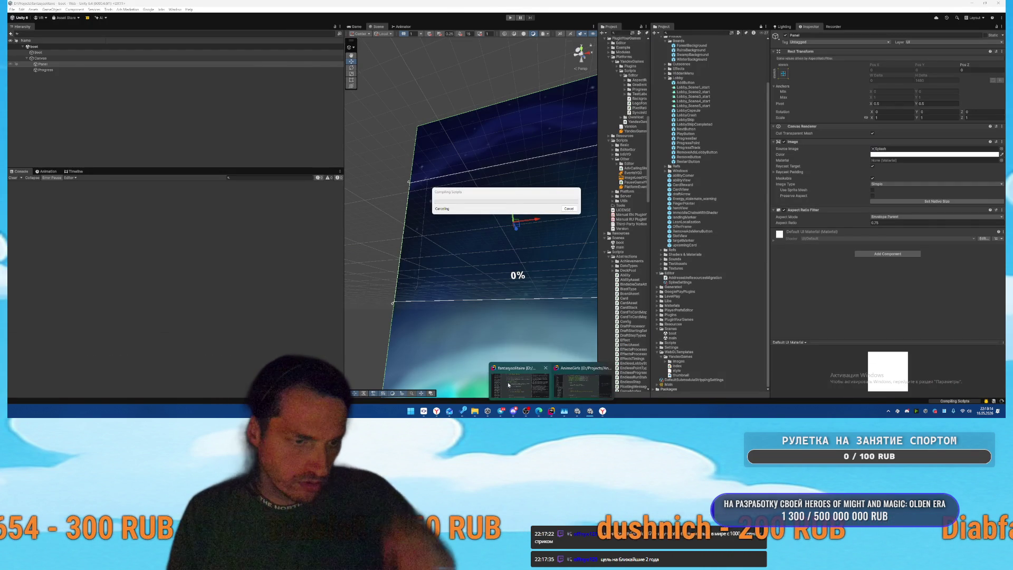
left_click(552, 411)
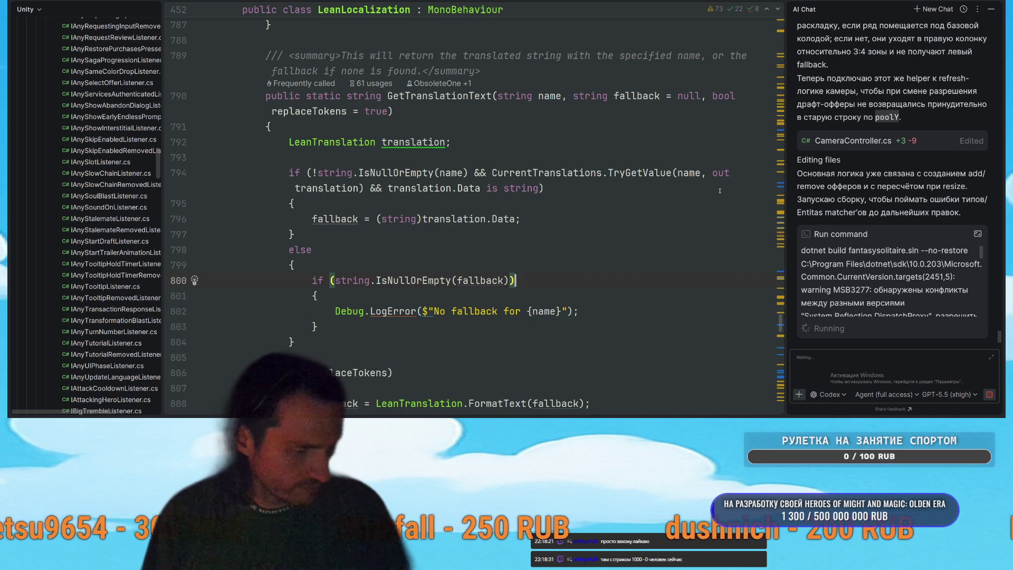
Step: Close the stray FantasySolitaire, TextAssets and Builds Explorer windows and Unity Hub from the window overview
key("alt+shift+Tab")
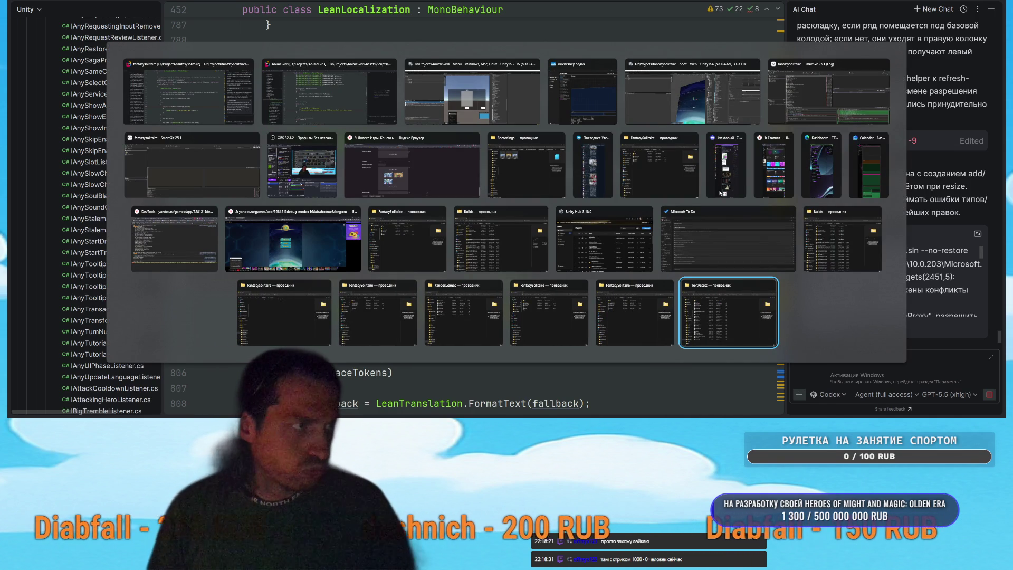
left_click(441, 212)
left_click(499, 212)
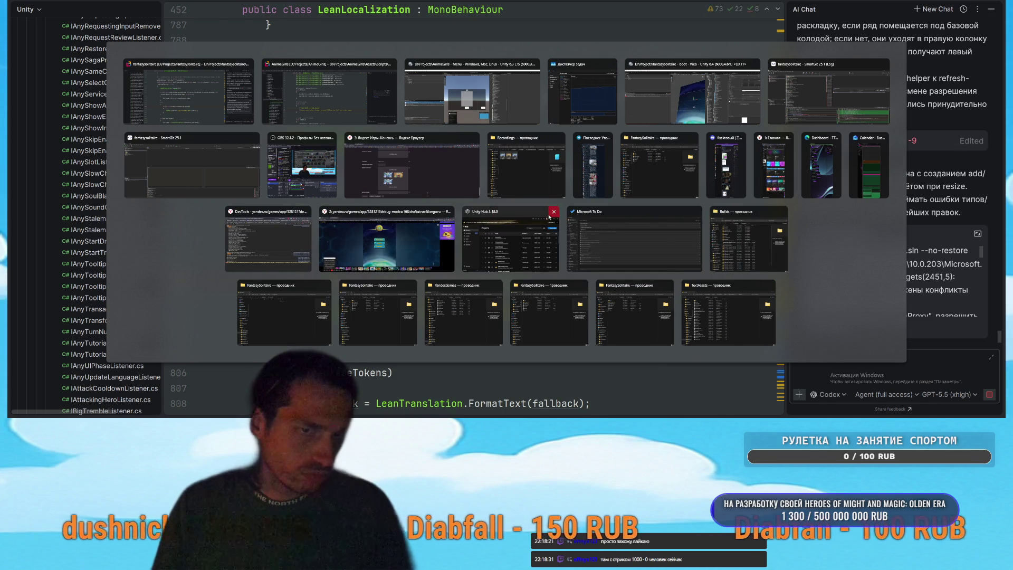
left_click(553, 212)
left_click(730, 212)
left_click(770, 285)
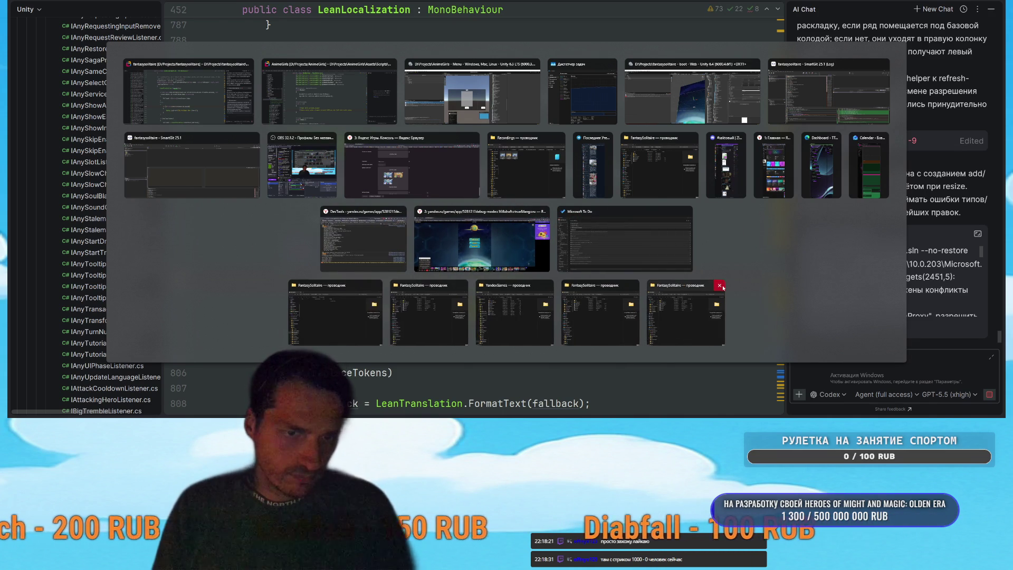
left_click(719, 285)
left_click(676, 286)
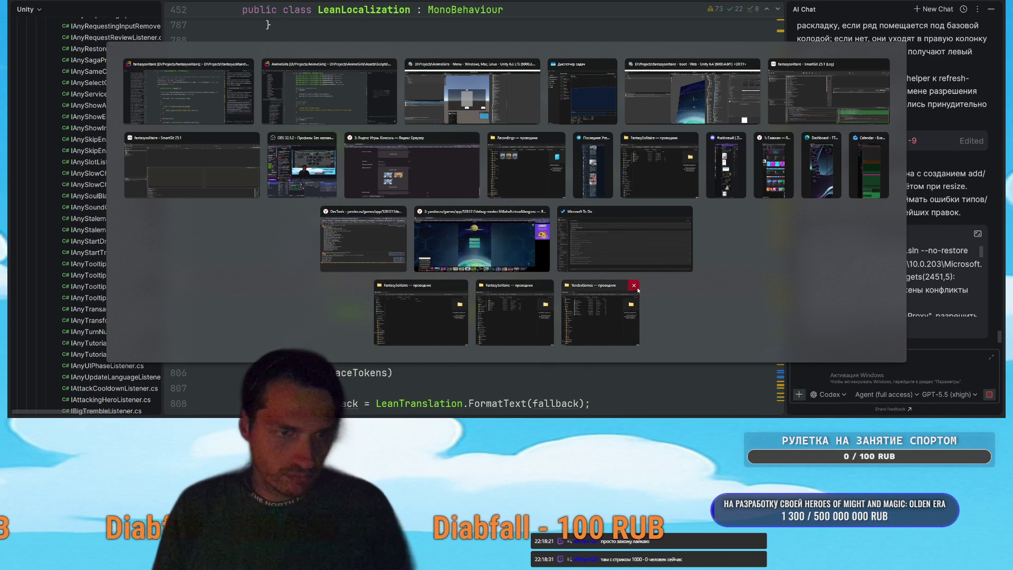
Step: Close the YandexGames, remaining FantasySolitaire, Recordings and SmartGit Log windows, then bring Task Manager forward
left_click(633, 286)
left_click(591, 286)
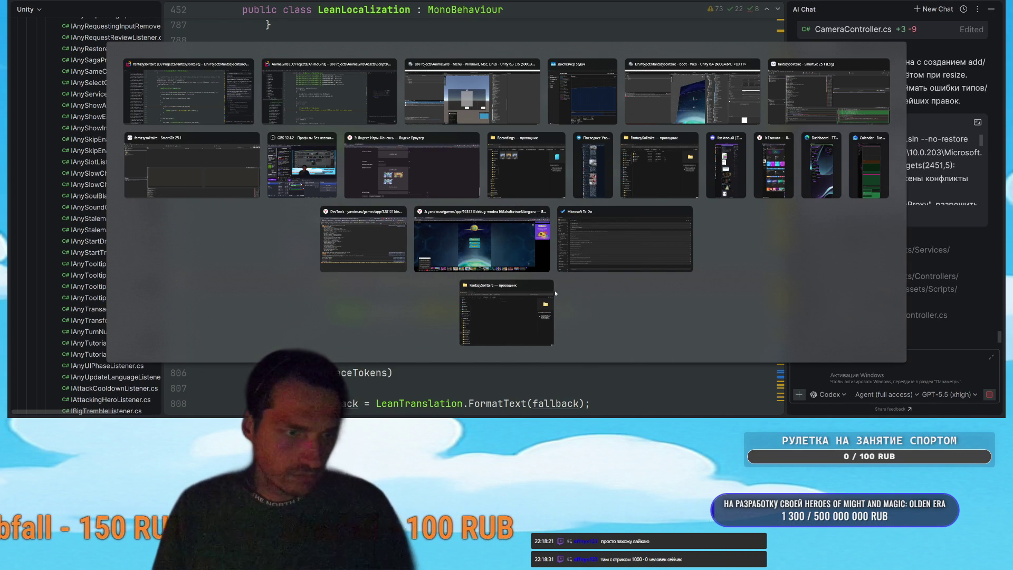
left_click(551, 286)
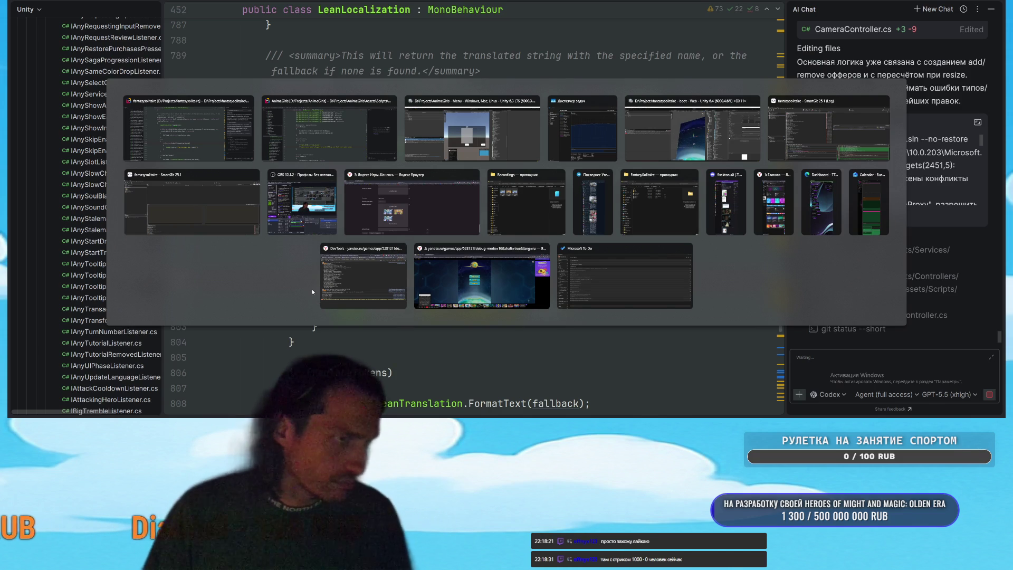
middle_click(527, 229)
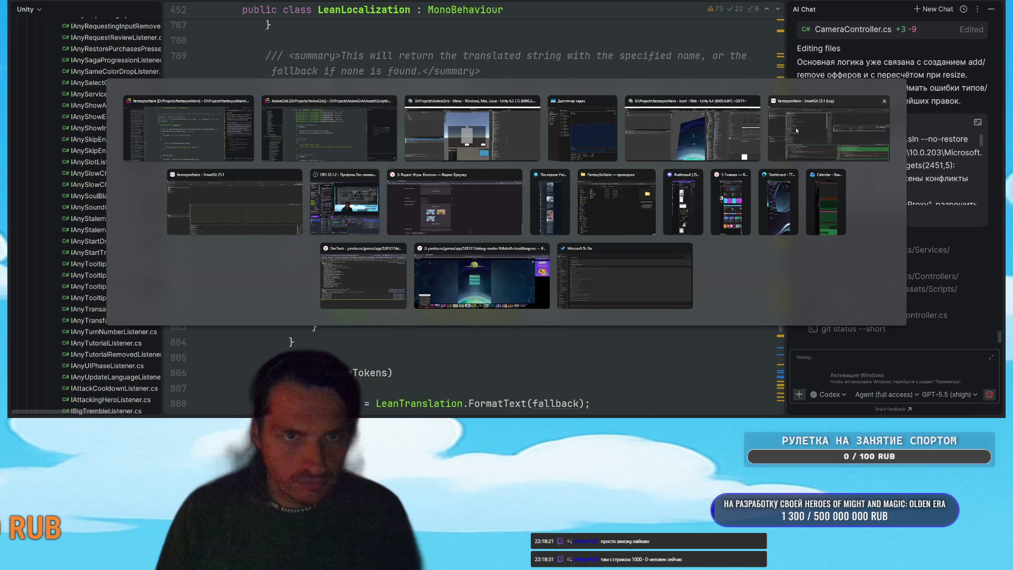
left_click(884, 101)
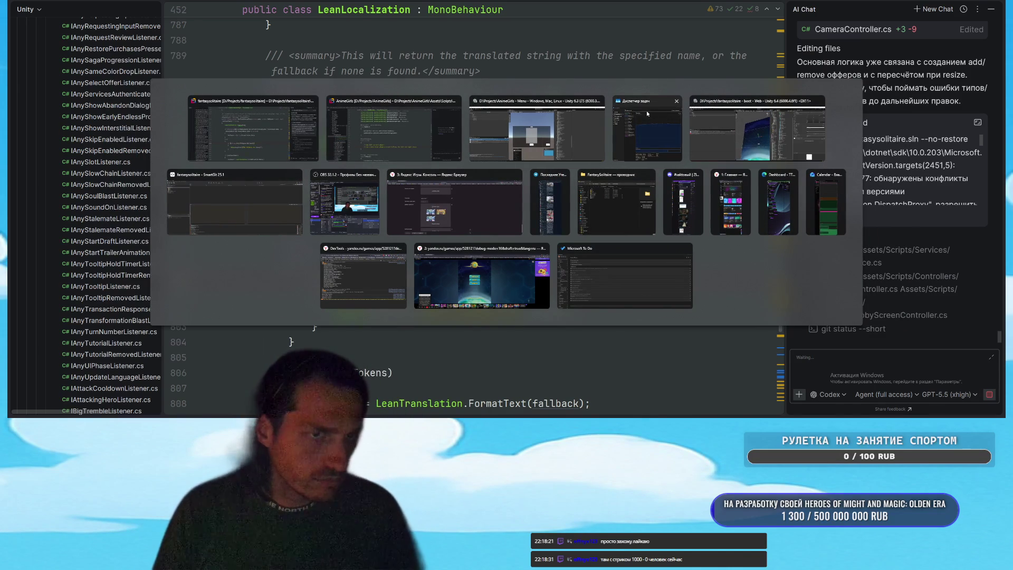
left_click(648, 114)
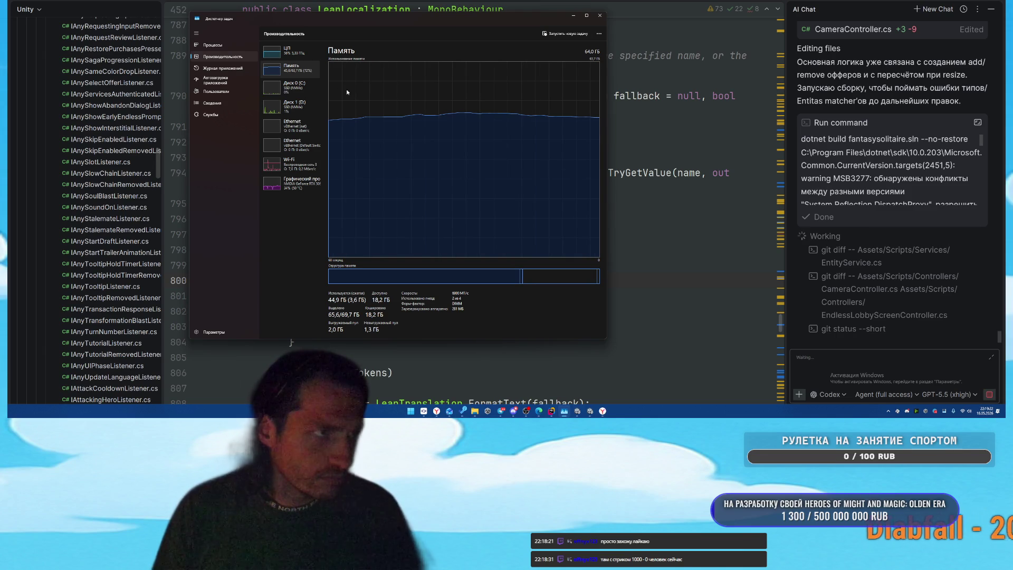
Step: Show CPU usage in Task Manager, then bring forward the browser with the game's main menu
key("Up")
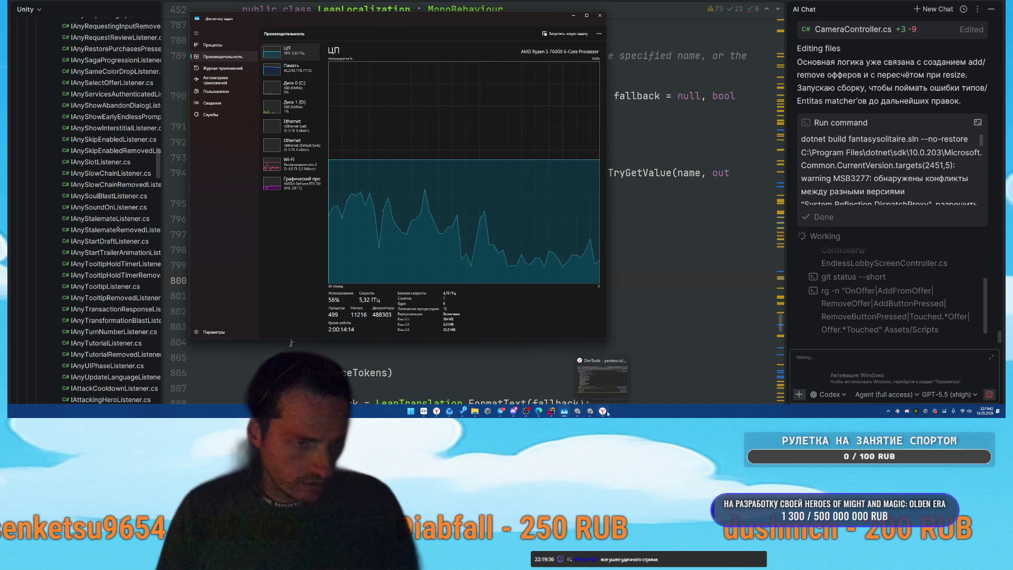
left_click(602, 384)
left_click(917, 79)
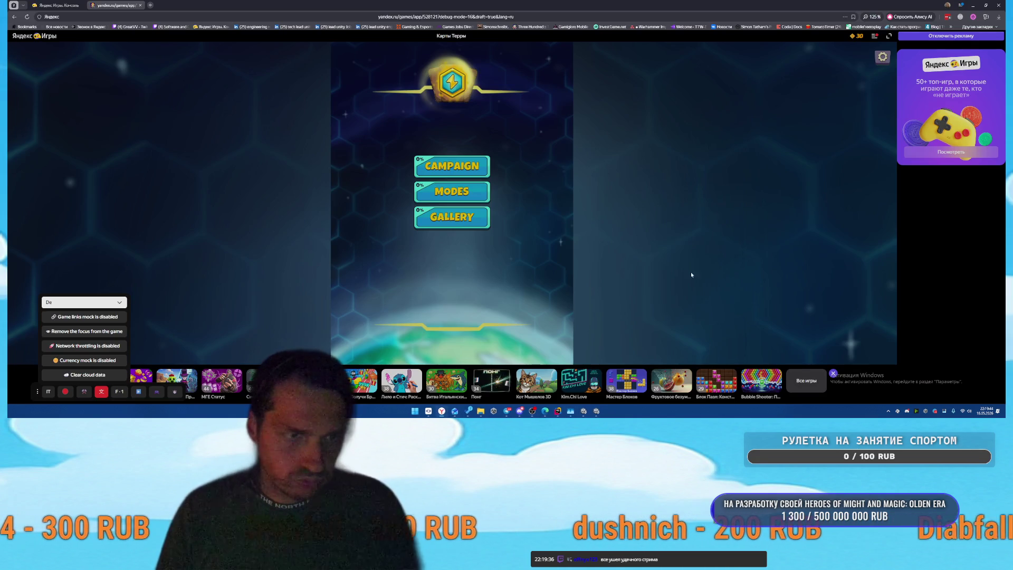
Step: Close the game's browser tab and bring the fantasysolitaire Unity editor to the front
key("ctrl+w")
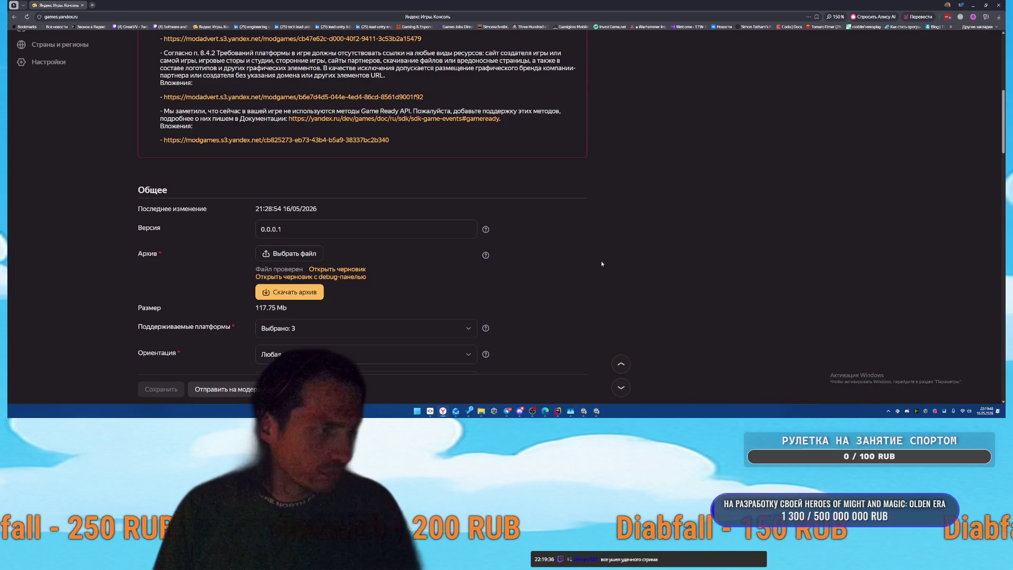
left_click(583, 409)
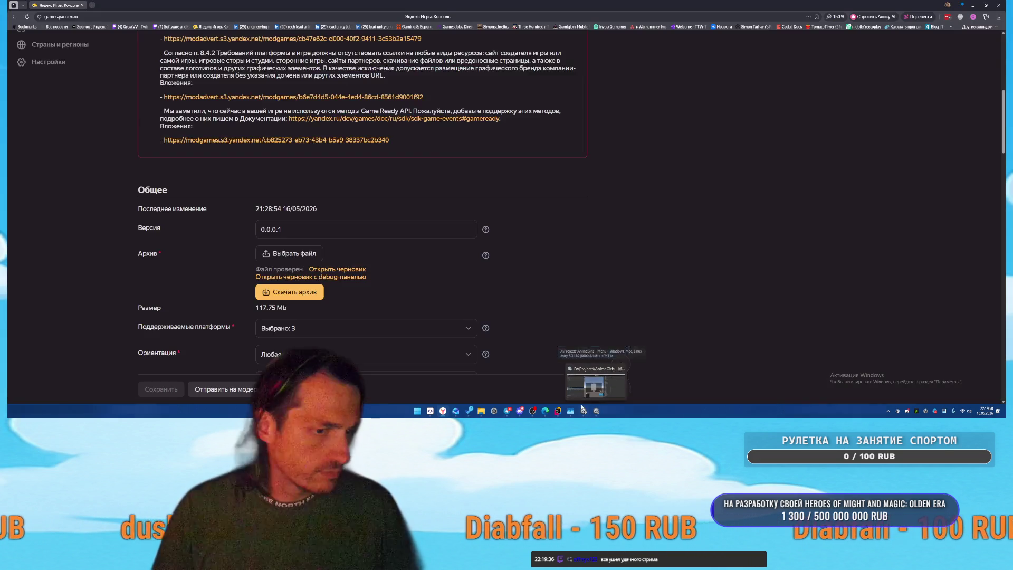
left_click(597, 411)
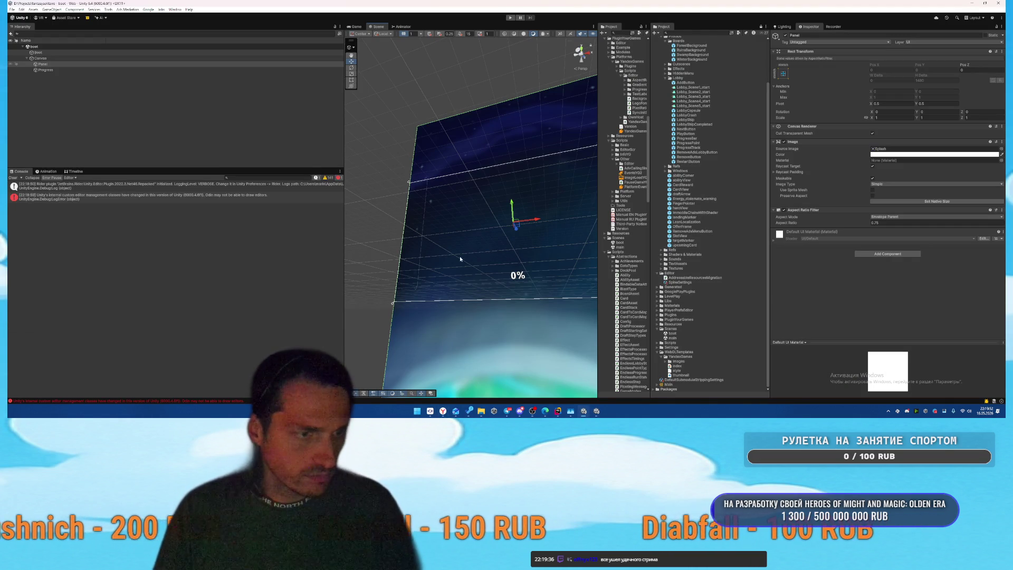
Step: Switch from Unity back to Rider showing the LeanLocalization code and AI chat
mouse_move(562, 415)
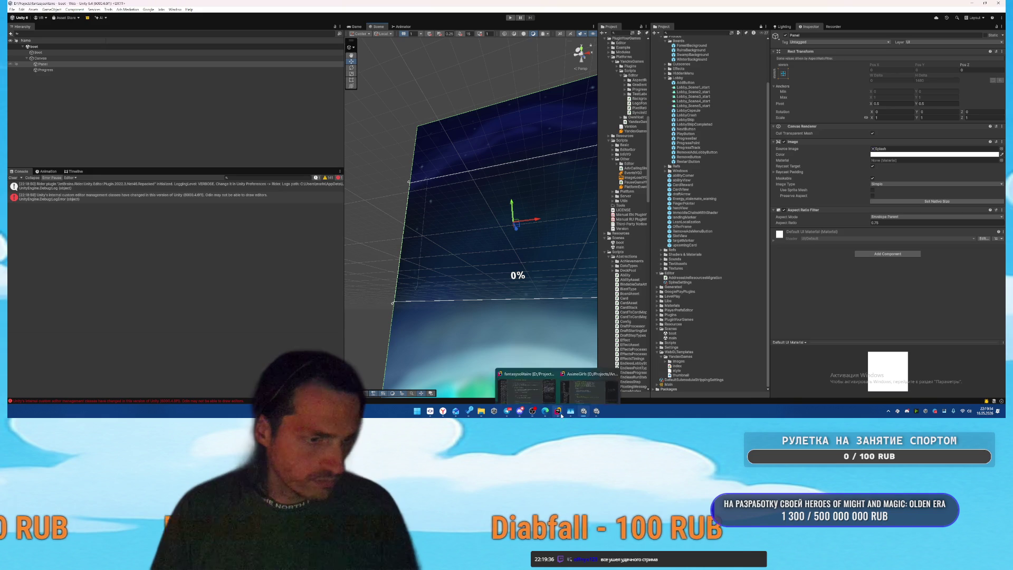
left_click(526, 390)
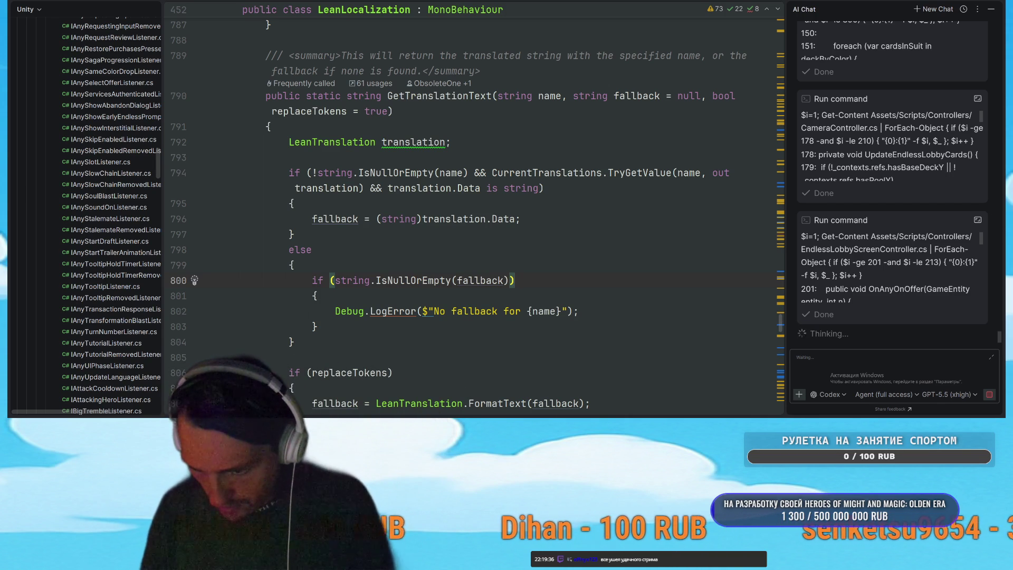
key("alt+Tab")
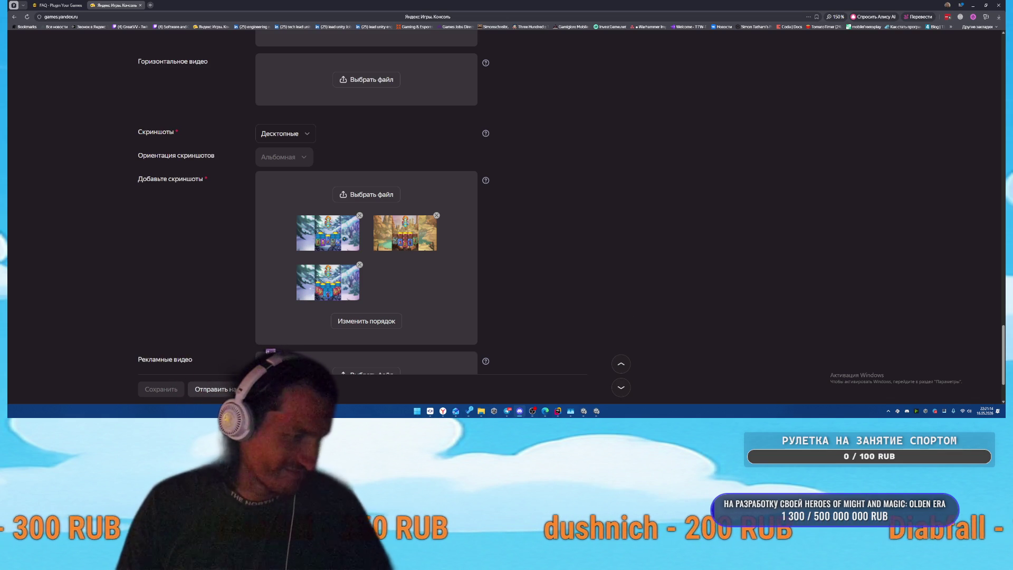
mouse_move(583, 418)
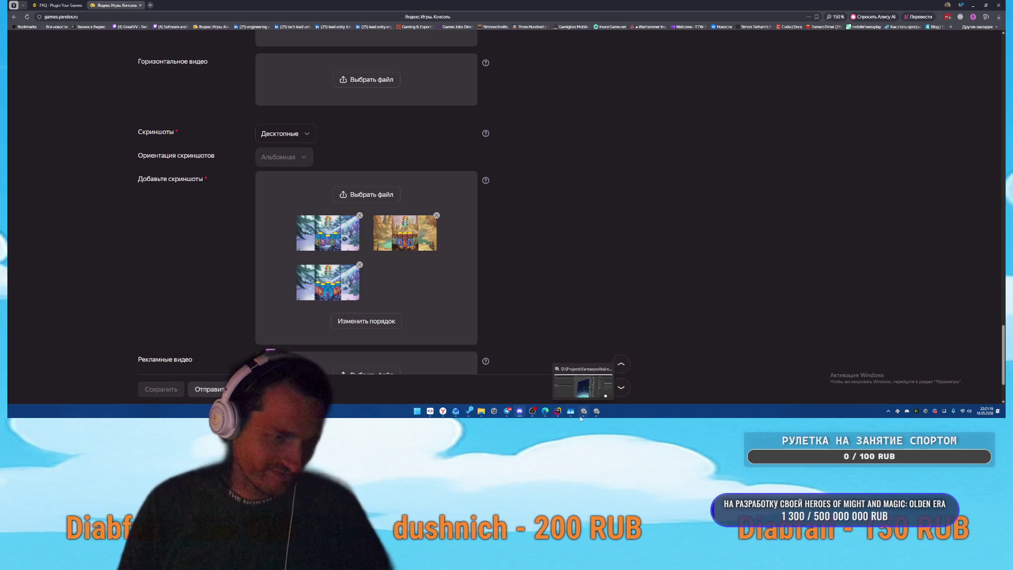
left_click(526, 384)
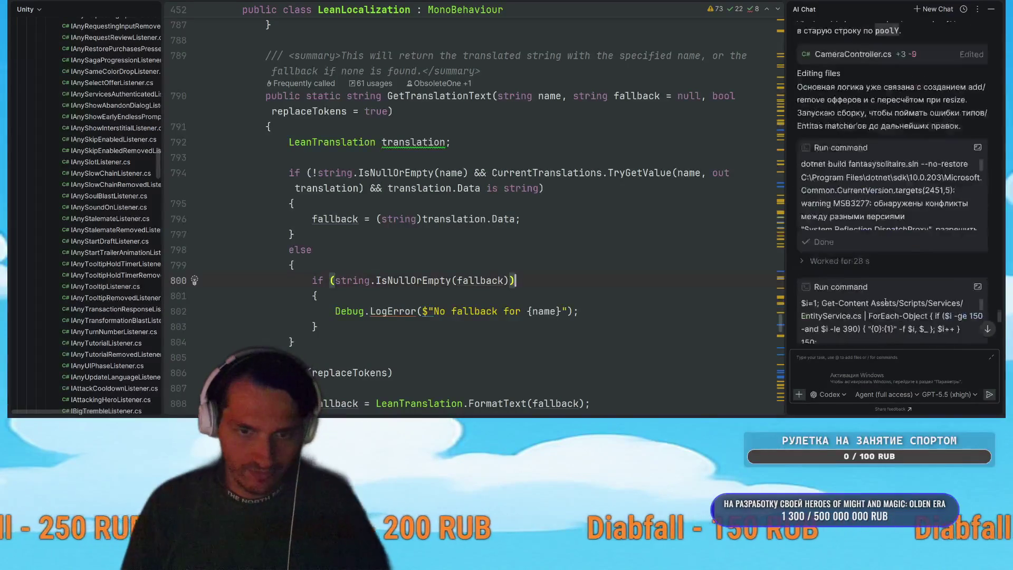
Step: Switch via Alt+Tab to the AnimeGirls, then fantasysolitaire Unity editor, and start play mode
key("alt+Tab")
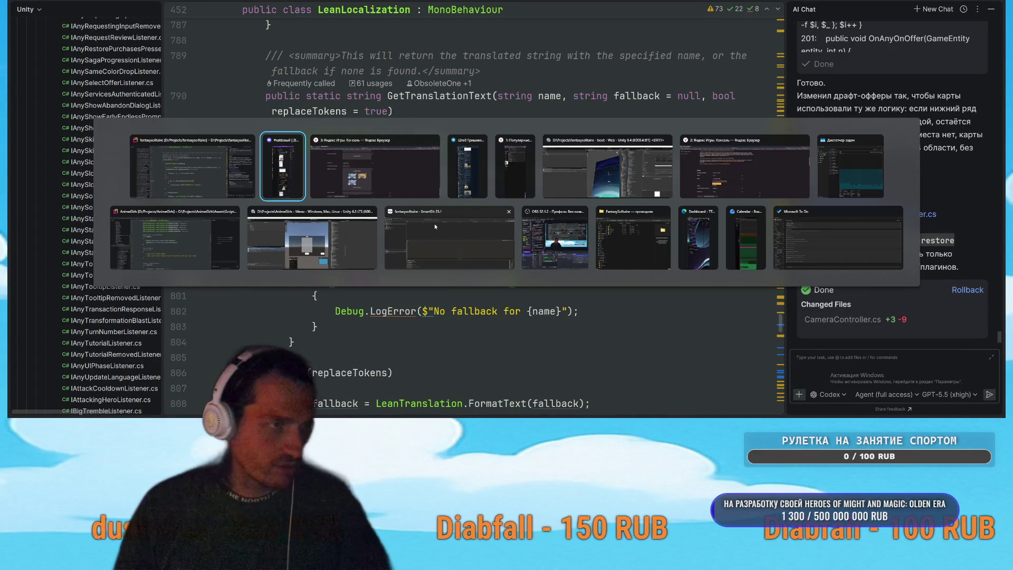
left_click(312, 240)
key("alt+Tab")
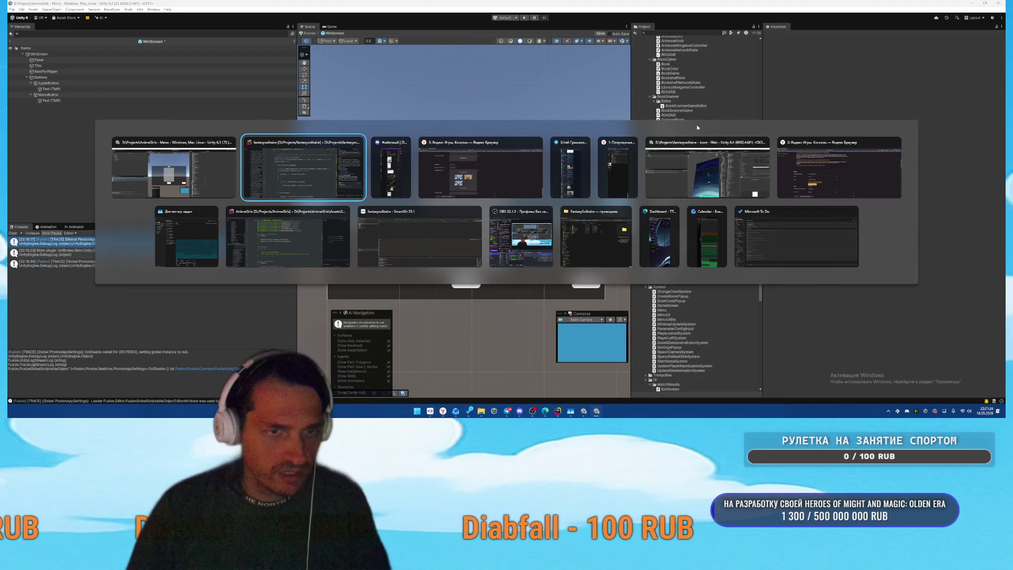
key("Tab")
key("Tab")
key("Tab")
left_click(509, 18)
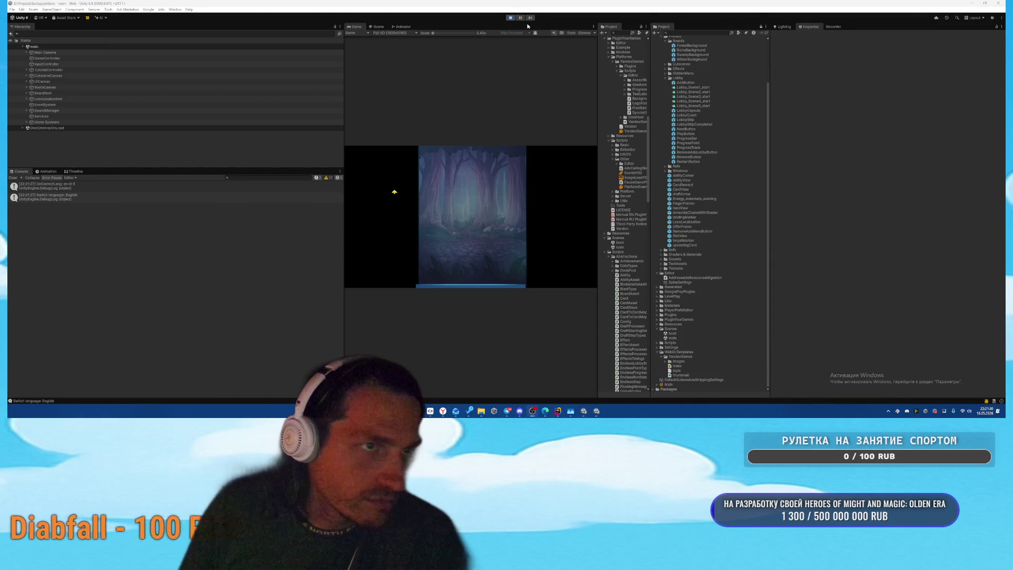
Step: Enter the Stage 1 card screen, widen the Game view and set its resolution to Free Aspect
left_click(471, 213)
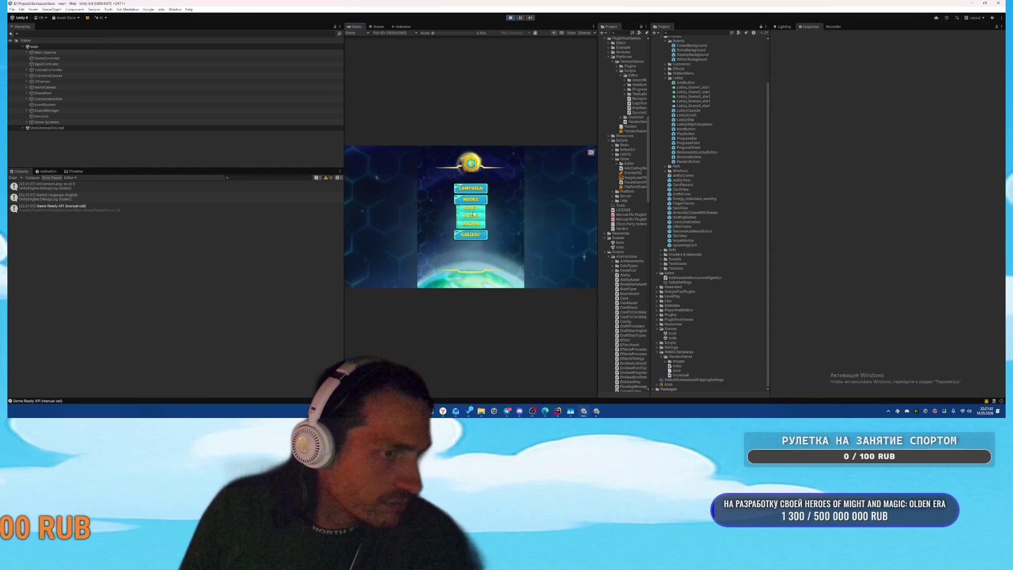
mouse_move(597, 210)
left_mouse_down()
mouse_move(493, 210)
mouse_move(637, 211)
left_mouse_up()
left_click(355, 33)
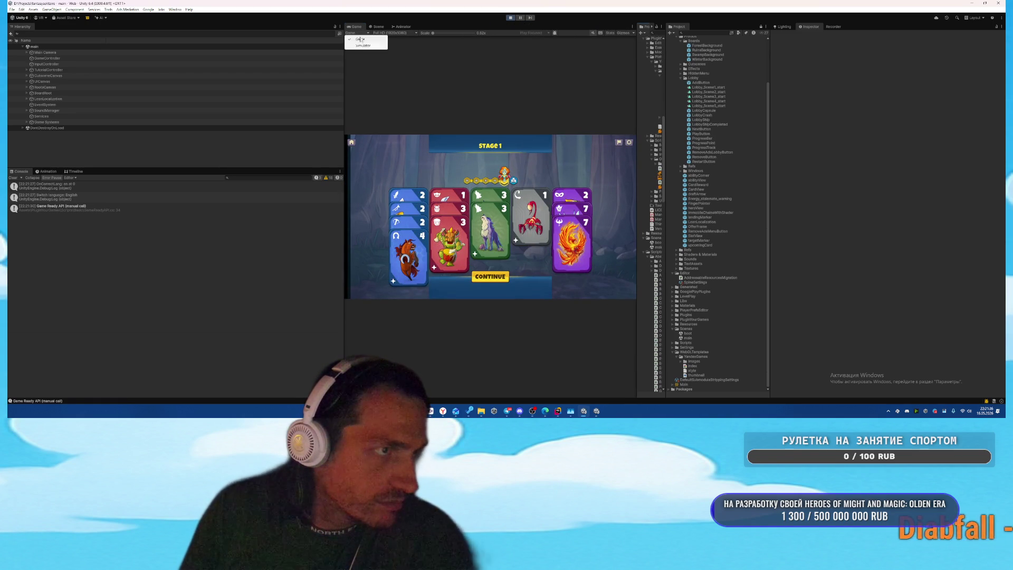
left_click(360, 39)
left_click(394, 33)
left_click(391, 40)
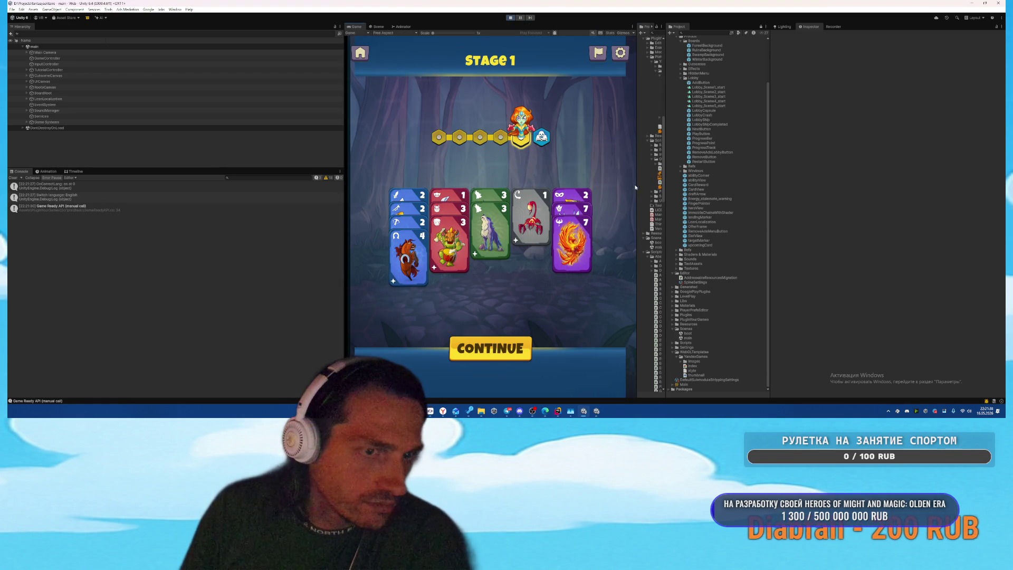
mouse_move(637, 184)
left_mouse_down()
mouse_move(414, 190)
mouse_move(893, 208)
mouse_move(699, 213)
mouse_move(788, 214)
left_mouse_up()
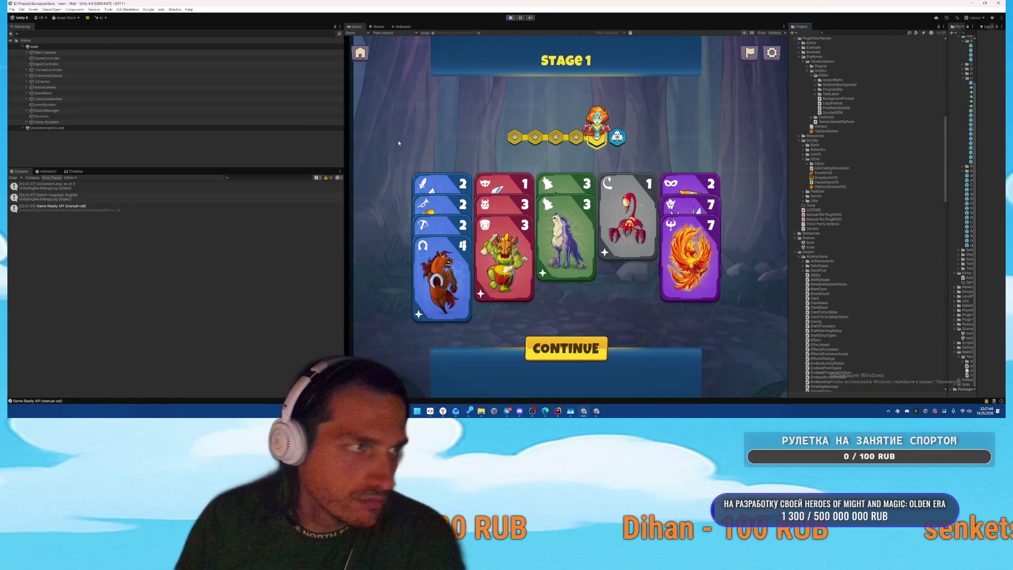
left_click(379, 26)
Step: Select EndlessLobbyScreen in the Hierarchy and return to the Game view of Stage 1
left_click(540, 144)
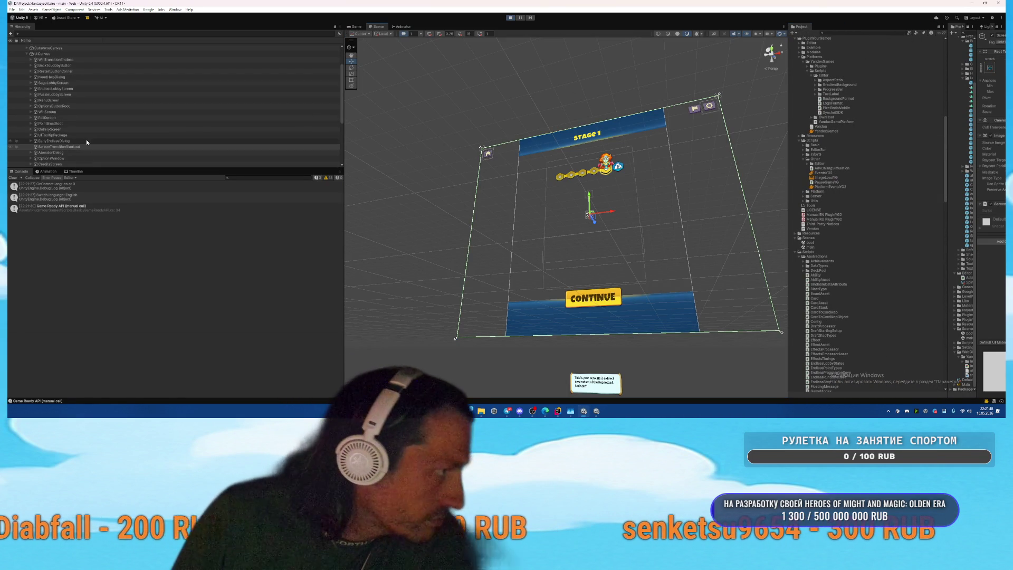
left_click(117, 95)
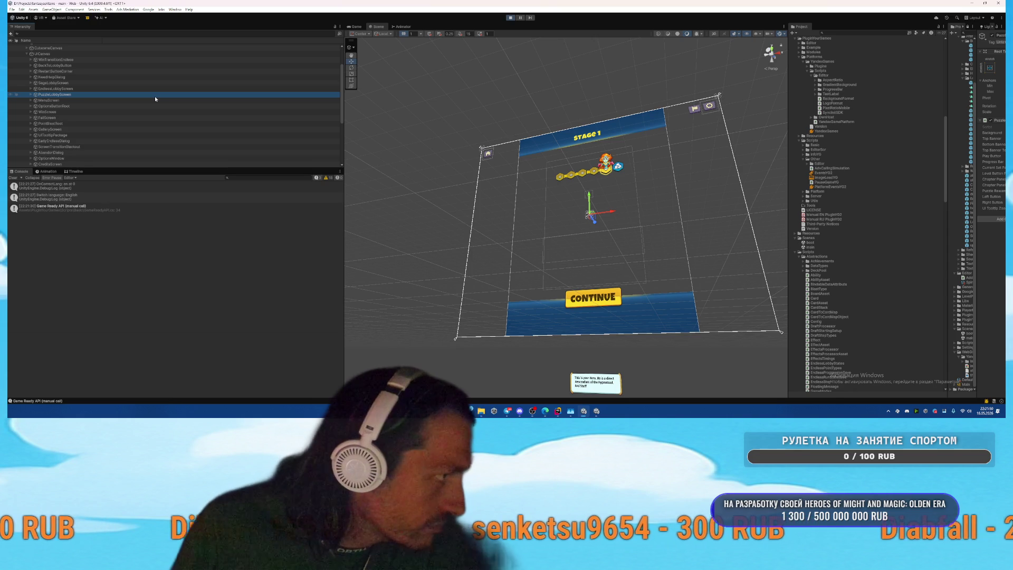
key("Up")
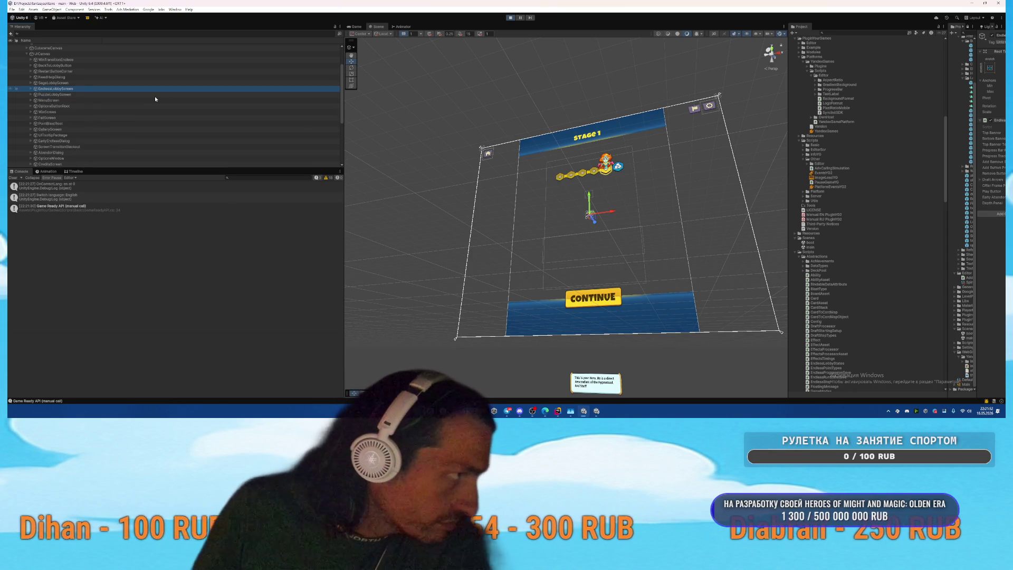
key("Up")
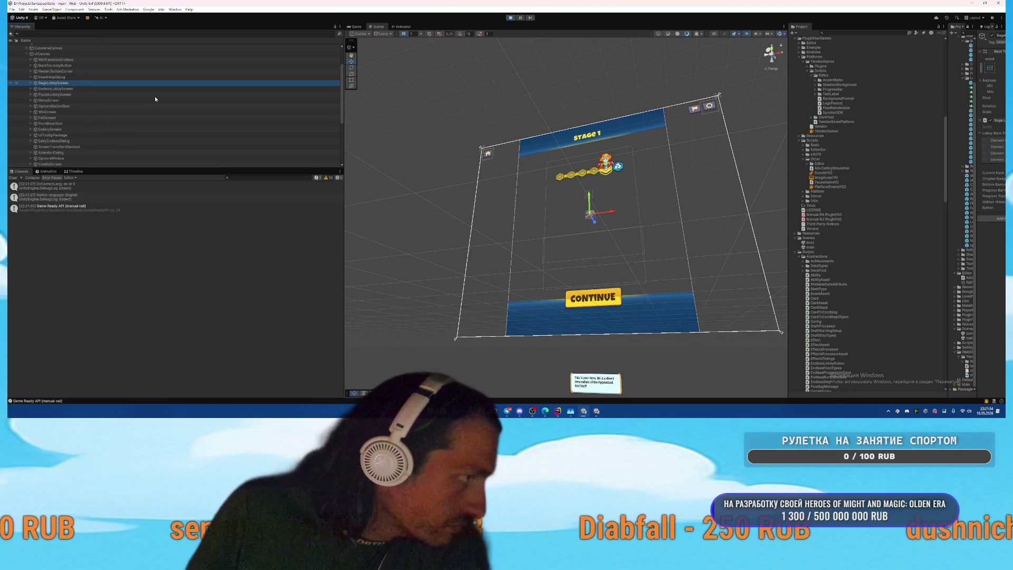
scroll(150, 98, "down", 3)
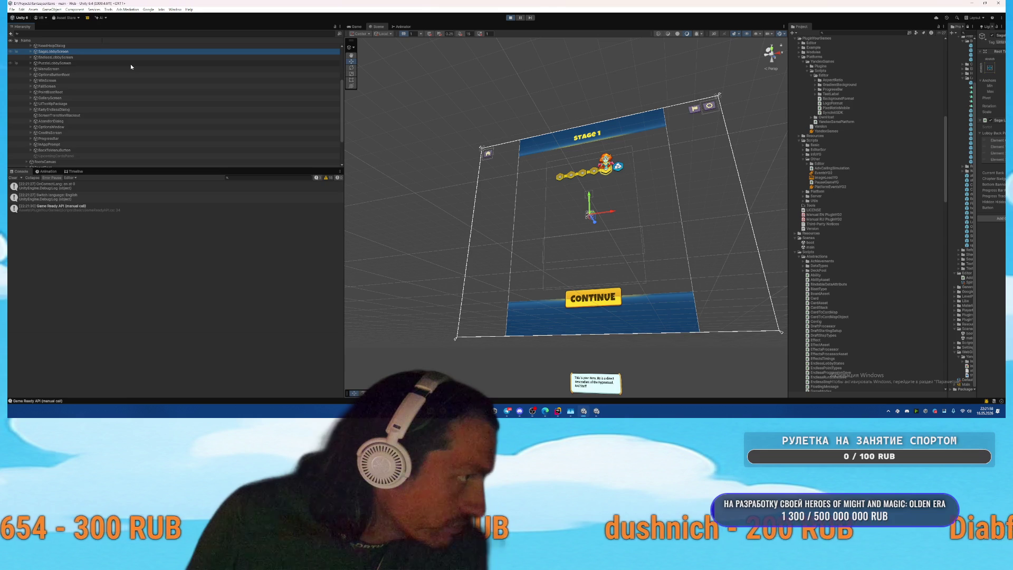
scroll(134, 72, "up", 5)
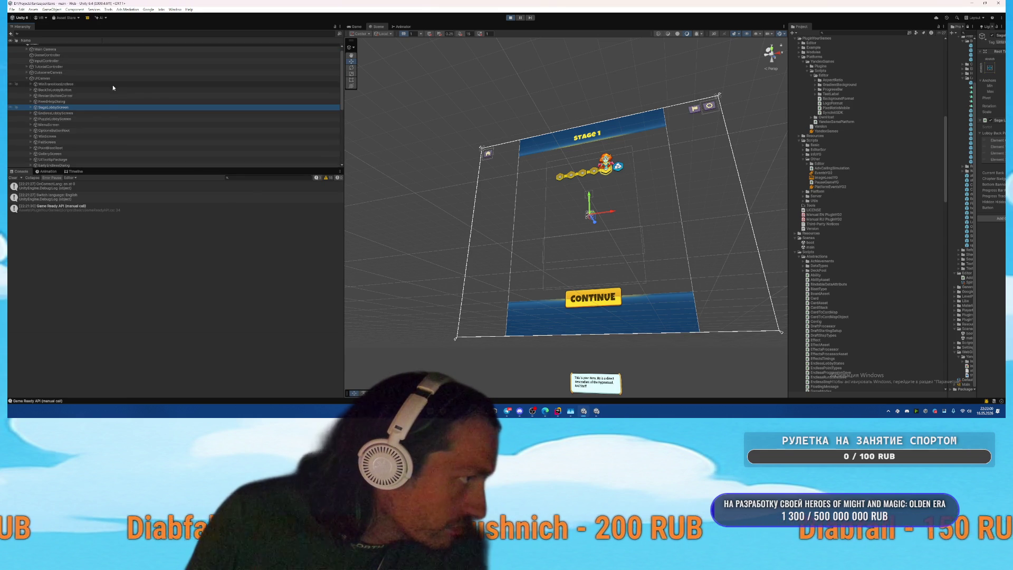
left_click(98, 113)
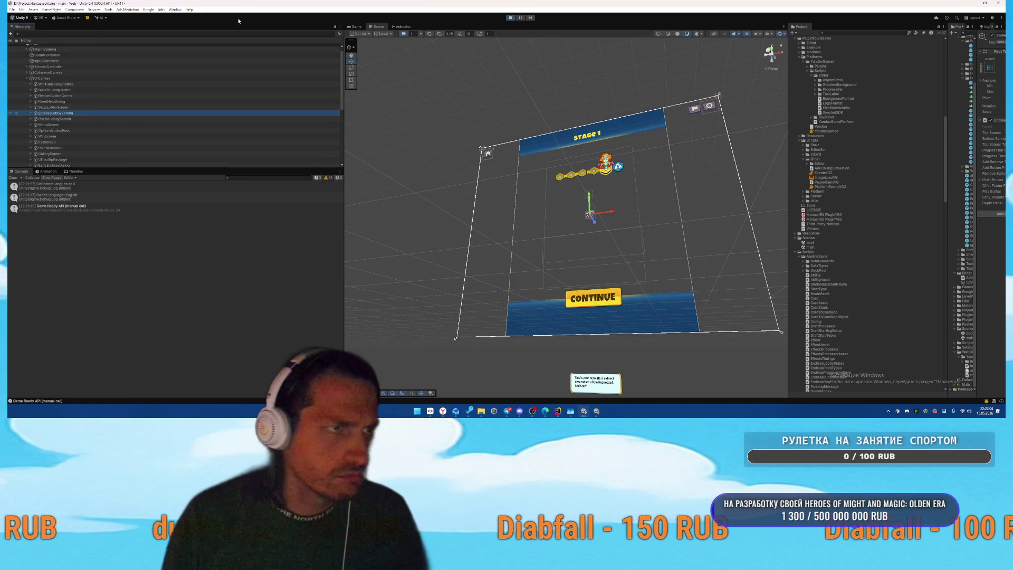
left_click(354, 26)
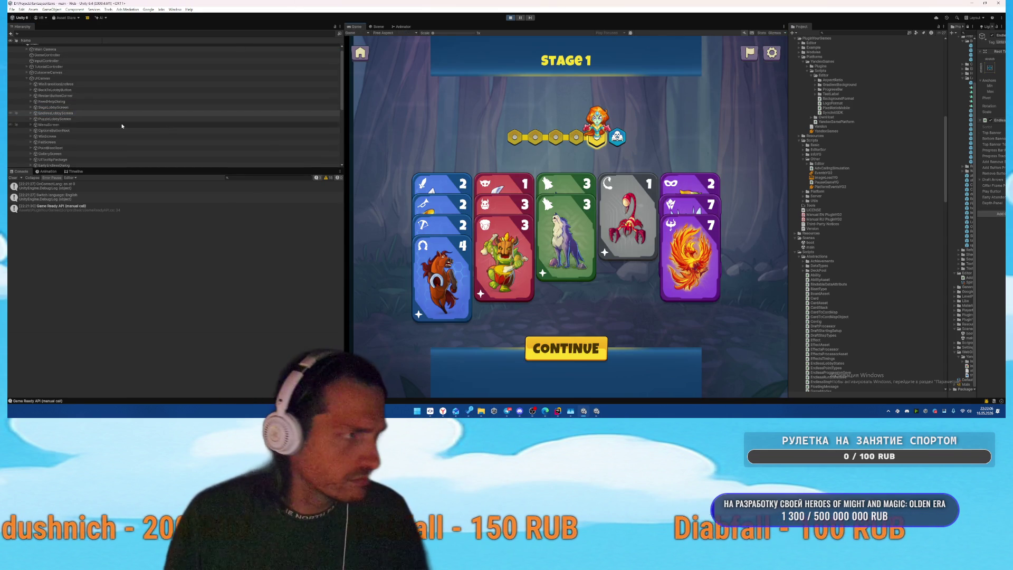
Step: Inspect EndlessLobbyScreen and the image settings of its BottomBanner and TopBanner children
left_click(199, 112)
key("Right")
key("Down")
key("Up")
mouse_move(923, 100)
left_mouse_down()
mouse_move(850, 113)
mouse_move(873, 113)
left_mouse_up()
left_click(72, 119)
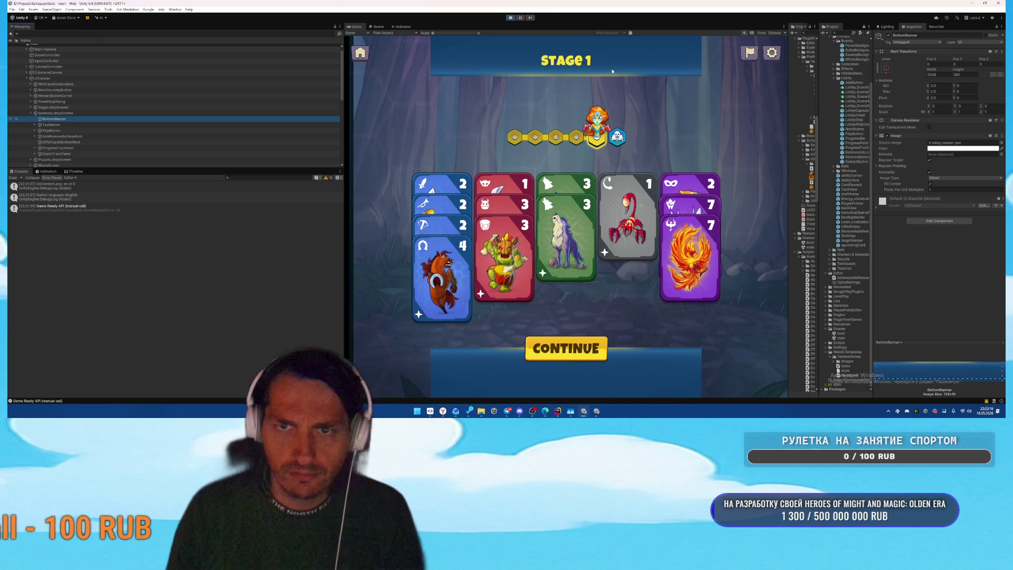
left_click(76, 125)
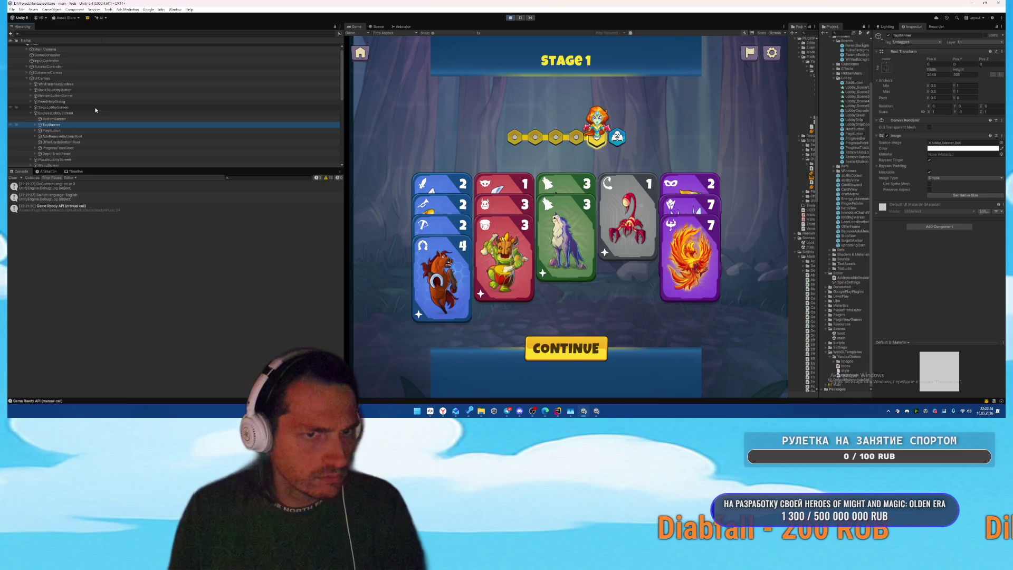
Step: Continue from Stage 1 to the gameplay board, then stop play mode
mouse_move(788, 148)
left_mouse_down()
mouse_move(687, 148)
mouse_move(789, 148)
left_mouse_up()
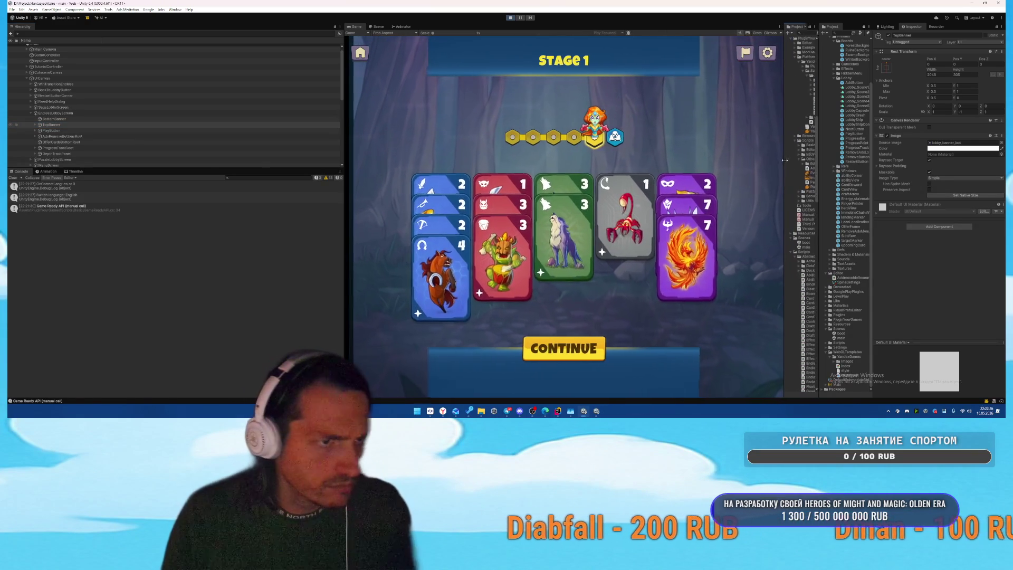
left_click(56, 112)
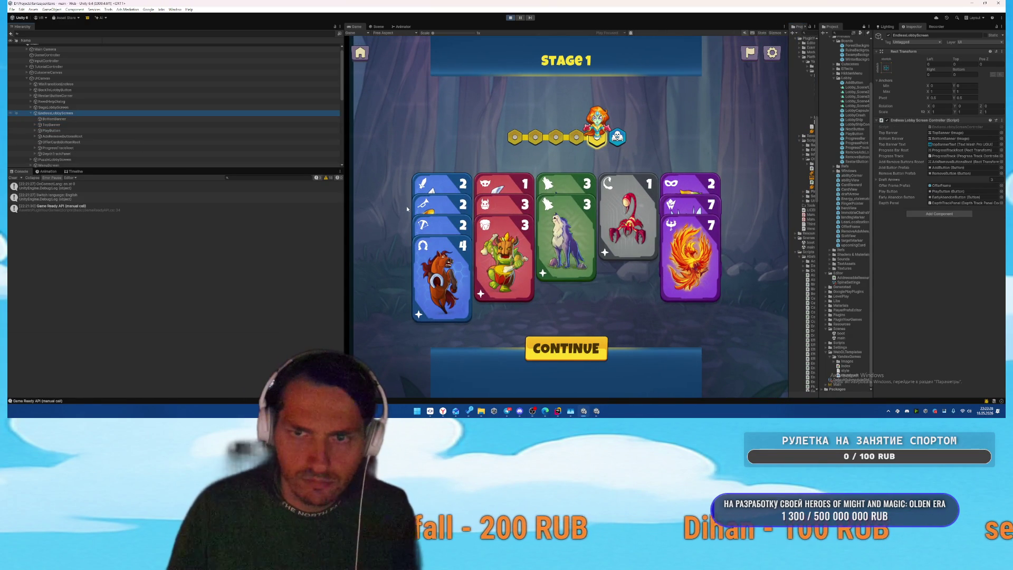
left_click(559, 350)
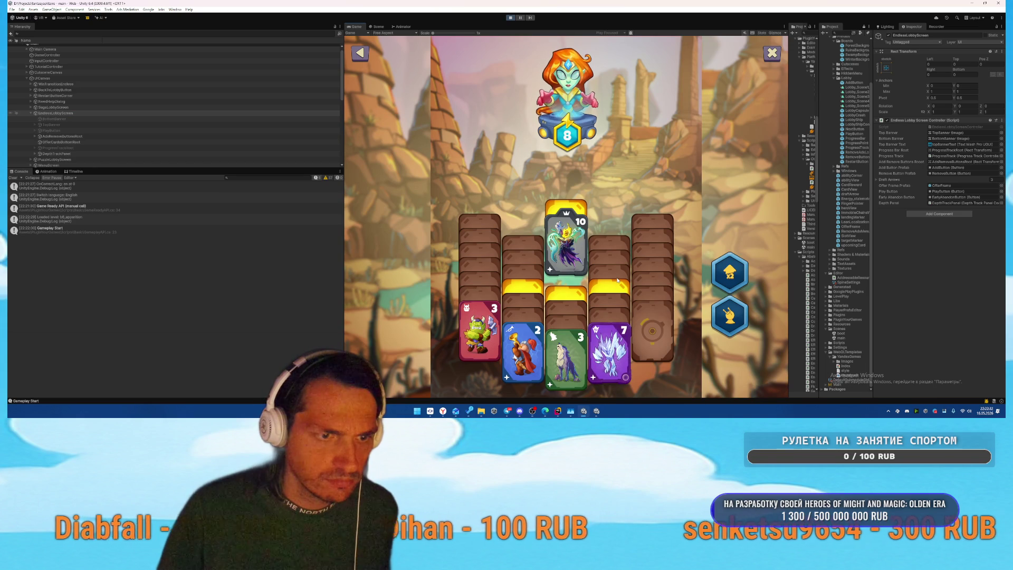
left_click(510, 18)
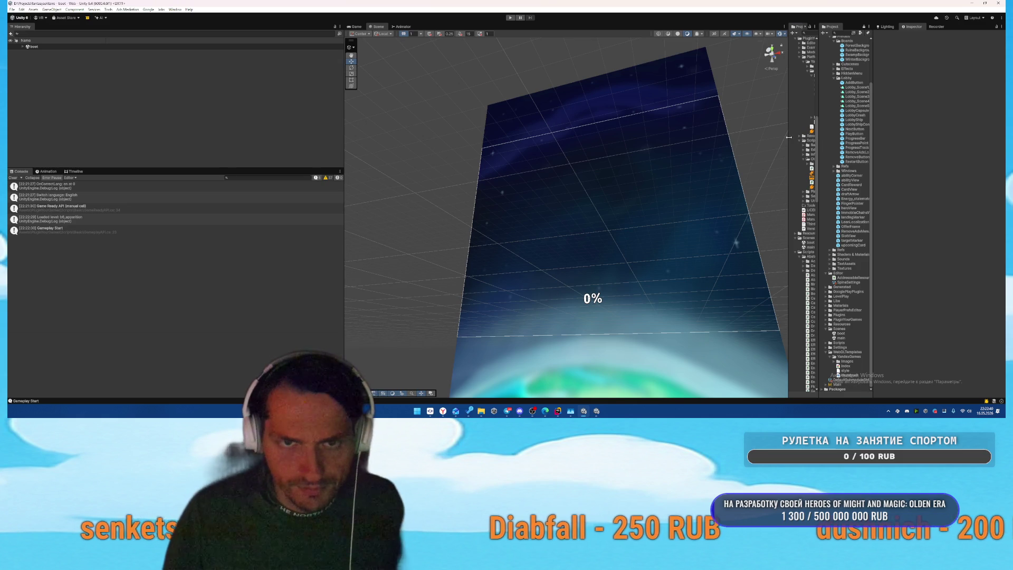
Step: Open the main scene and inspect EndlessLobbyScreen's BottomBanner anchors and TopBanner layout
left_click_drag(789, 137, 647, 145)
left_click_drag(818, 148, 782, 153)
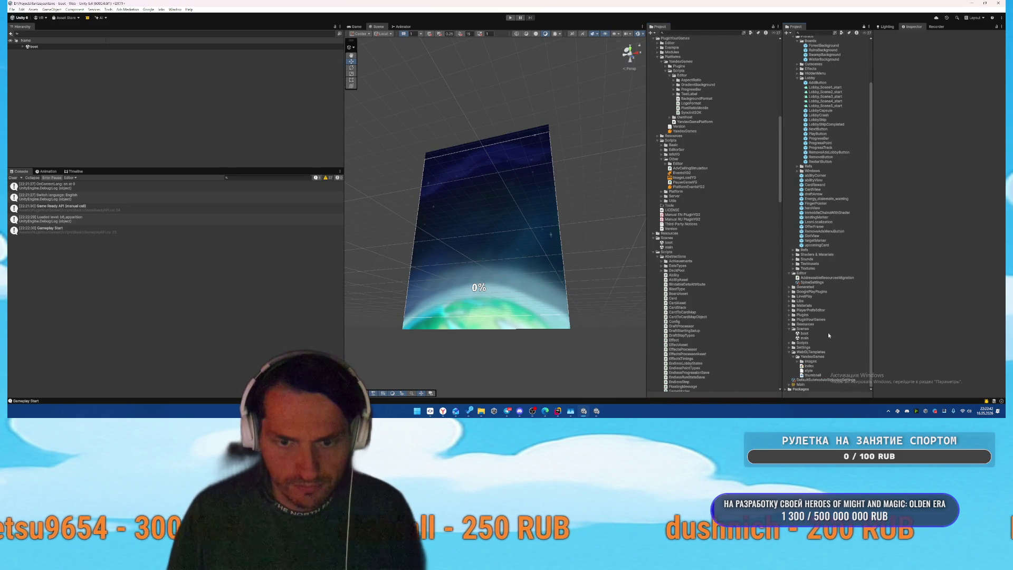
double_click(805, 338)
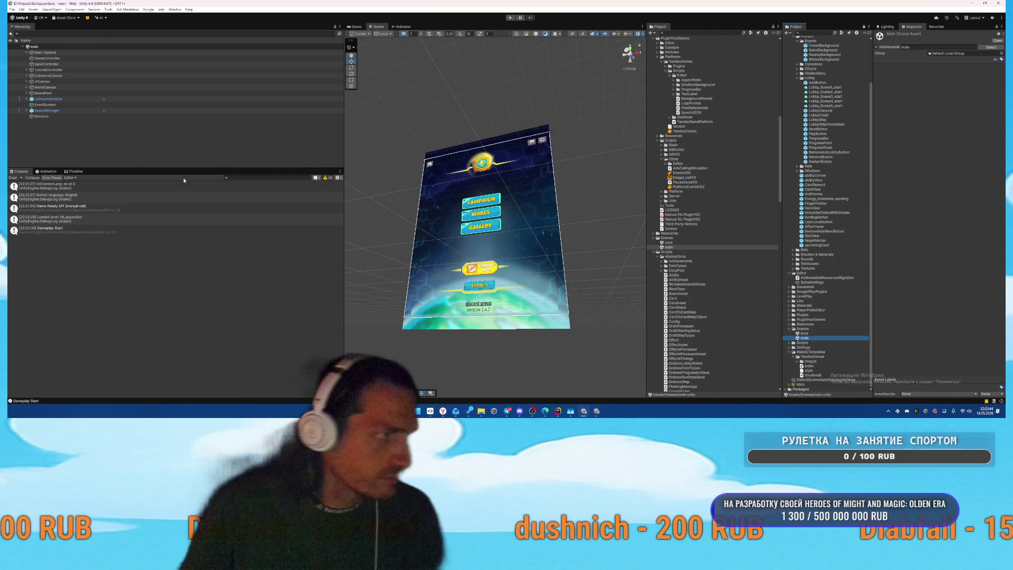
left_click(153, 80)
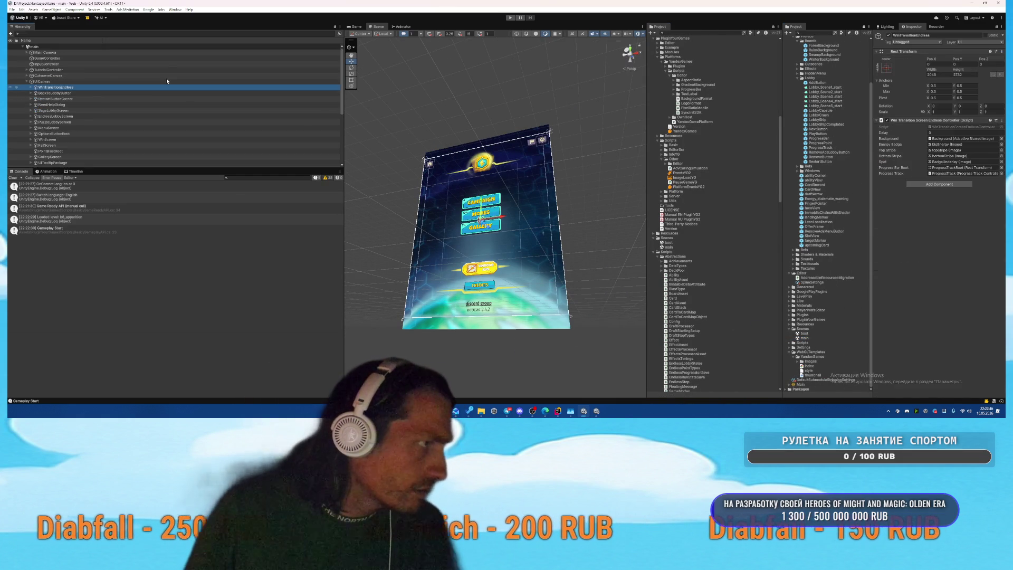
left_click(108, 116)
key("Right")
key("Down")
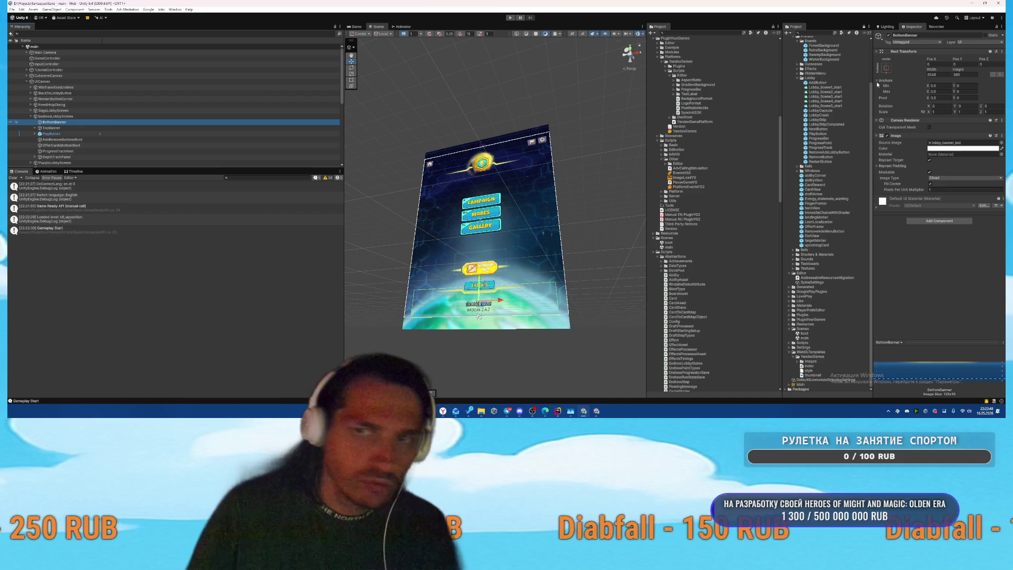
left_click(942, 86)
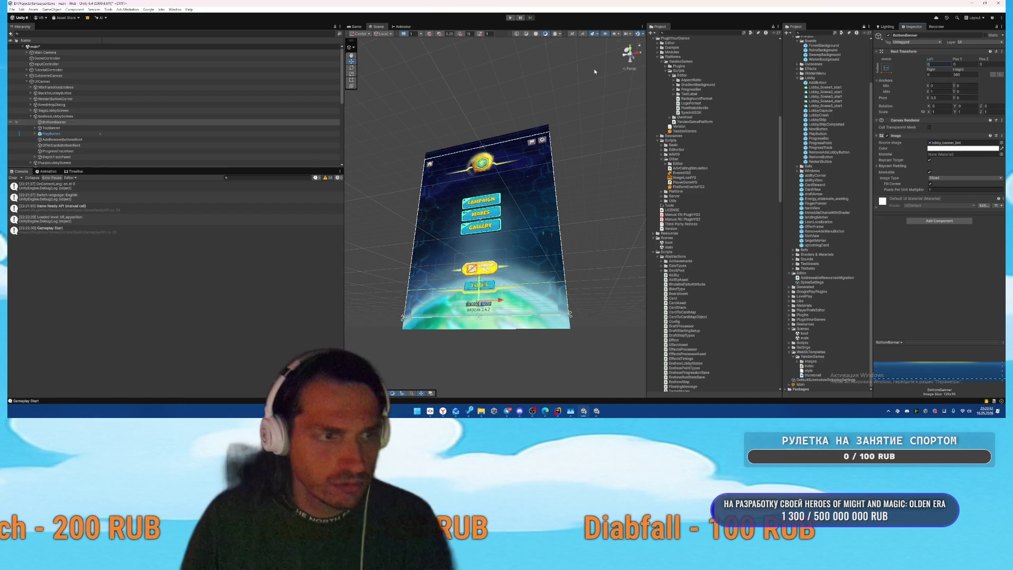
scroll(100, 118, "down", 3)
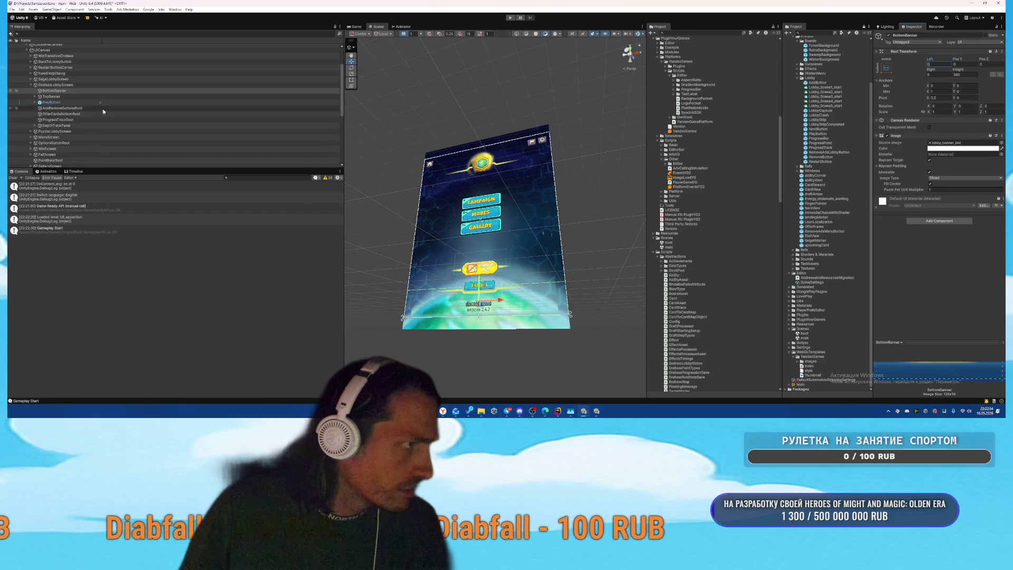
left_click(61, 97)
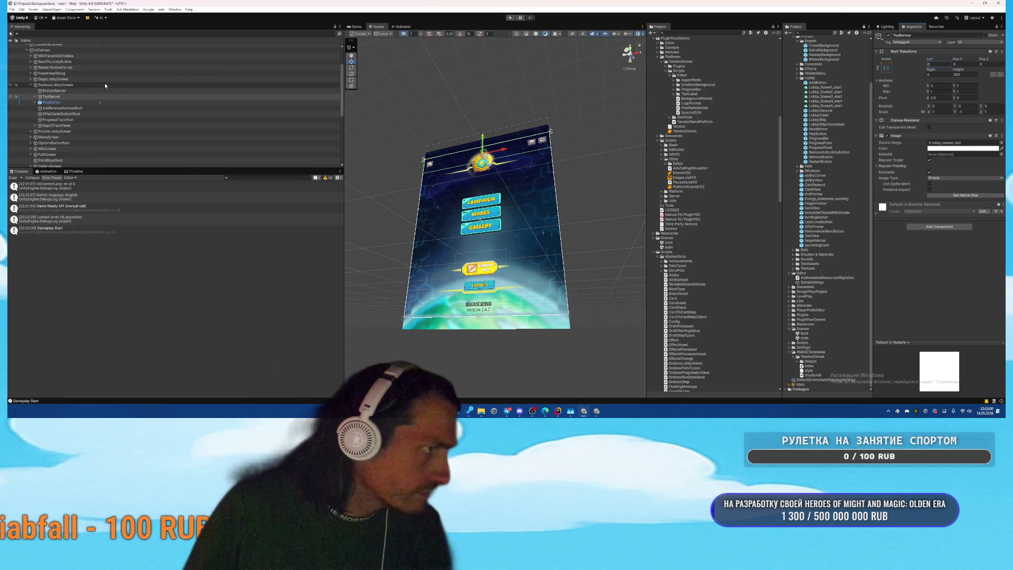
Step: Add the Hide For Web GL script to AdsRemoveButtonsRoot
left_click(105, 107)
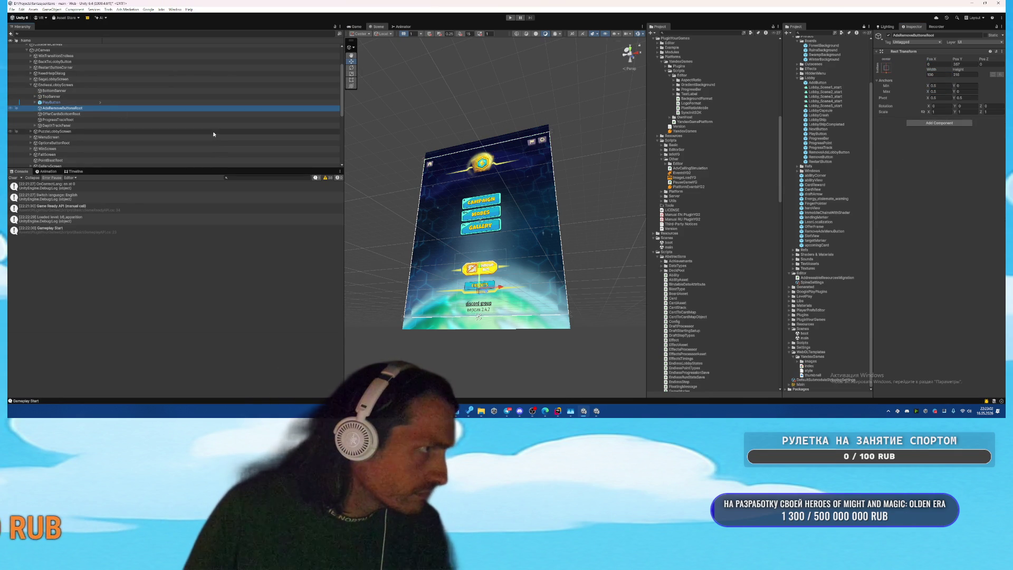
left_click(920, 123)
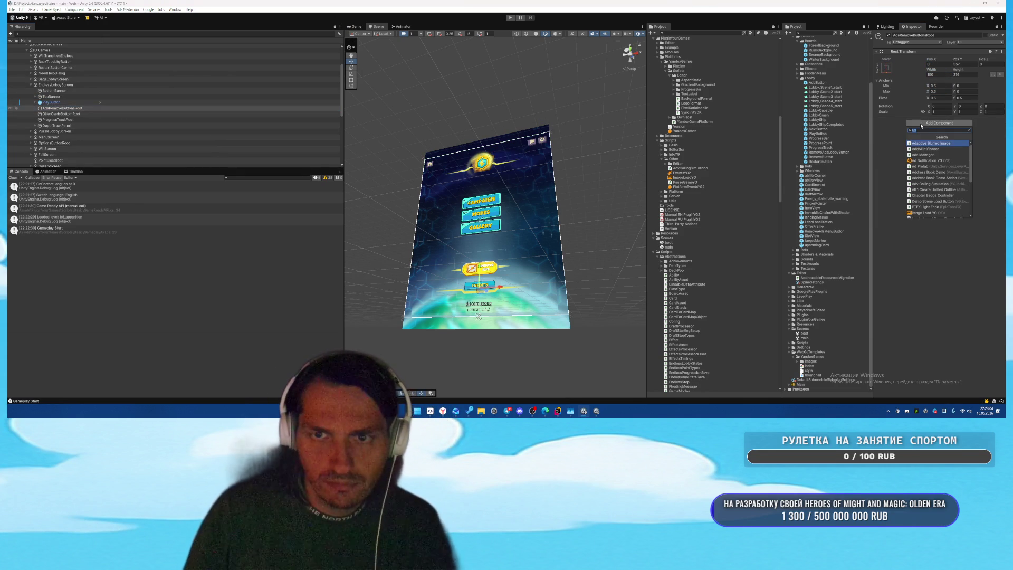
type("hide")
key("Return")
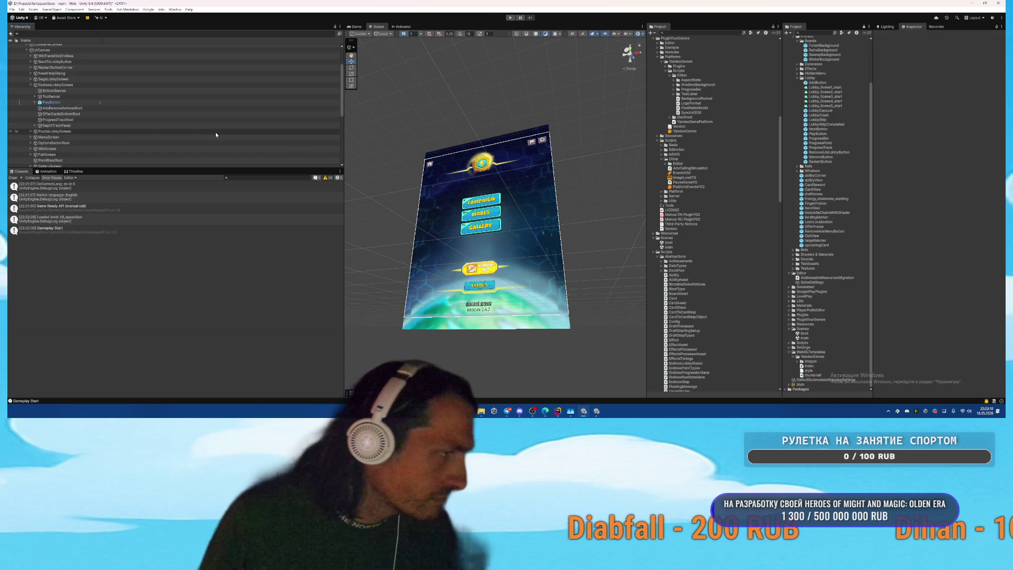
Step: Check DepthTrackPanel's Background child, then open the boot scene and start play mode
left_click(108, 125)
key("Right")
key("Down")
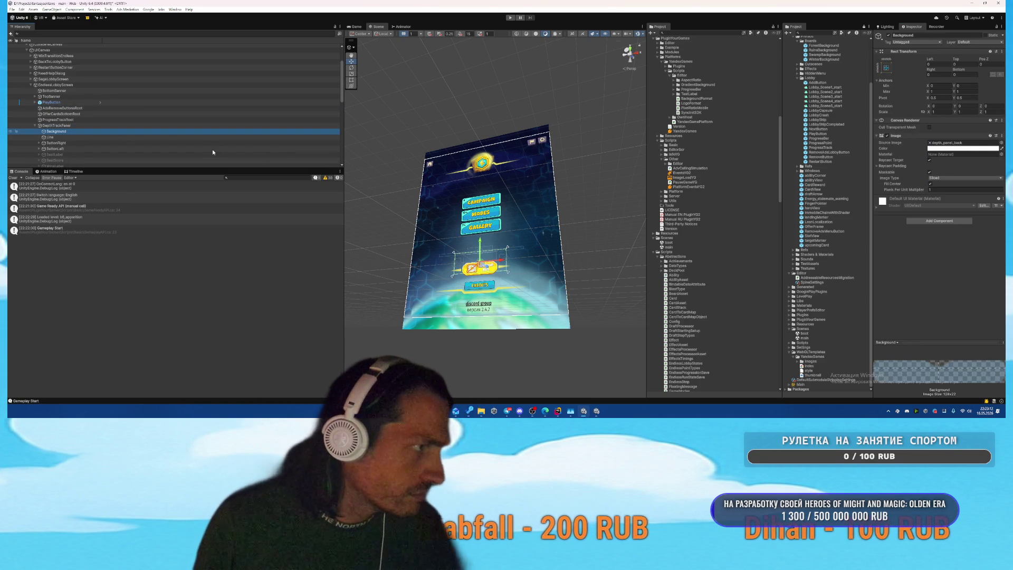
key("Up")
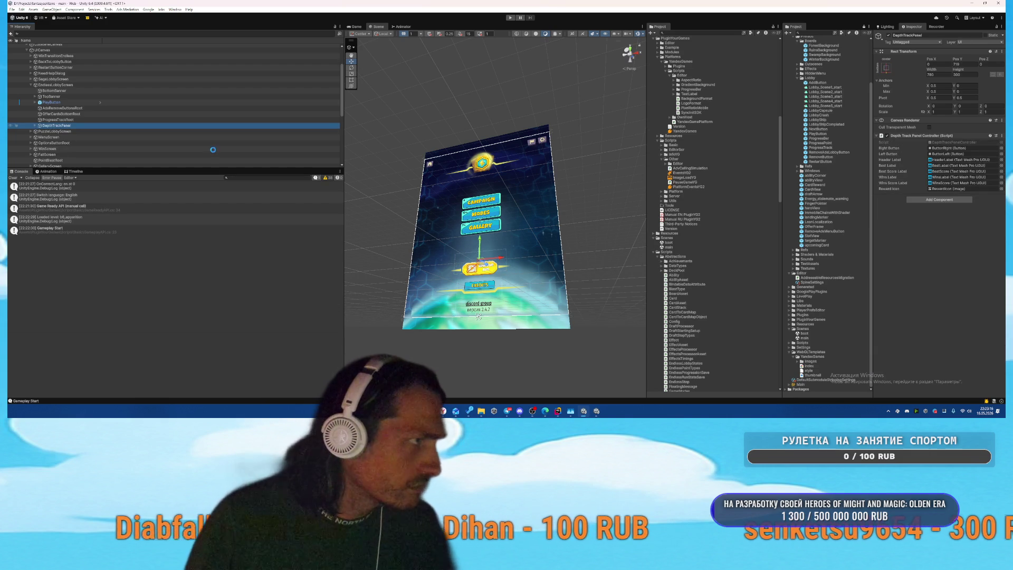
double_click(805, 332)
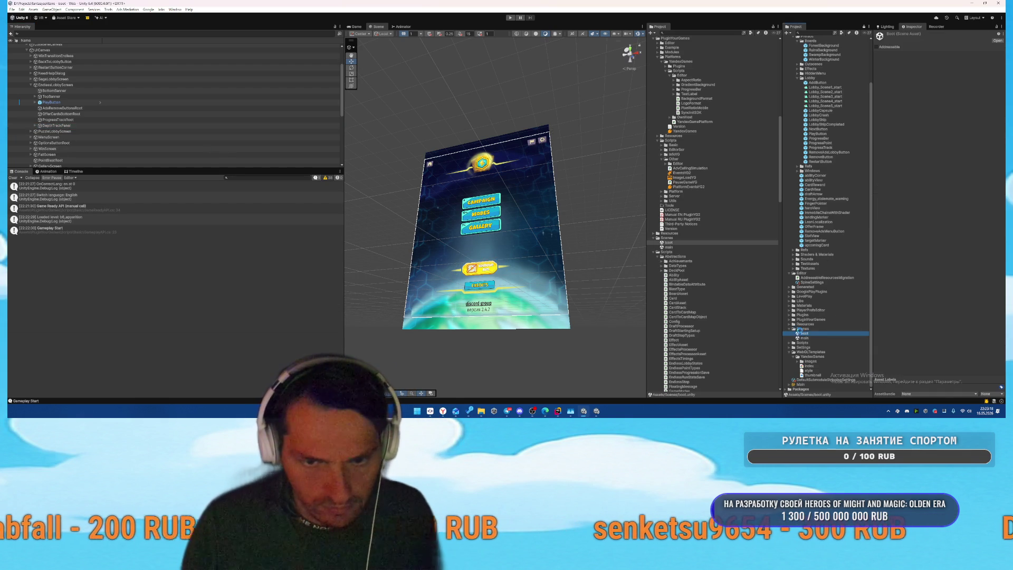
left_click(510, 18)
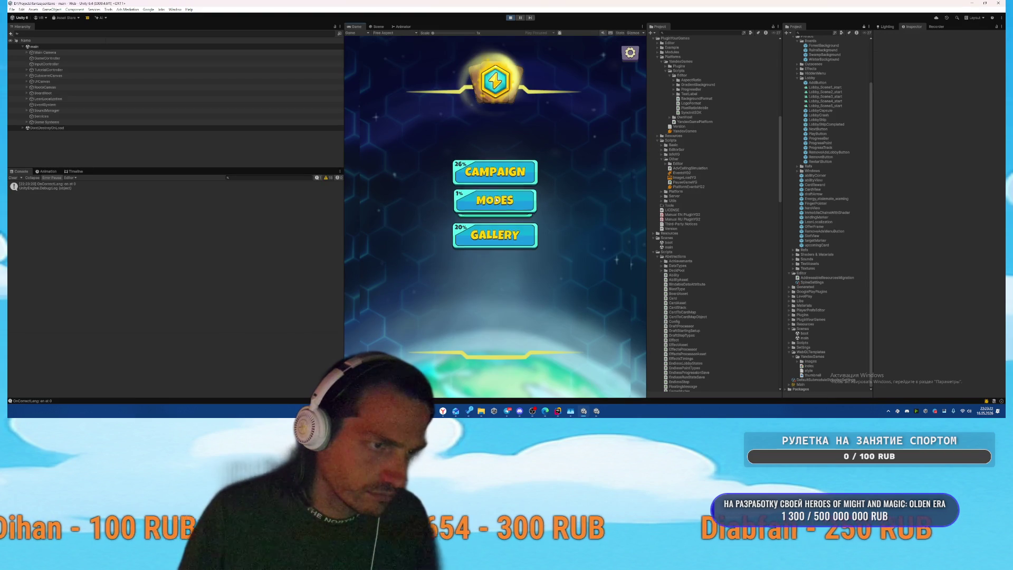
Step: Enter the Stage 1 screen, widen the Game view, and select UICanvas in the Scene view
left_click(501, 196)
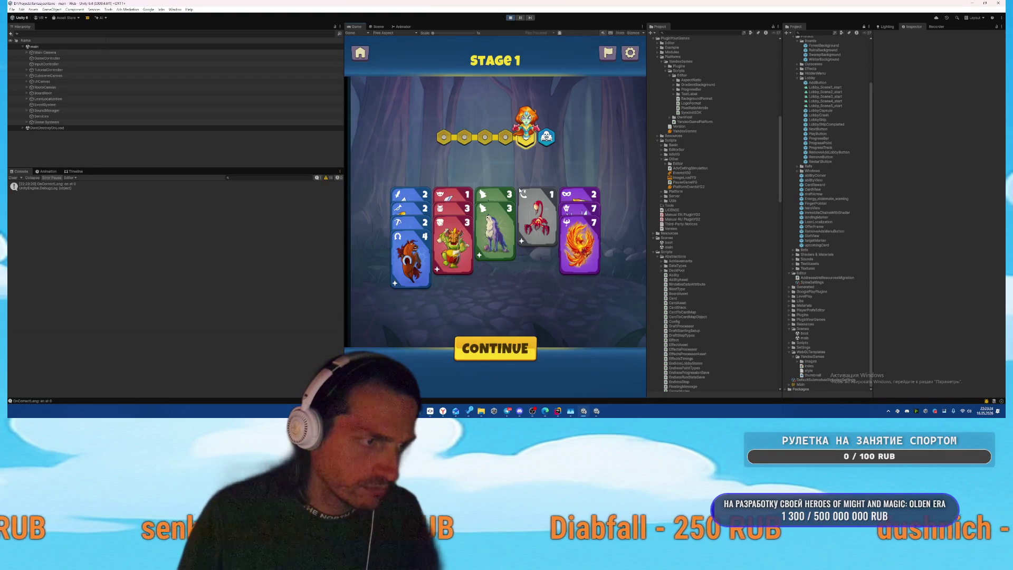
mouse_move(645, 151)
left_mouse_down()
mouse_move(823, 153)
mouse_move(451, 174)
mouse_move(558, 177)
mouse_move(472, 185)
mouse_move(565, 187)
mouse_move(426, 194)
mouse_move(742, 197)
mouse_move(616, 201)
left_mouse_up()
left_click(377, 27)
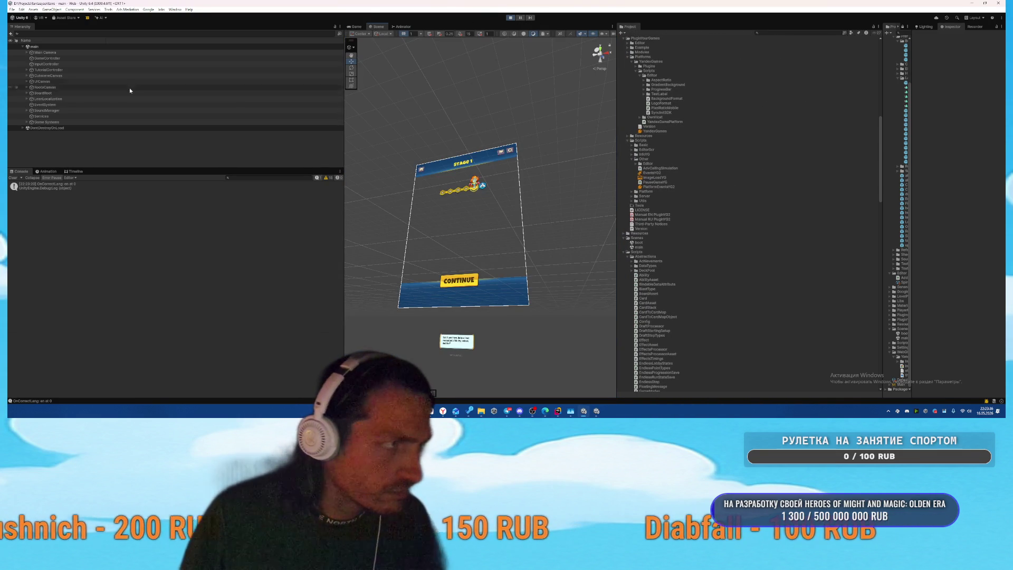
left_click(79, 82)
key("Right")
left_click(232, 93)
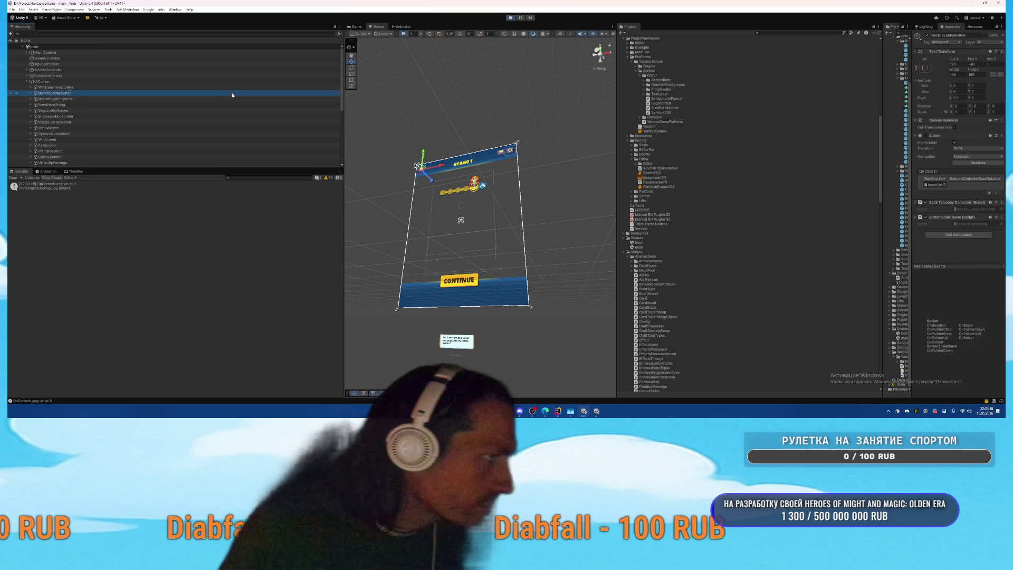
Step: Browse EndlessLobbyScreen's children: BottomBanner, TopBanner, ProgressTrackRoot and PlayButton
key("Down")
key("Down")
key("Down")
key("Right")
key("Down")
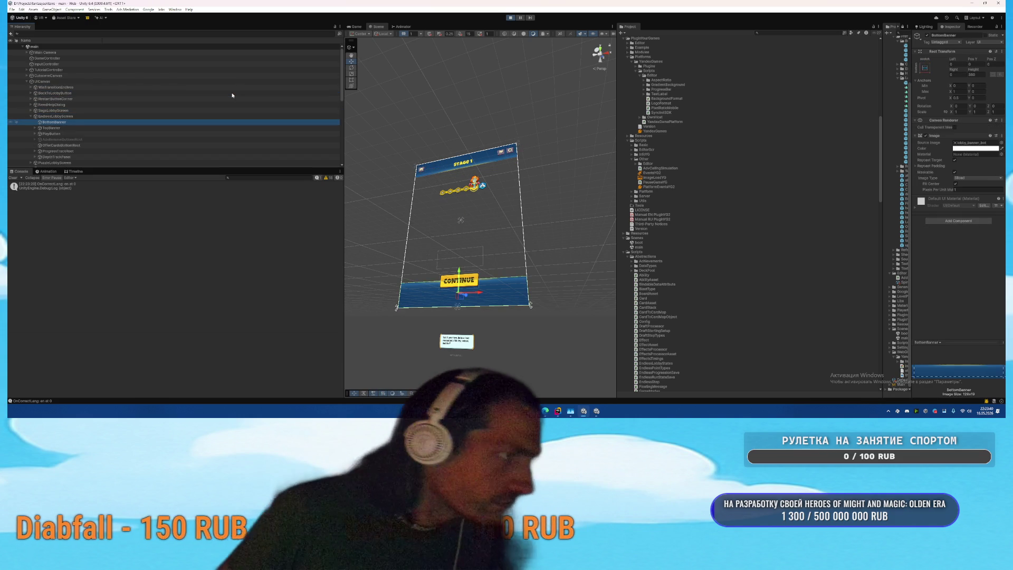
key("Down")
key("Up")
key("Up")
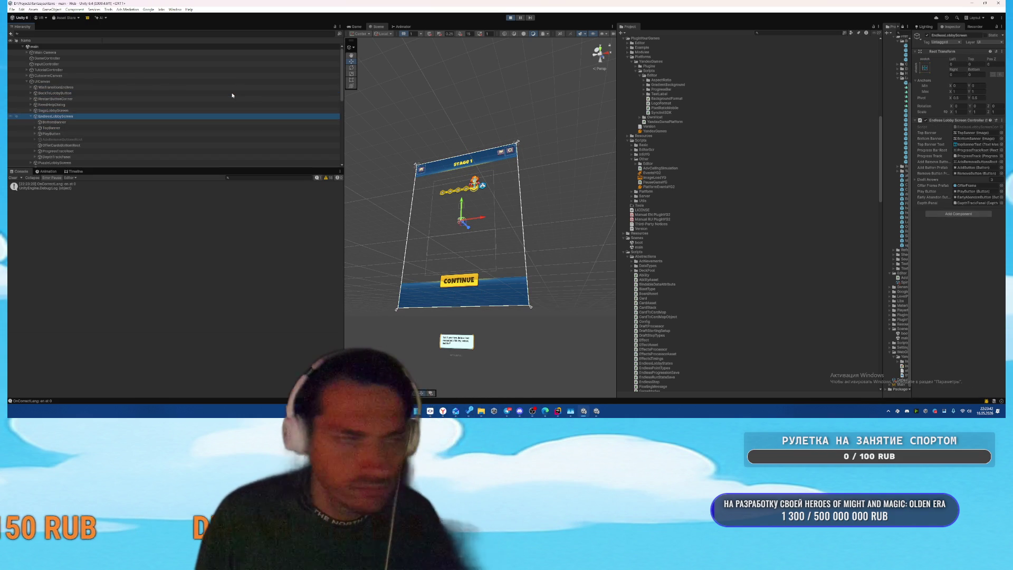
key("Down")
key("Down")
key("Down")
key("Down")
key("Down")
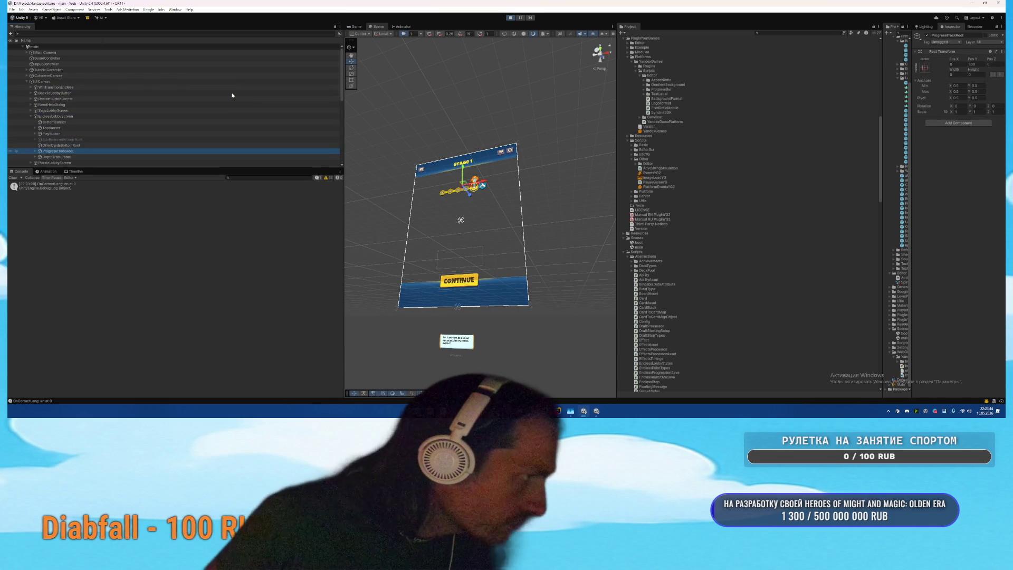
key("Up")
key("Up")
key("Up")
key("Right")
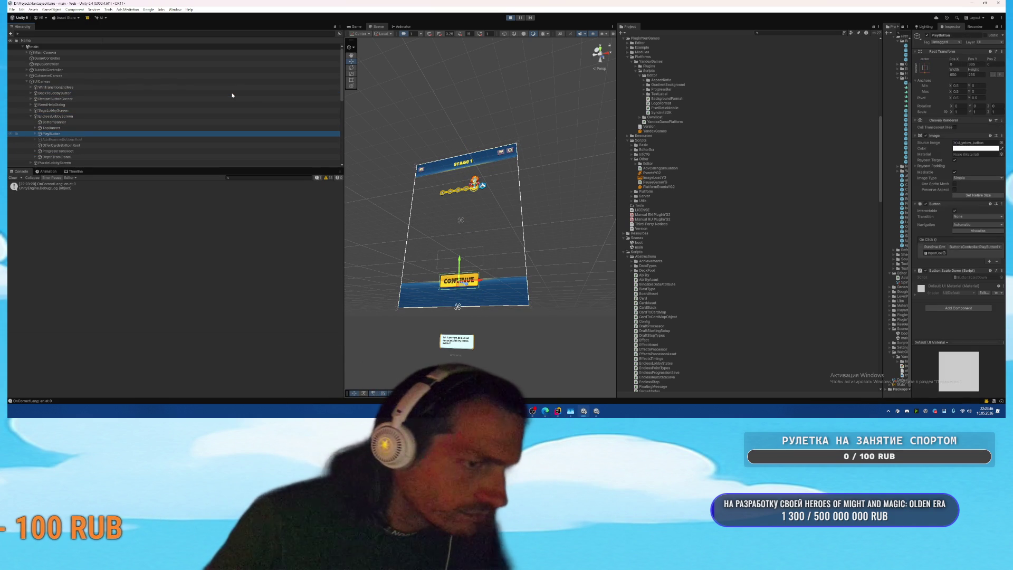
key("Up")
Step: Back in the Game view, inspect TopBanner's text child and PlayButton's Text child
left_click(355, 27)
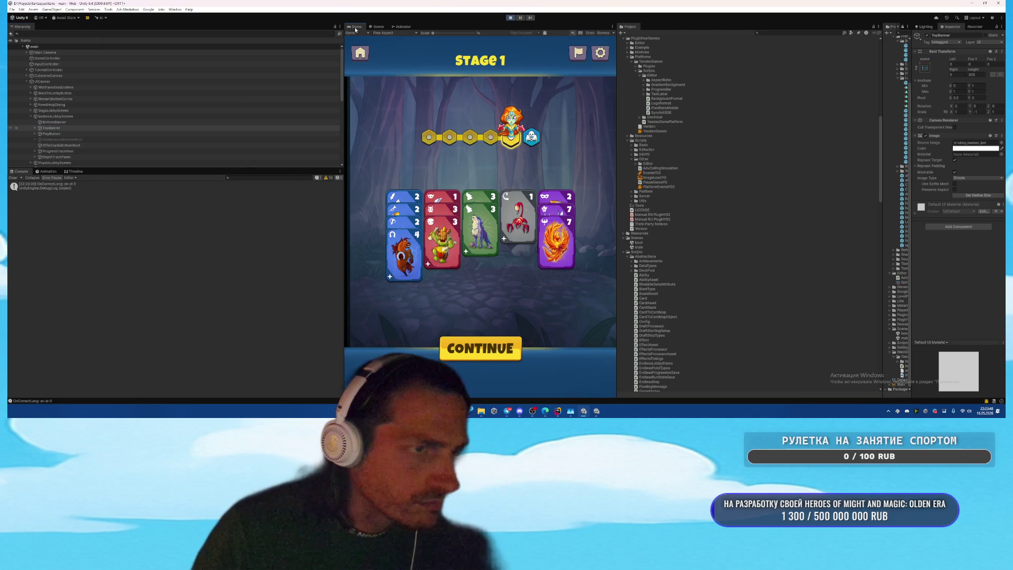
left_click(121, 127)
key("Right")
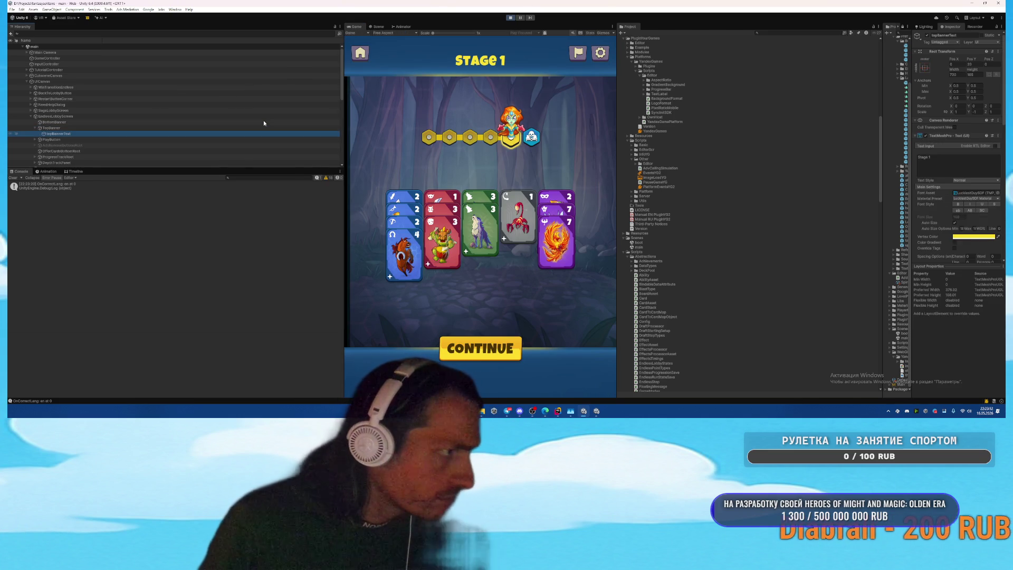
key("Left")
key("Down")
key("Right")
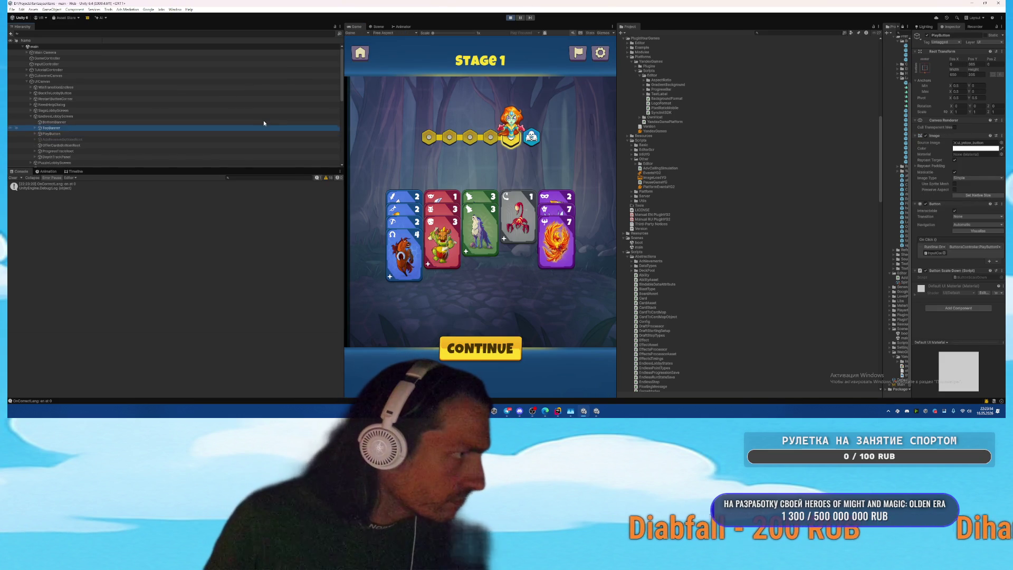
key("Left")
key("Left")
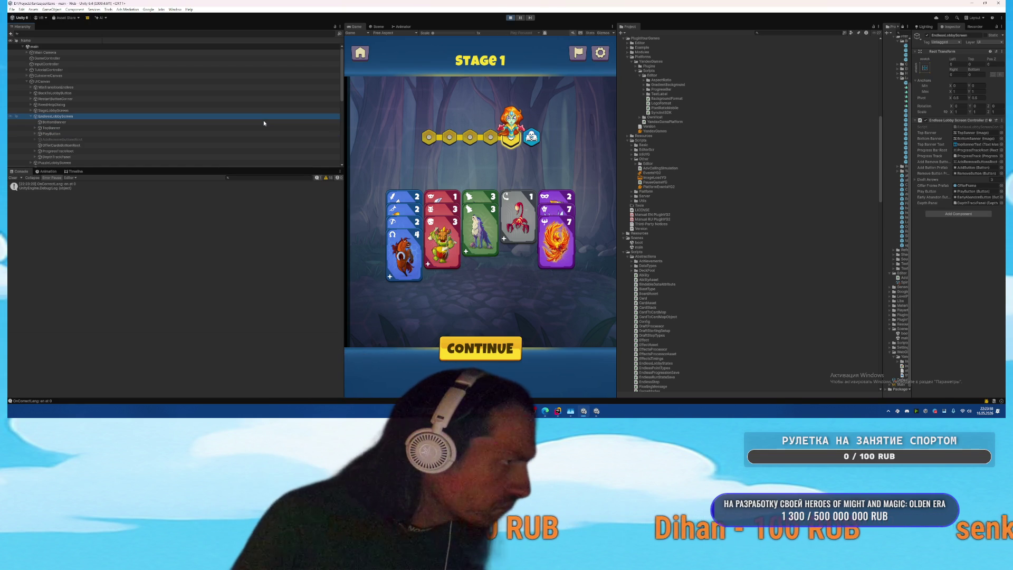
Step: Expand DepthTrackPanel and ProgressTrack to reveal ProgressTrackRoot, and widen the Game preview slightly
scroll(214, 130, "down", 3)
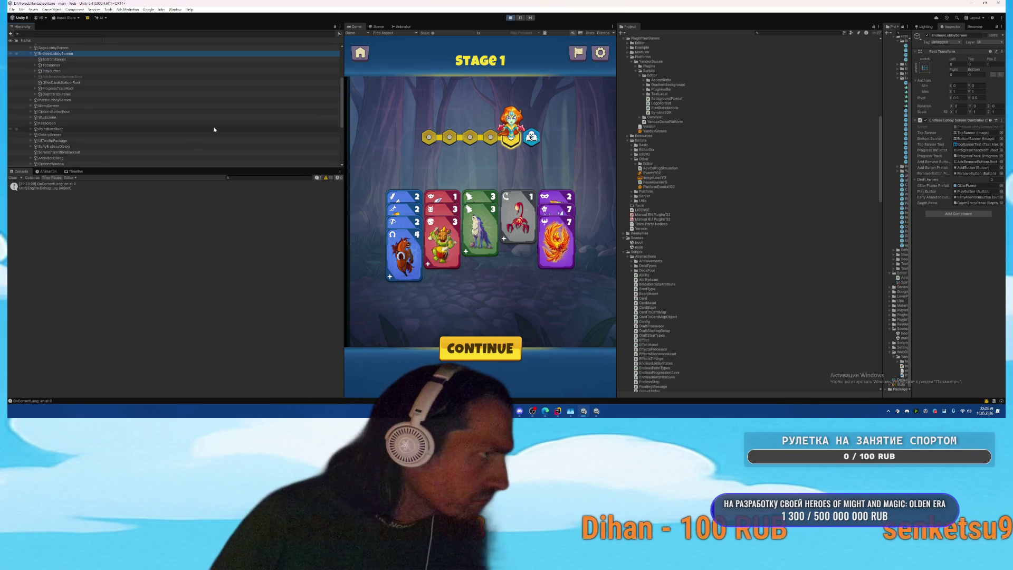
left_click(35, 94)
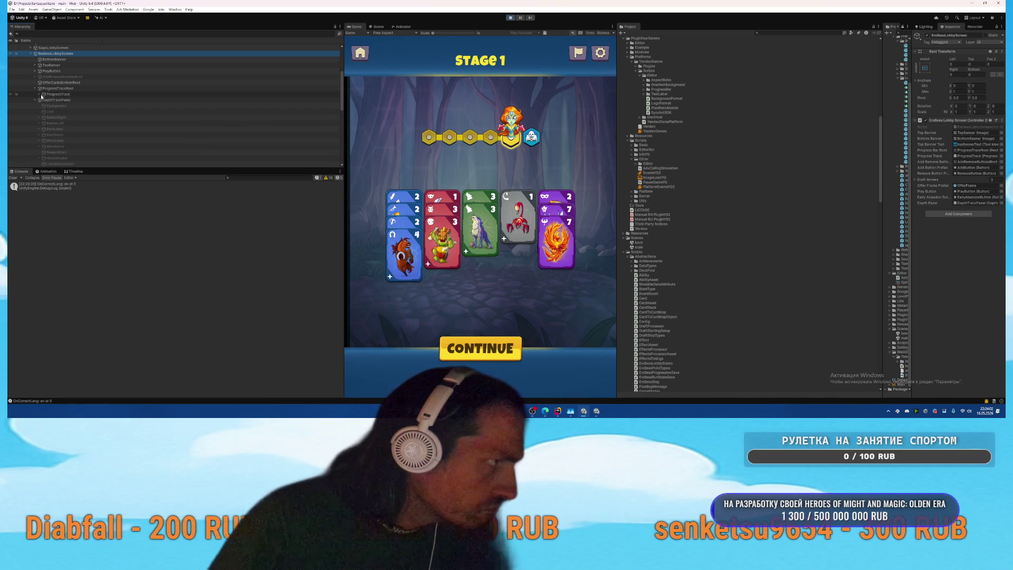
left_click(40, 94)
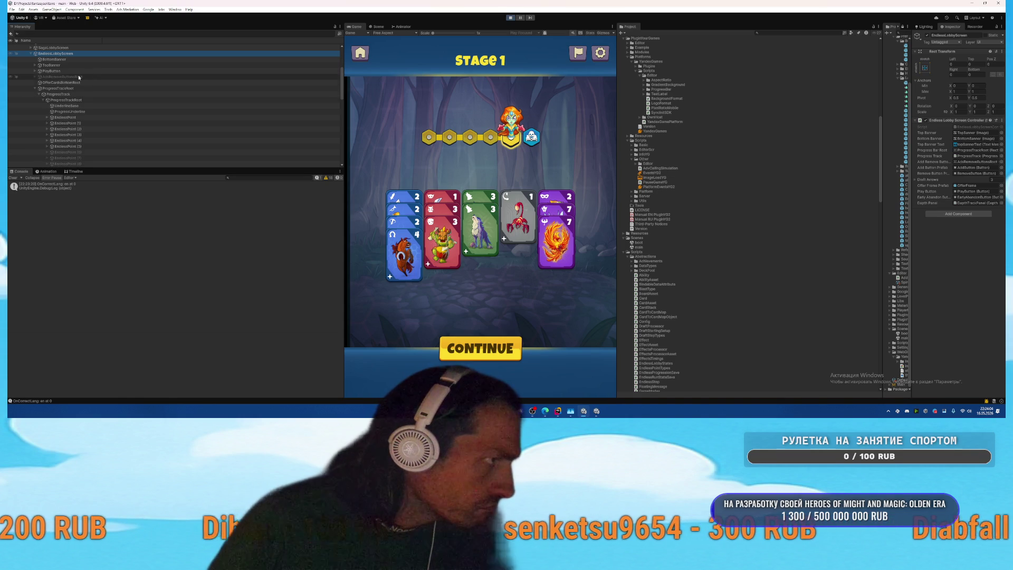
left_click(377, 26)
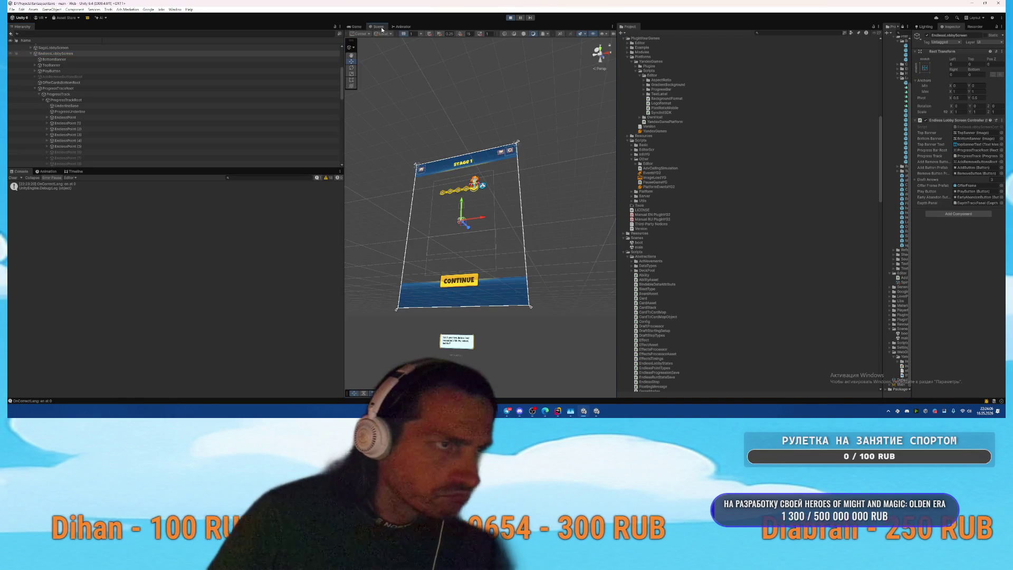
left_click(356, 26)
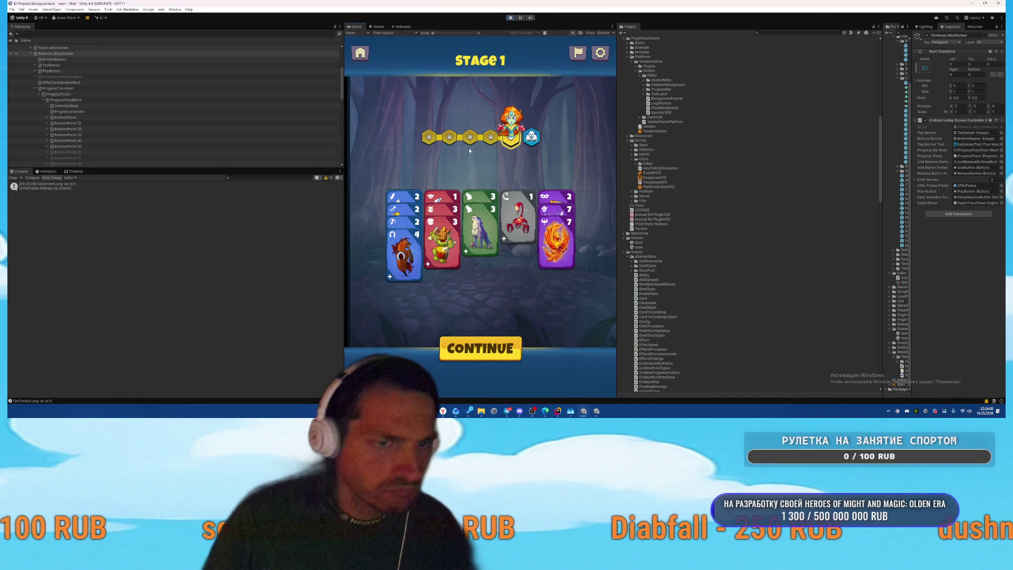
mouse_move(617, 160)
left_mouse_down()
mouse_move(800, 161)
mouse_move(629, 161)
left_mouse_up()
Step: Show the Scene view as a flat 2D canvas and select BoardBackgrounds under the Main Camera
left_click(378, 27)
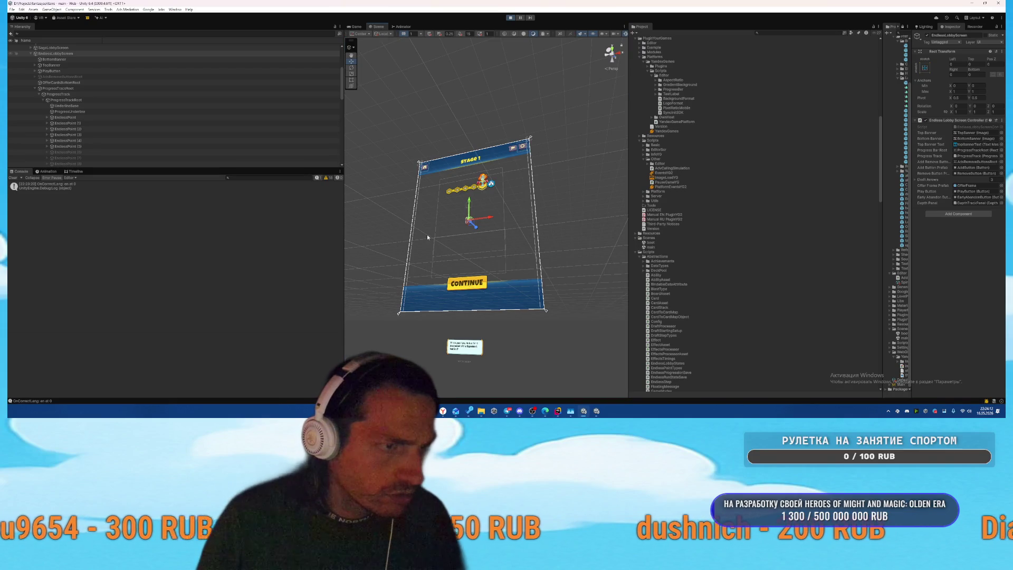
scroll(414, 169, "up", 2)
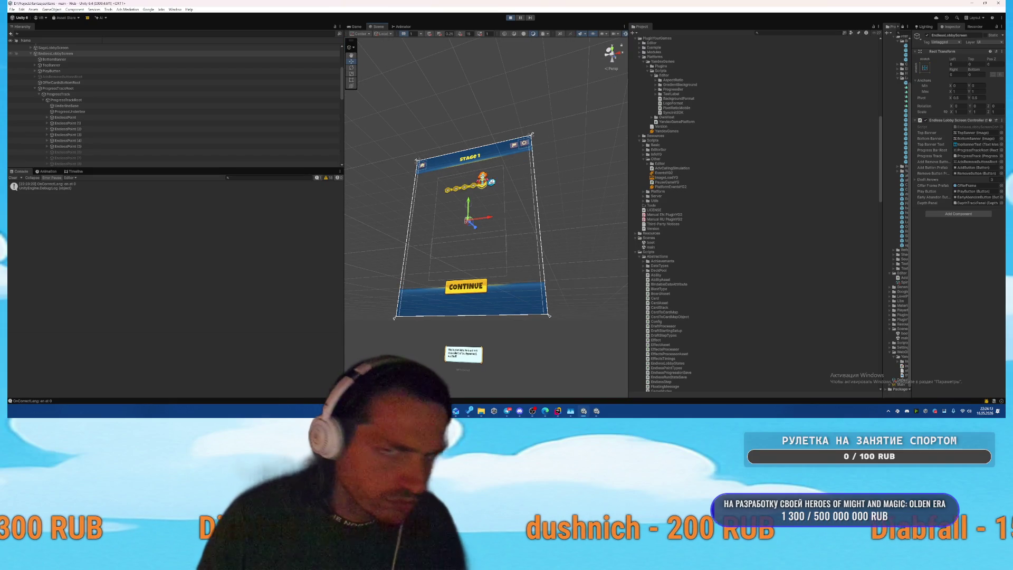
left_click(552, 167)
key("2")
scroll(455, 191, "down", 1)
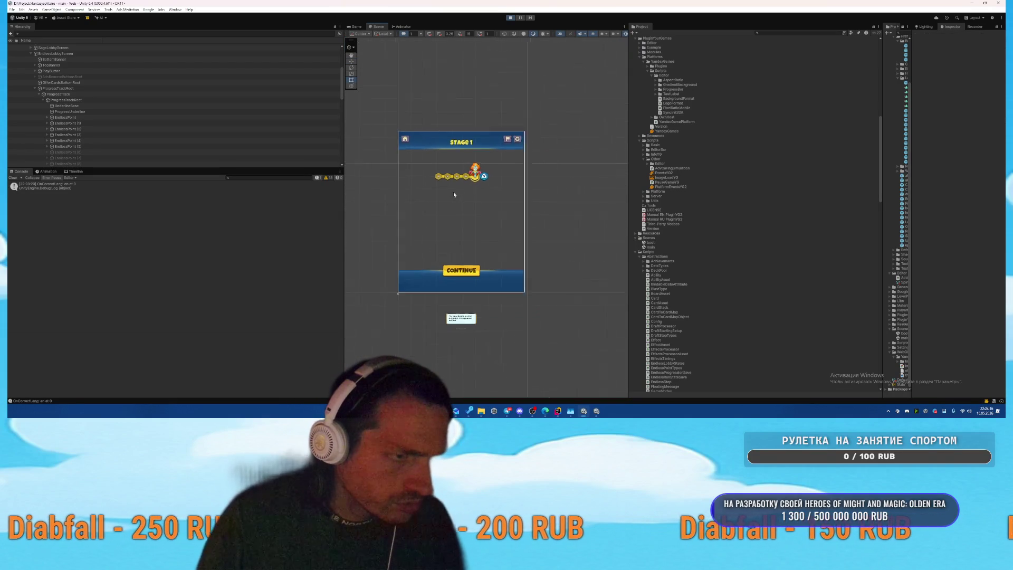
scroll(456, 194, "down", 1)
scroll(95, 113, "up", 5)
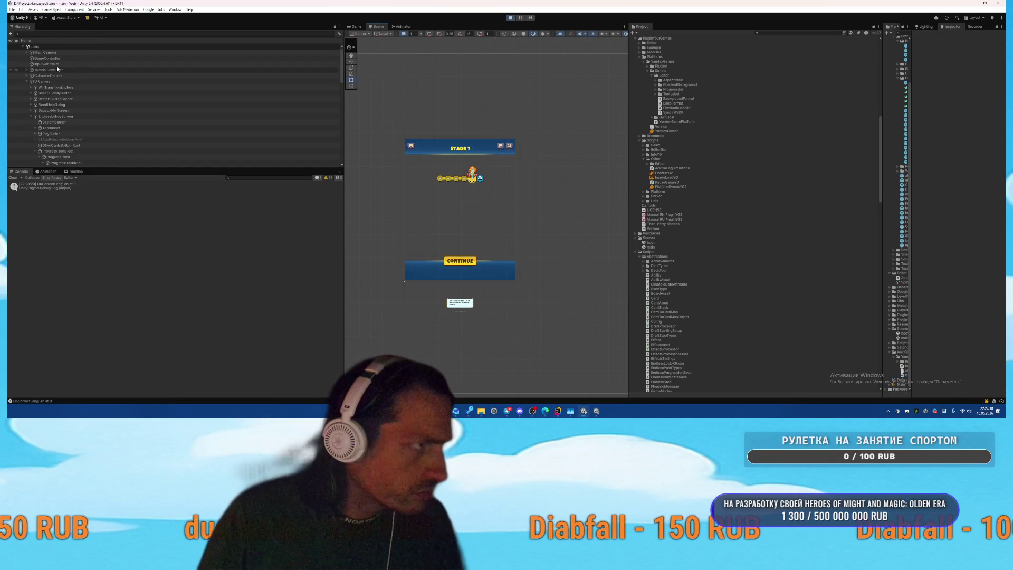
left_click(77, 53)
Step: Select EndlessLobbyOverlay under Main Camera > BoardBackgrounds and set its Position X and Y to 0
key("Right")
key("Down")
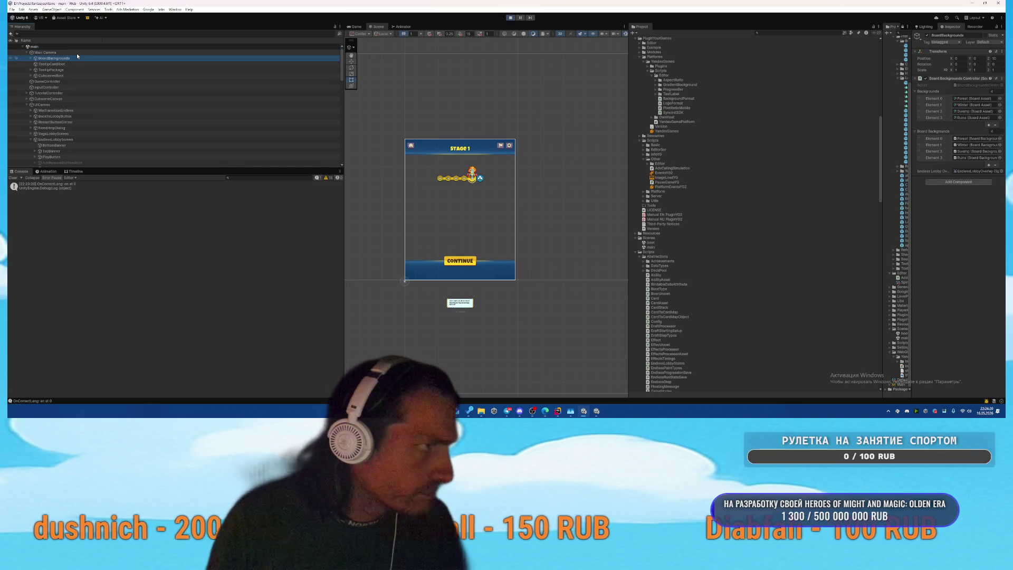
key("Right")
key("Down")
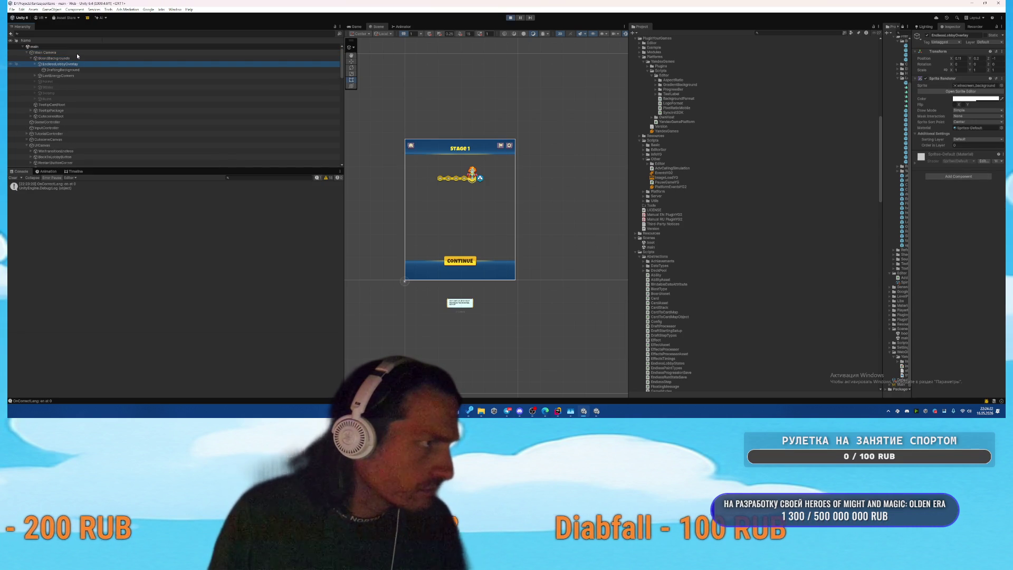
left_click(357, 27)
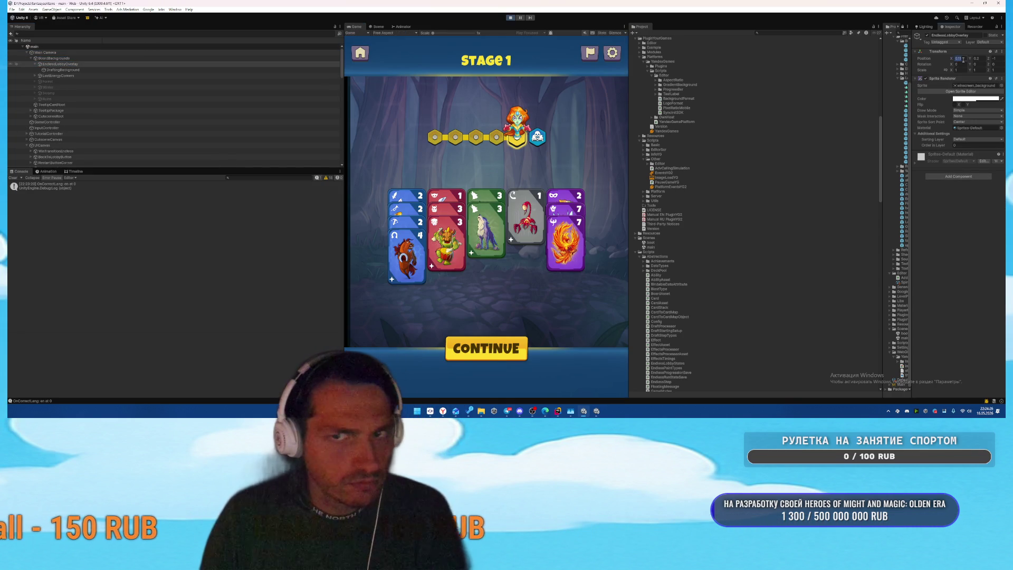
type("0")
left_click(980, 59)
type("0")
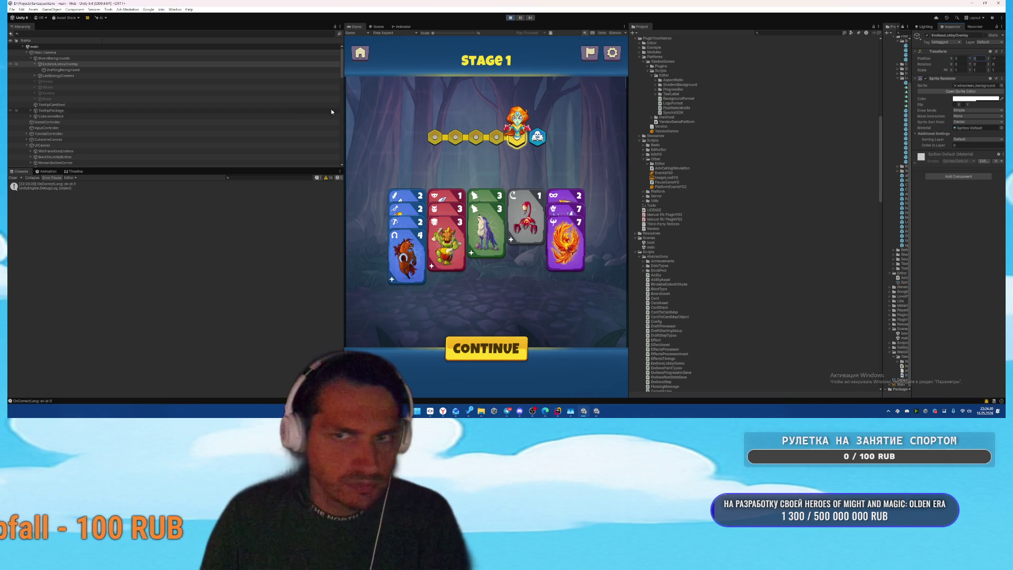
Step: Check DraftingBackground and LastEnergyCorners, reselect EndlessLobbyOverlay, stop play mode and open the main scene
left_click(75, 69)
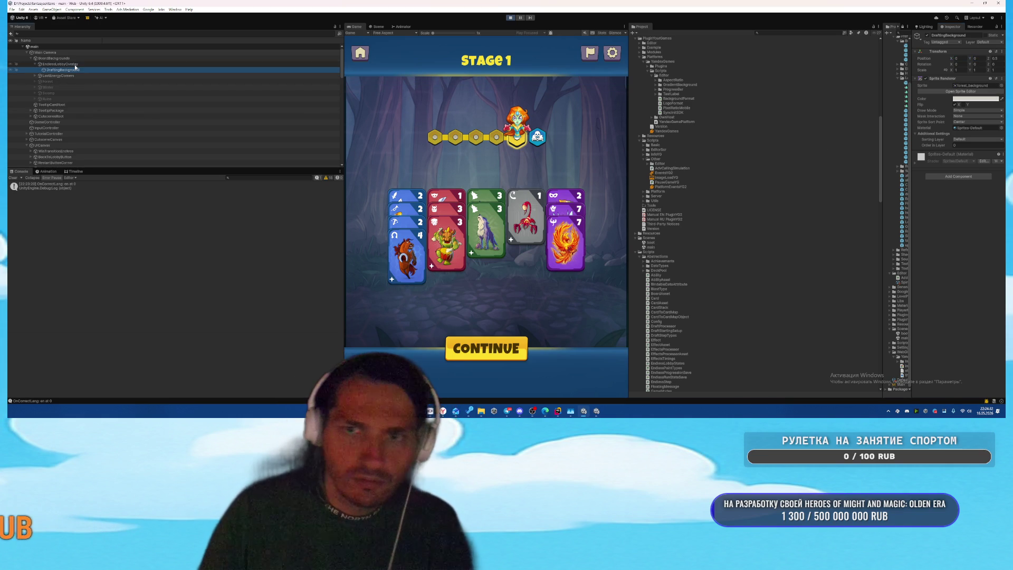
key("Down")
key("Down")
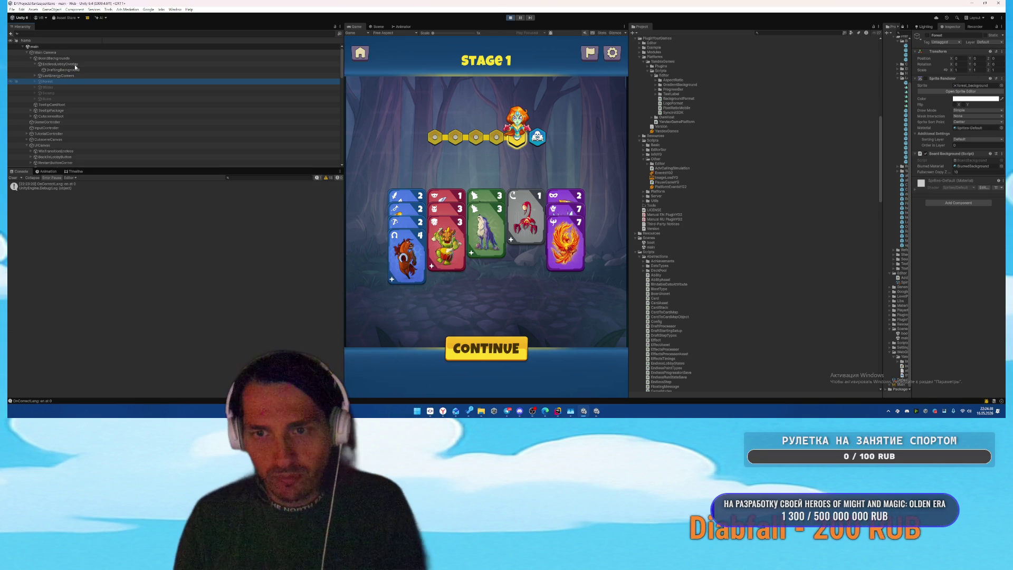
left_click(75, 64)
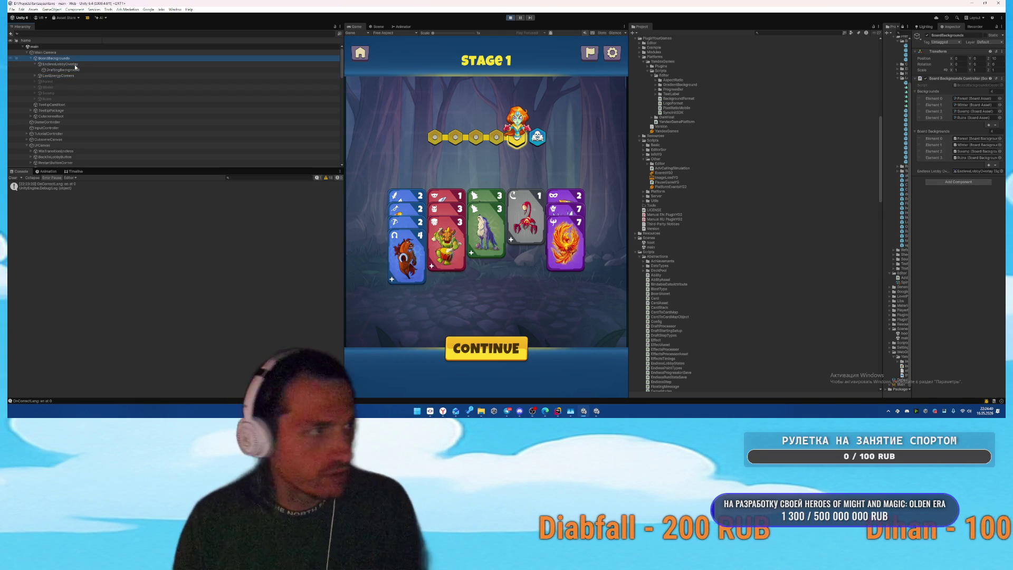
left_click(510, 17)
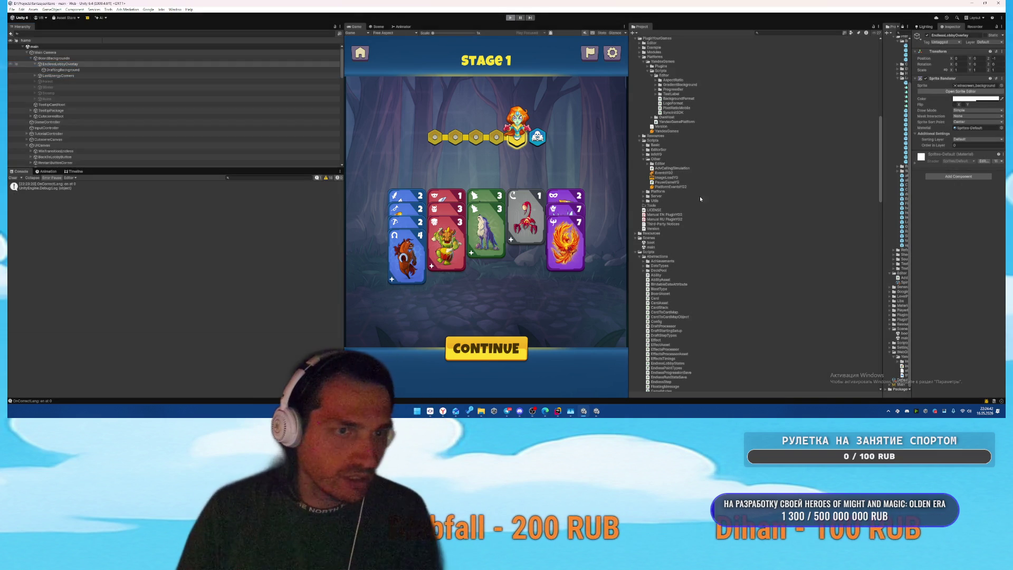
double_click(652, 247)
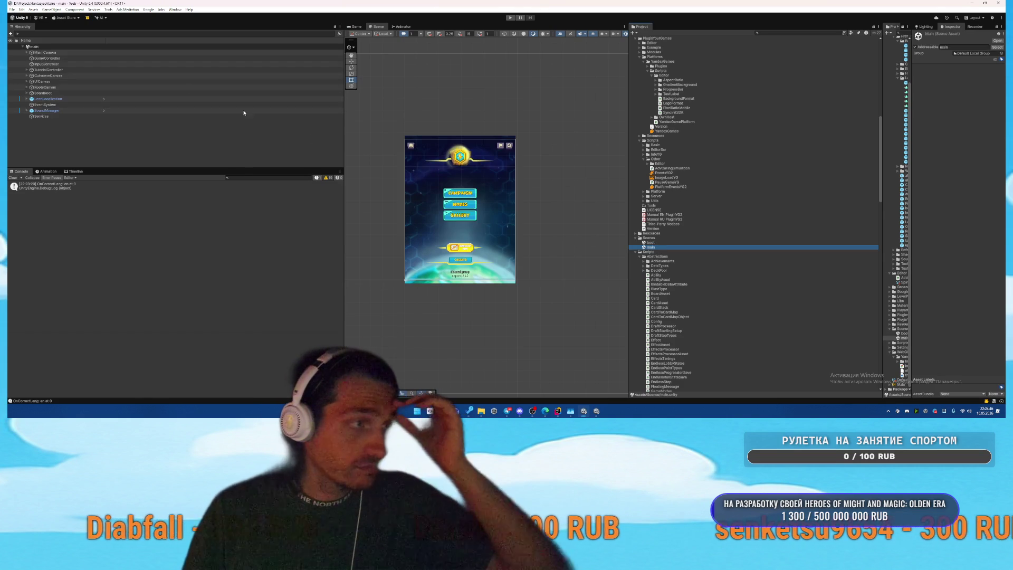
Step: Attach a Board Background script to both EndlessLobbyOverlay and DraftingBackground
left_click(105, 58)
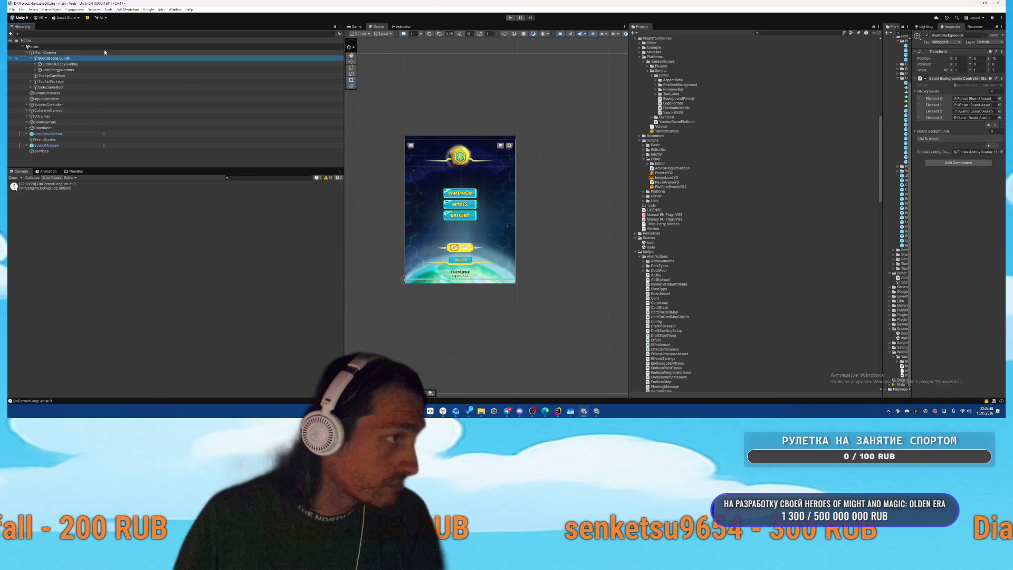
key("Down")
key("Right")
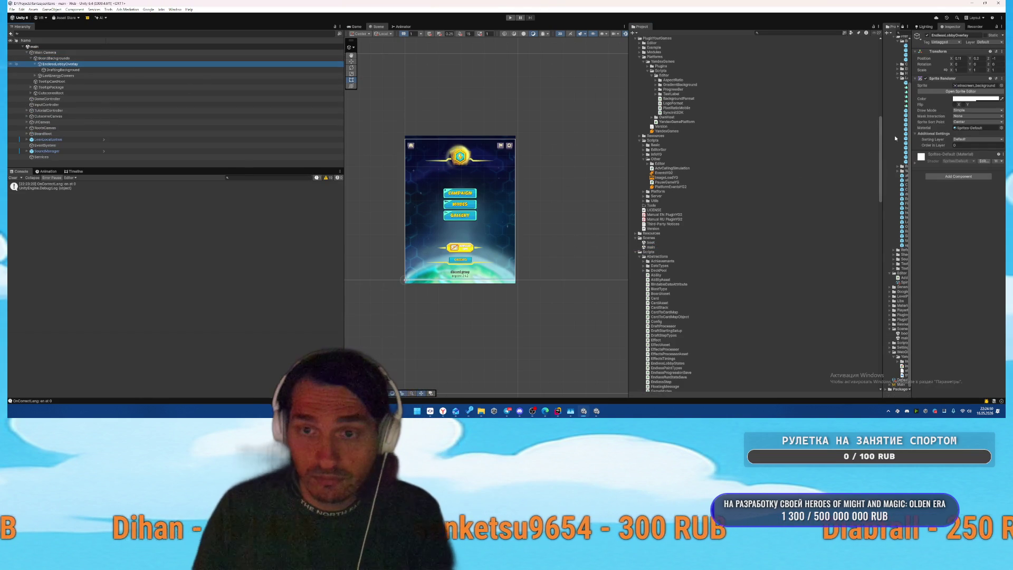
left_click_drag(911, 136, 725, 147)
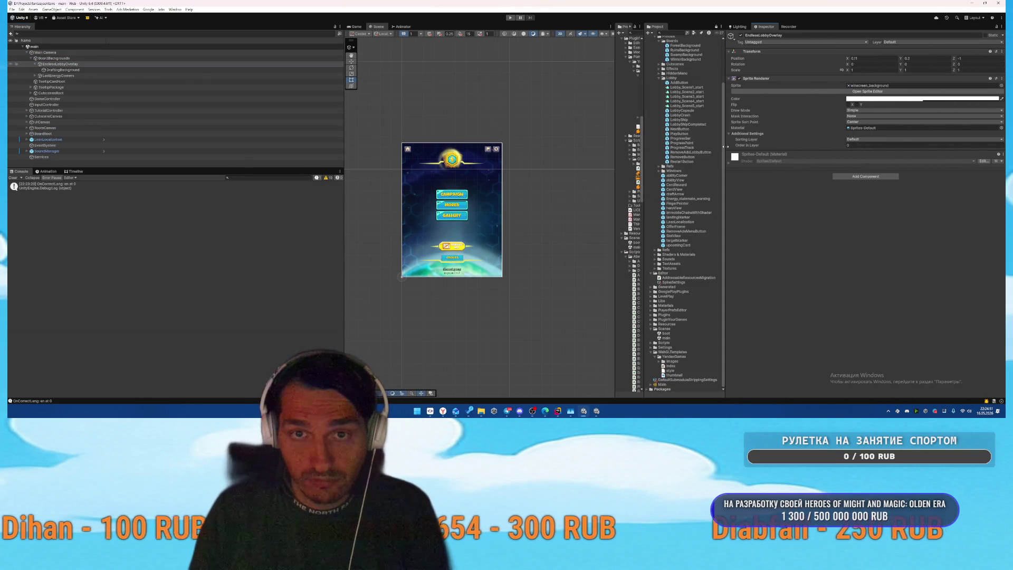
left_click(865, 177)
type("boar")
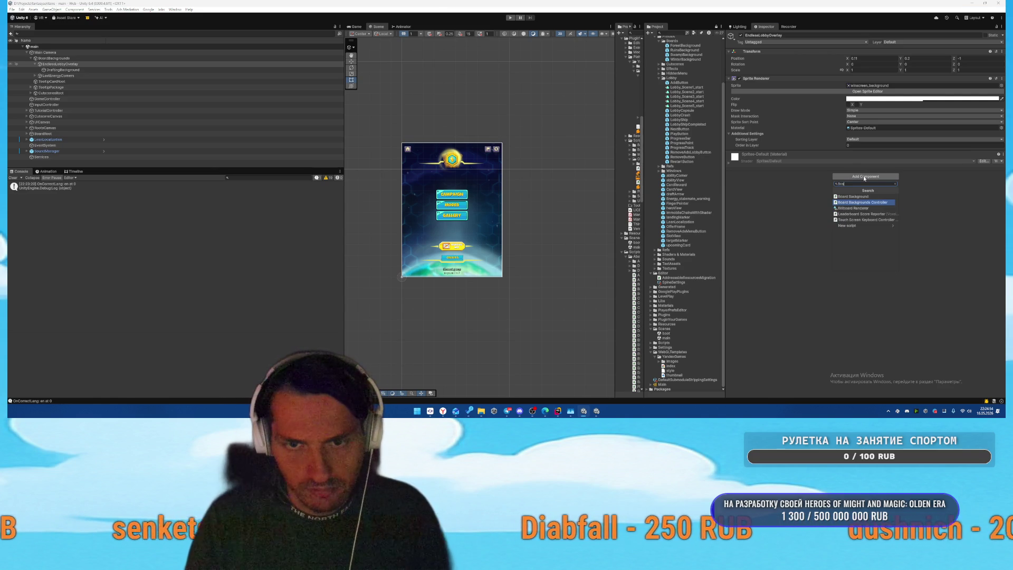
key("Return")
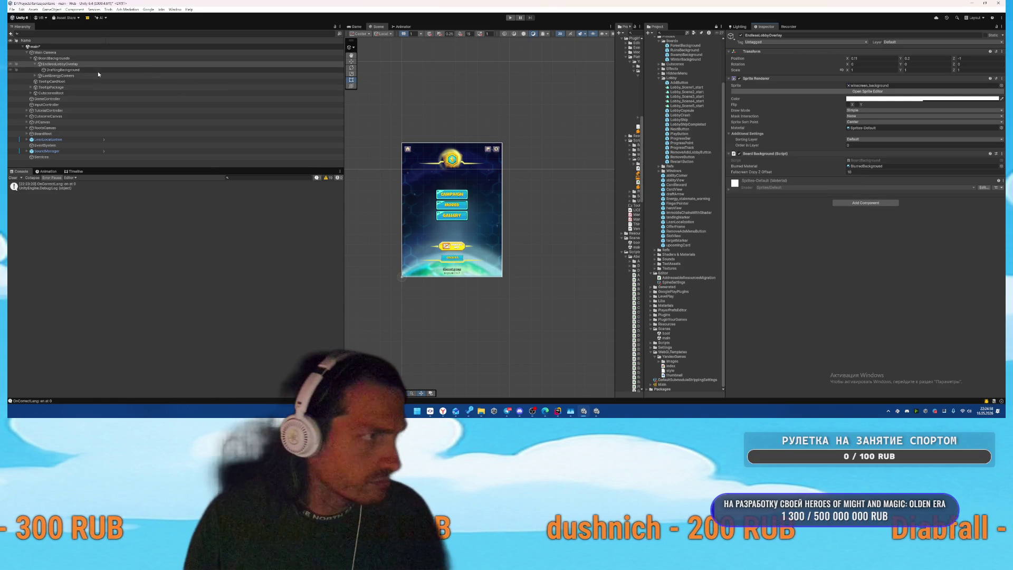
left_click(88, 70)
left_click(859, 177)
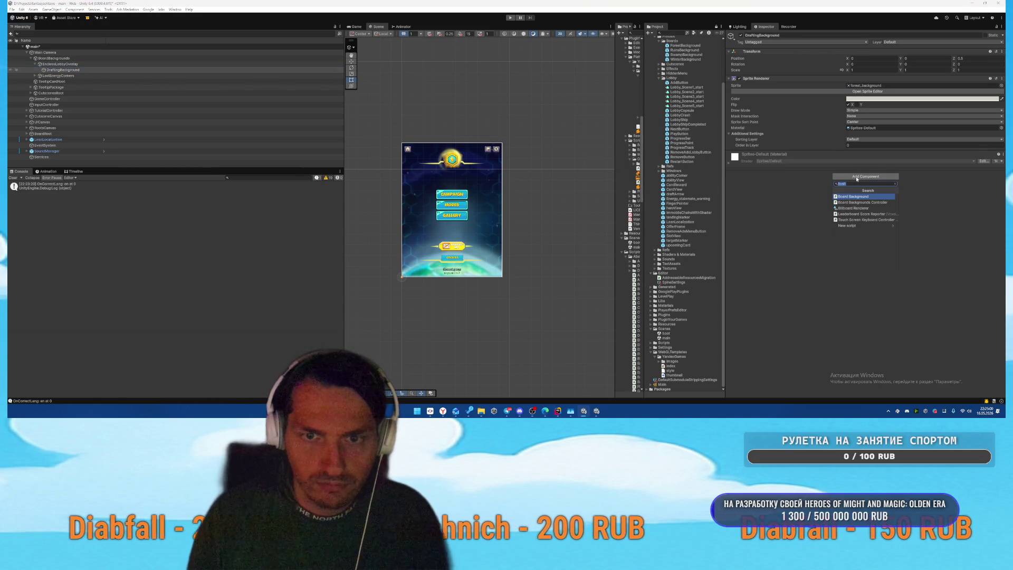
key("Return")
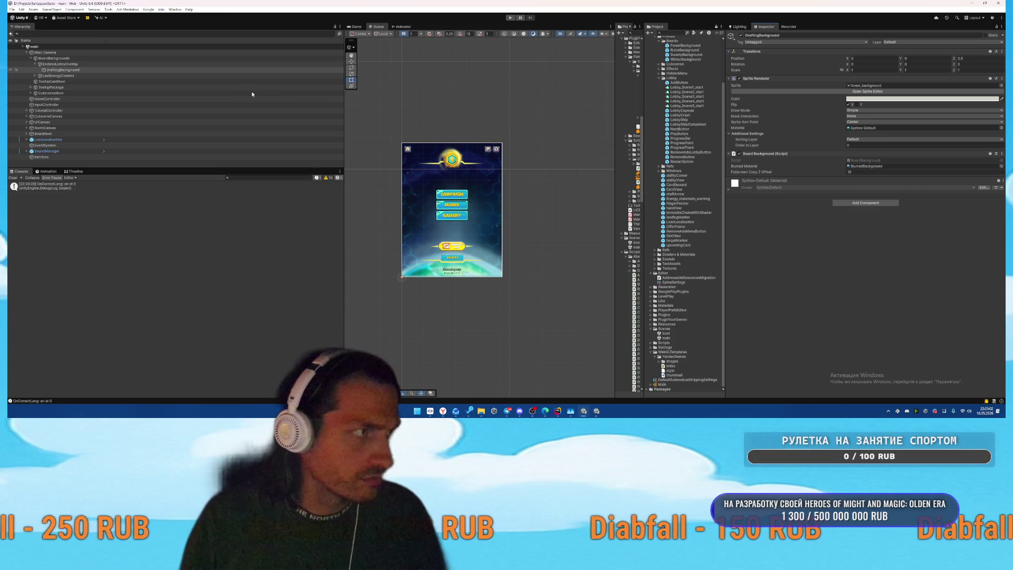
Step: Run the game from the boot scene and enter the Stage 1 board
left_click(665, 333)
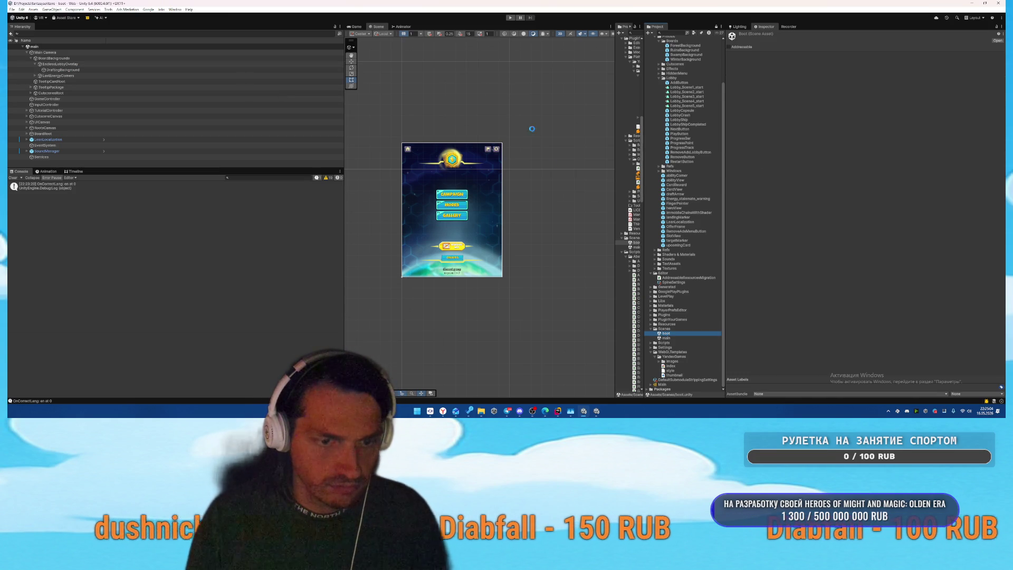
key("ctrl+p")
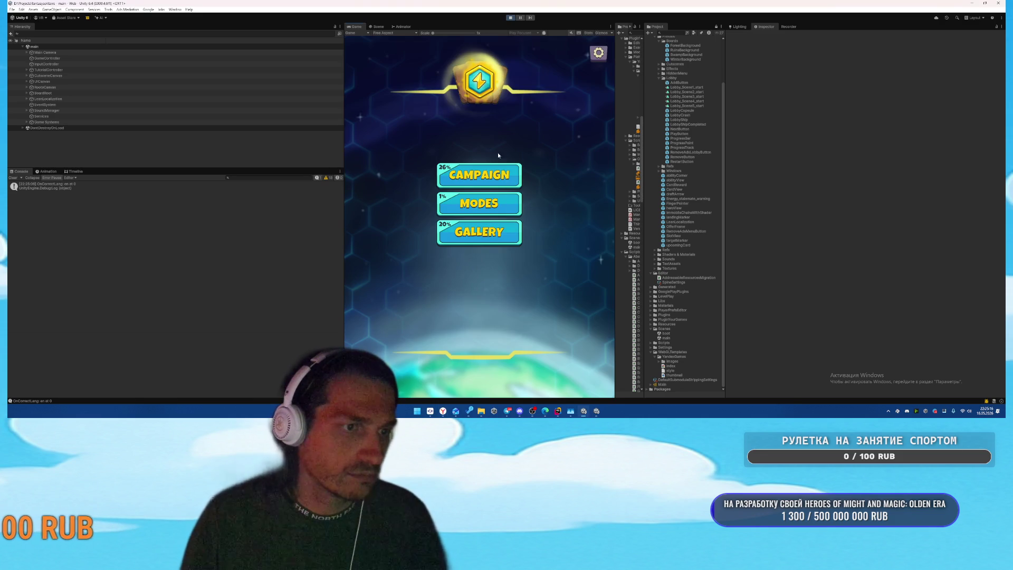
left_click(478, 199)
Step: Bring up the Stage 1 board and set EndlessLobbyOverlay's Transform X and Y to 0
left_click(478, 200)
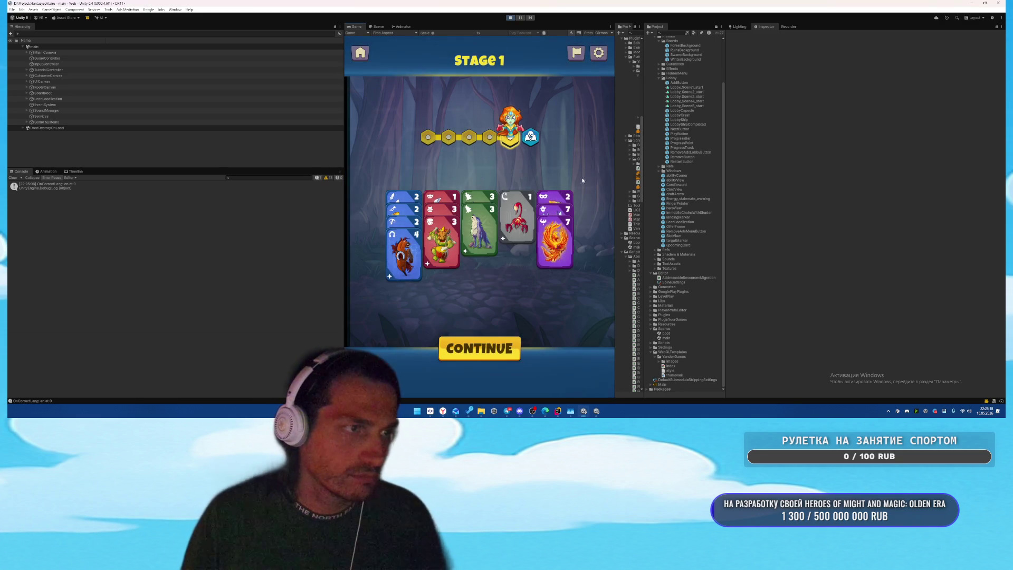
left_click_drag(644, 165, 740, 165)
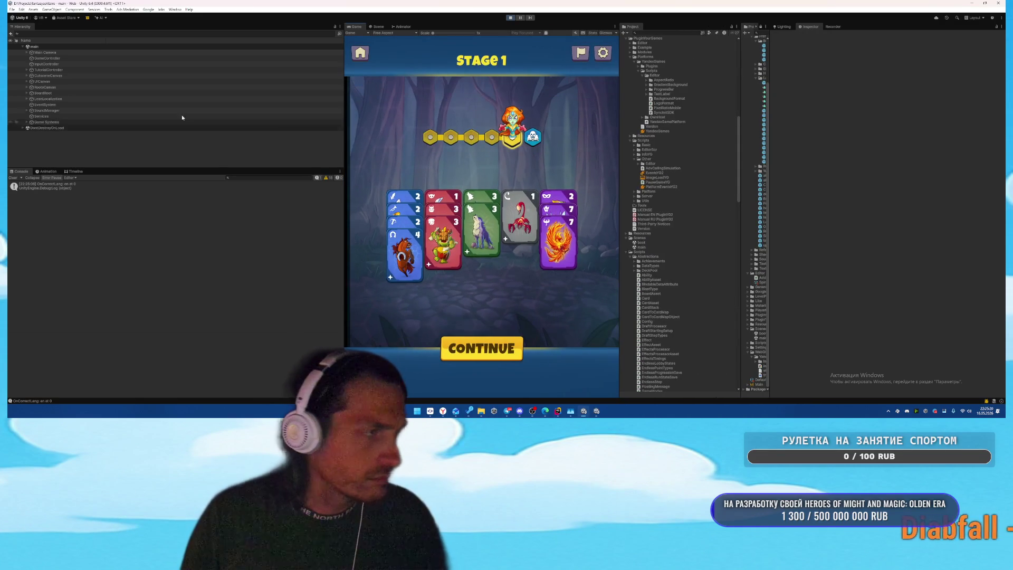
left_click(128, 57)
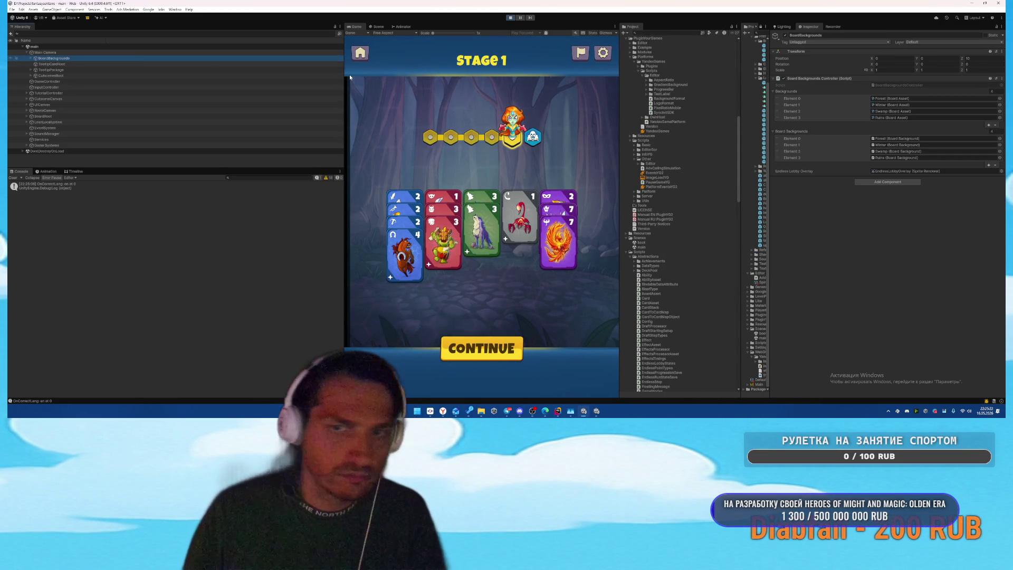
double_click(907, 171)
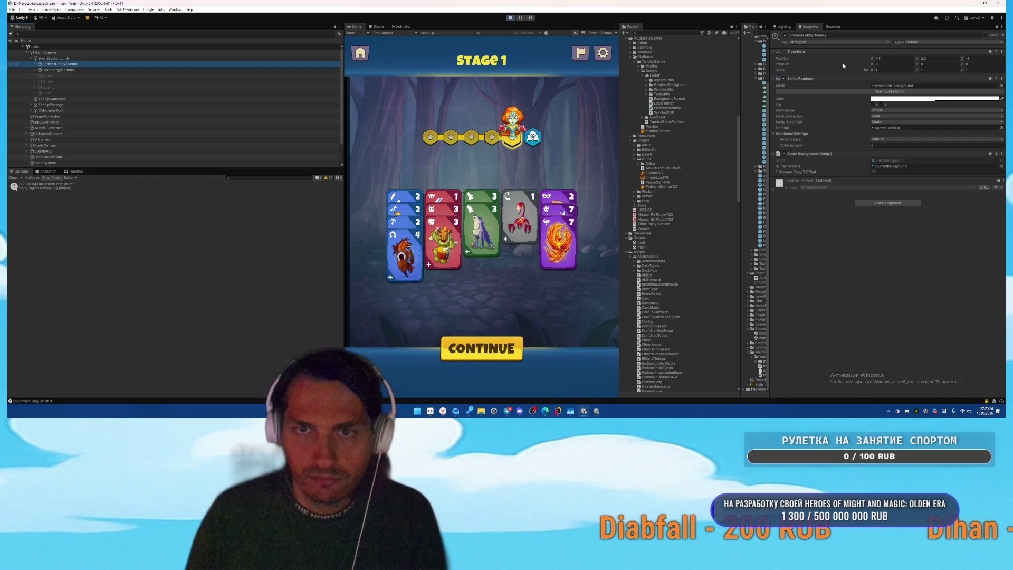
left_click(891, 58)
type("0")
key("Tab")
type("0")
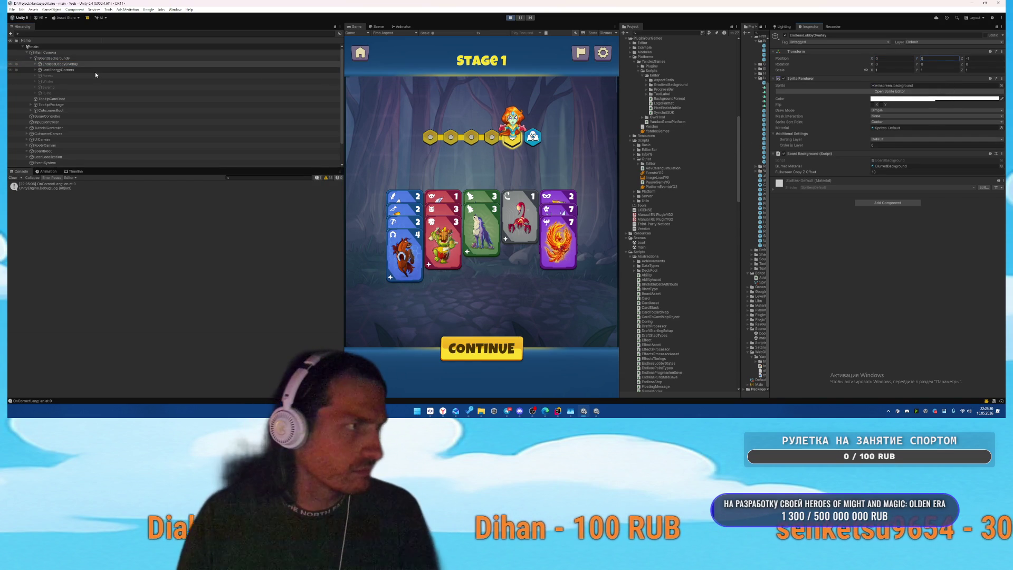
Step: Toggle EndlessLobbyOverlay's dark overlay Sprite Renderer off and on to compare brightness
left_click(121, 64)
key("Right")
key("Down")
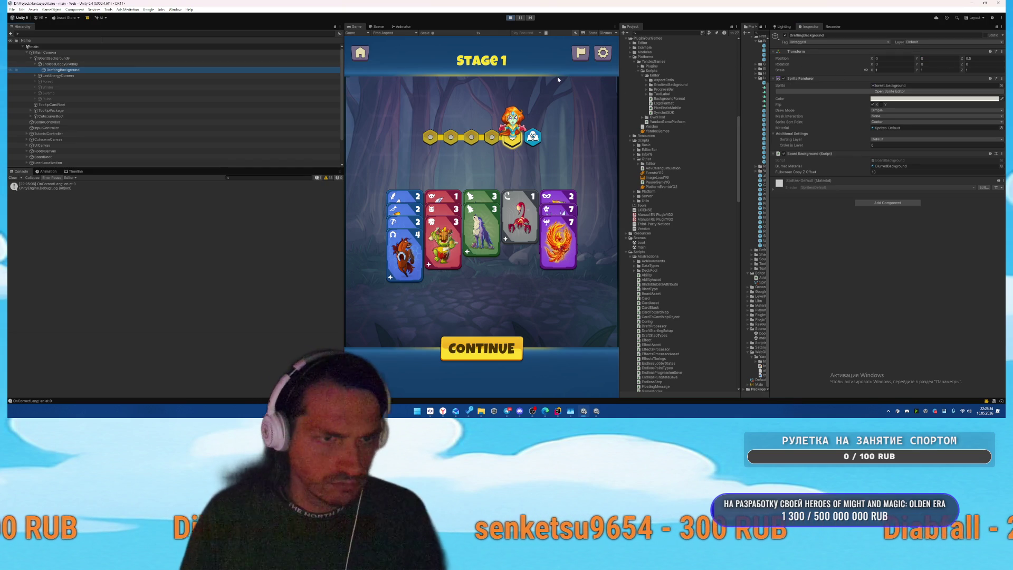
key("Up")
left_click(784, 78)
left_click(784, 78)
left_click(784, 78)
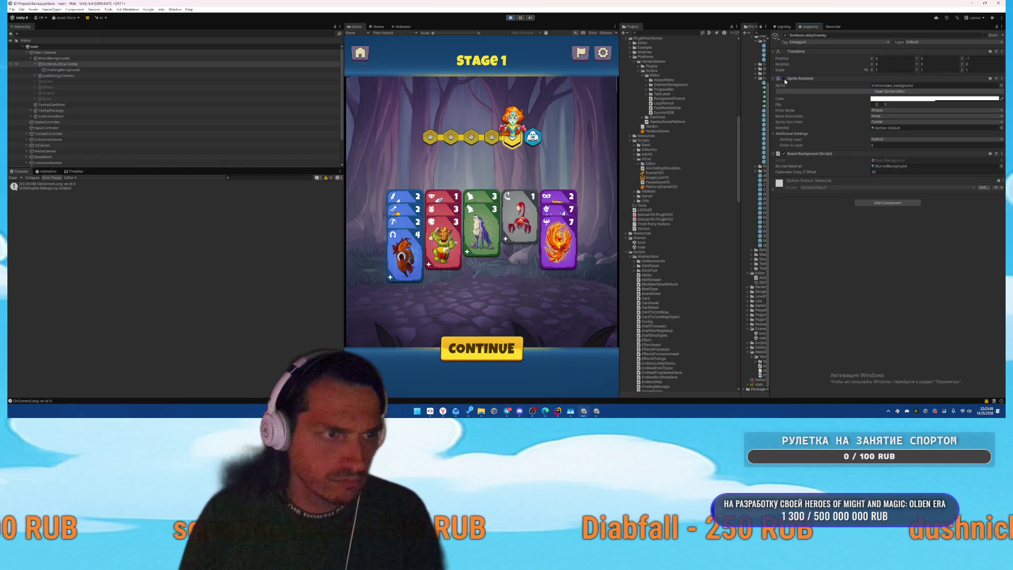
left_click(784, 78)
left_click(784, 79)
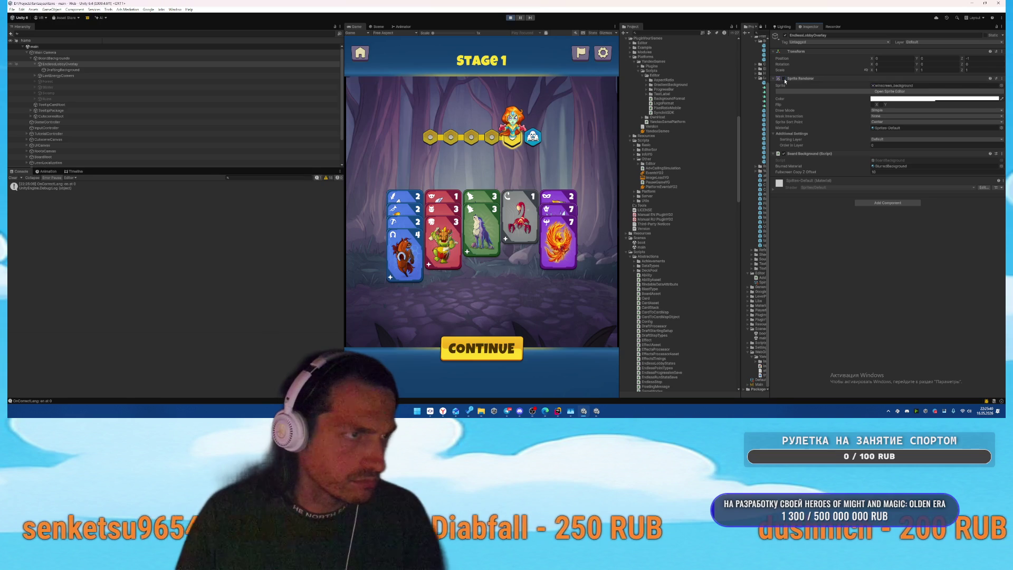
left_click(784, 79)
Step: Toggle DraftingBackground on and off, and narrow the Game view to a phone-like width
left_click(70, 70)
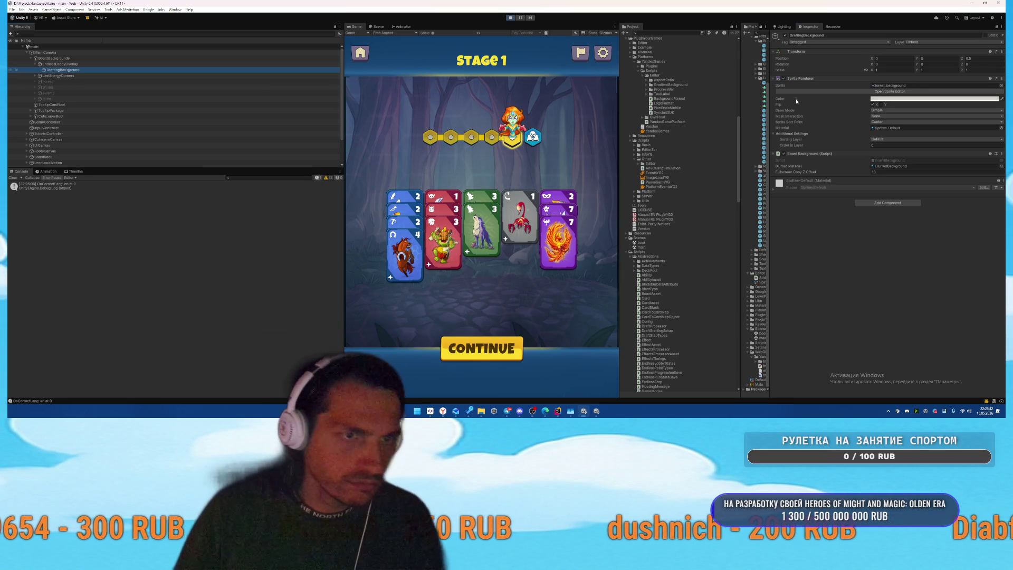
left_click(784, 80)
left_click(784, 79)
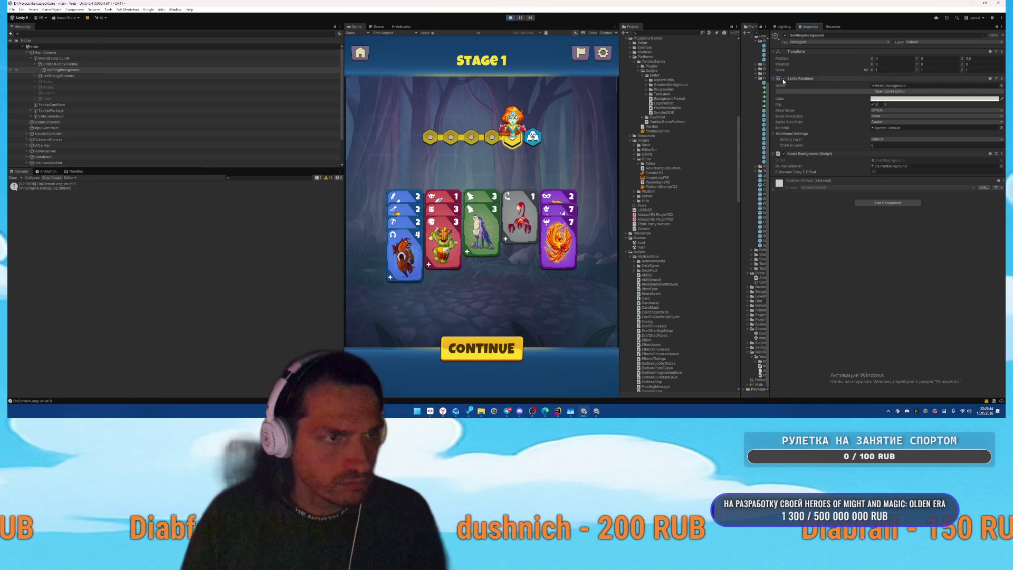
mouse_move(619, 119)
left_mouse_down()
mouse_move(714, 135)
mouse_move(465, 158)
mouse_move(570, 164)
mouse_move(532, 164)
left_mouse_up()
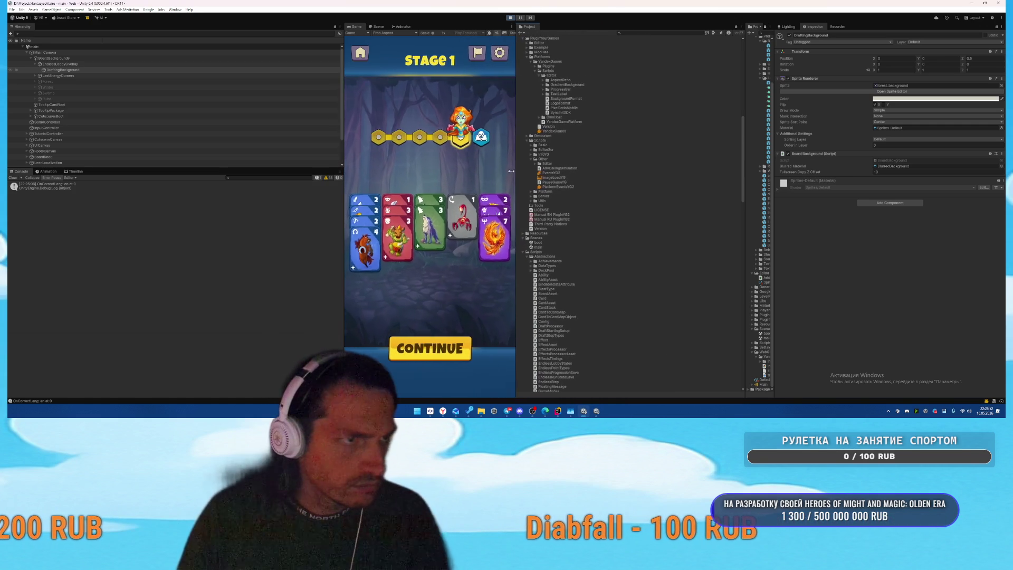
Step: Review the Board Backgrounds Controller and overlay settings, then switch to BoardBackgroundsController.cs in Rider
left_click(91, 63)
left_click(92, 58)
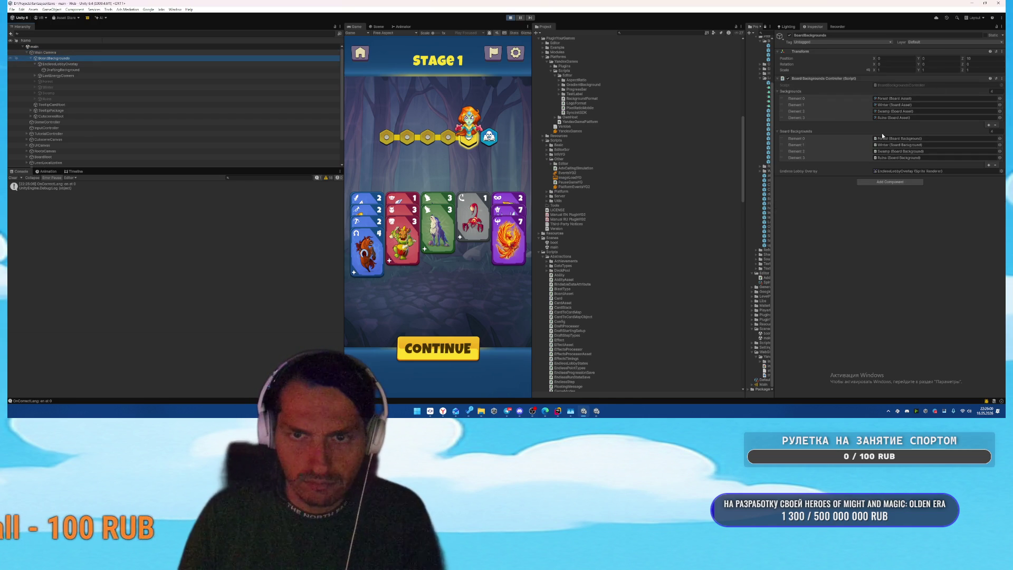
double_click(877, 171)
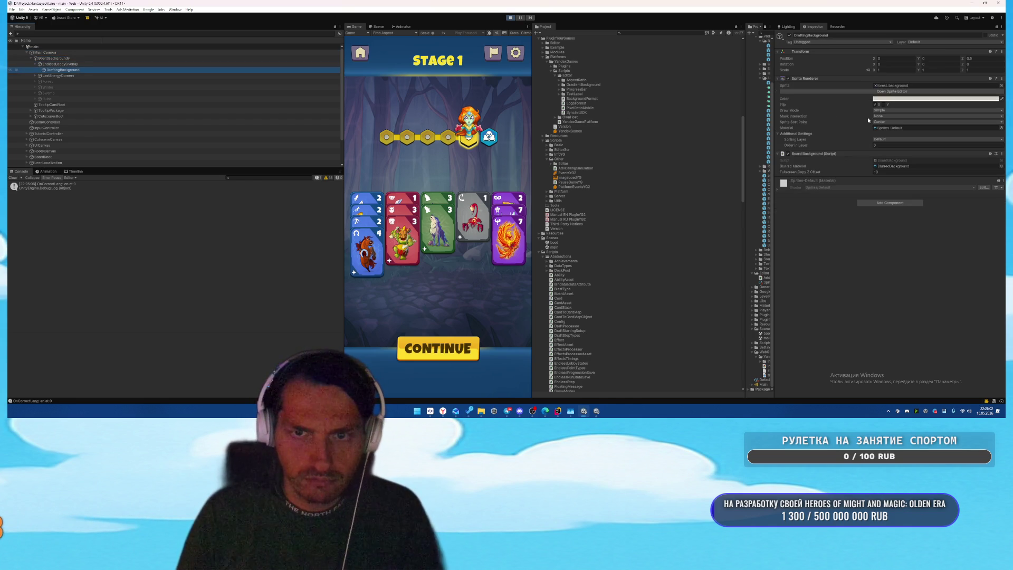
left_click(86, 82)
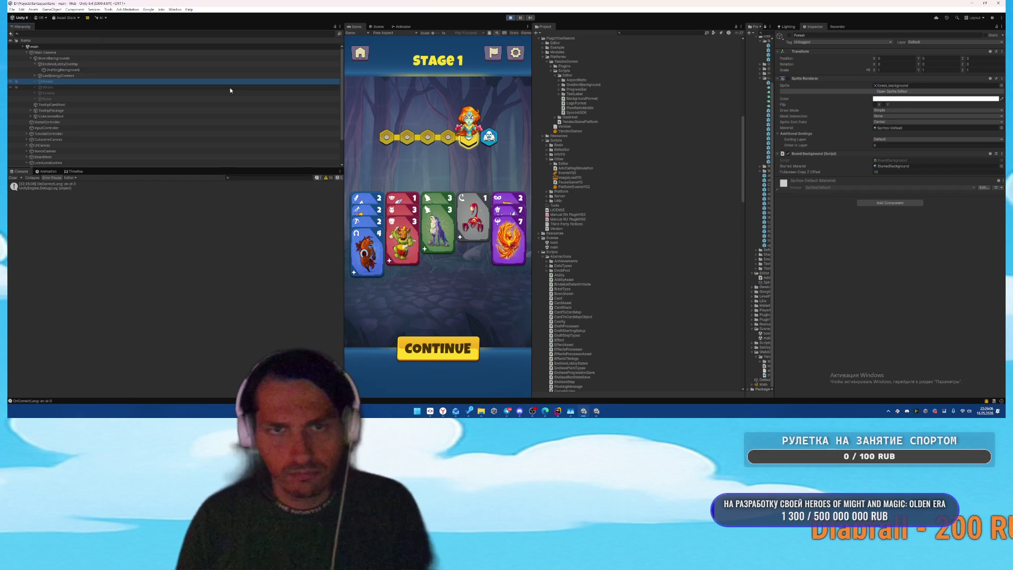
key("ctrl+z")
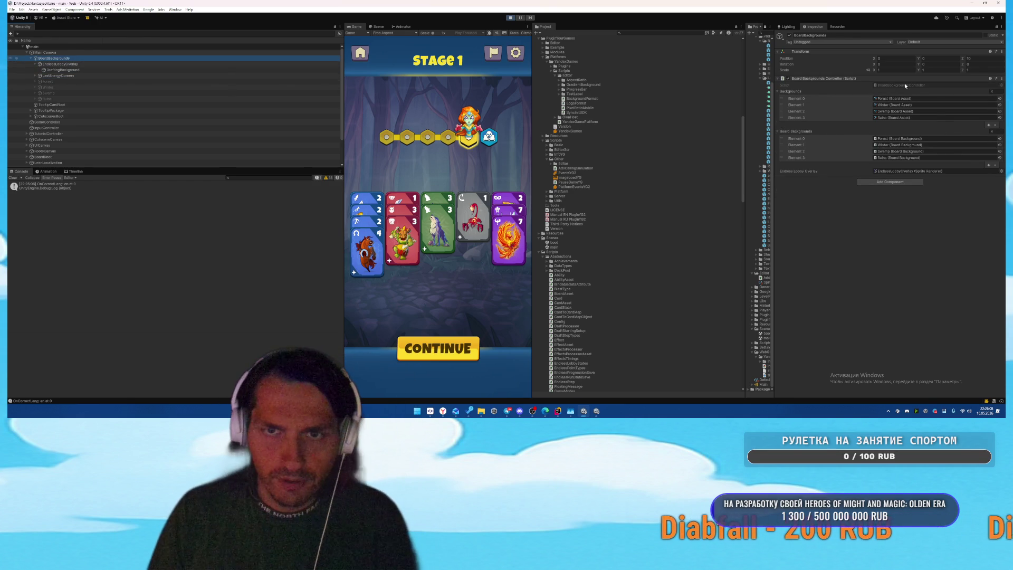
key("alt+Tab")
right_click(399, 204)
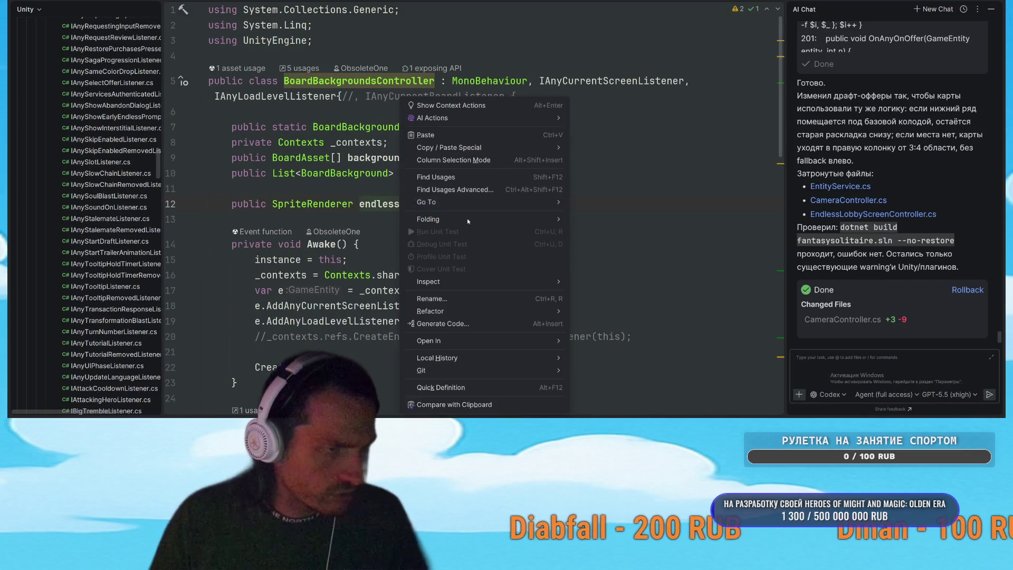
Step: Find all usages of endlessLobbyOverlay in BoardBackgroundsController
left_click(458, 181)
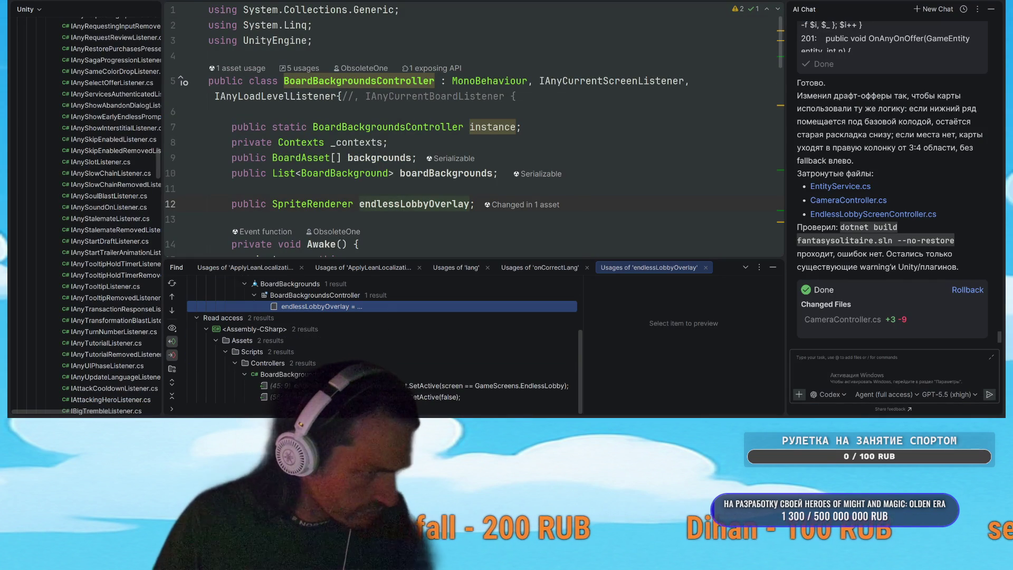
key("Return")
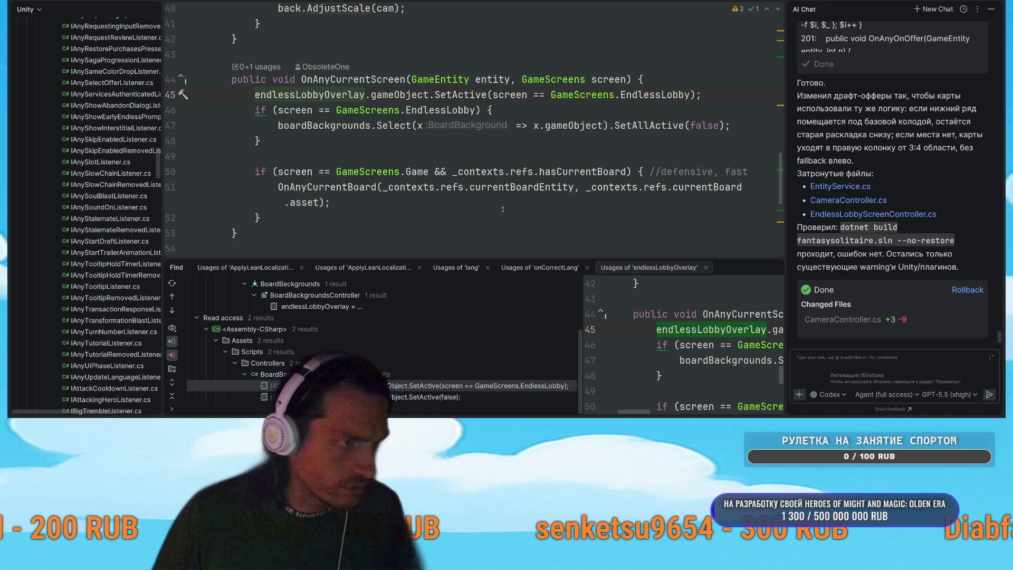
scroll(502, 209, "up", 3)
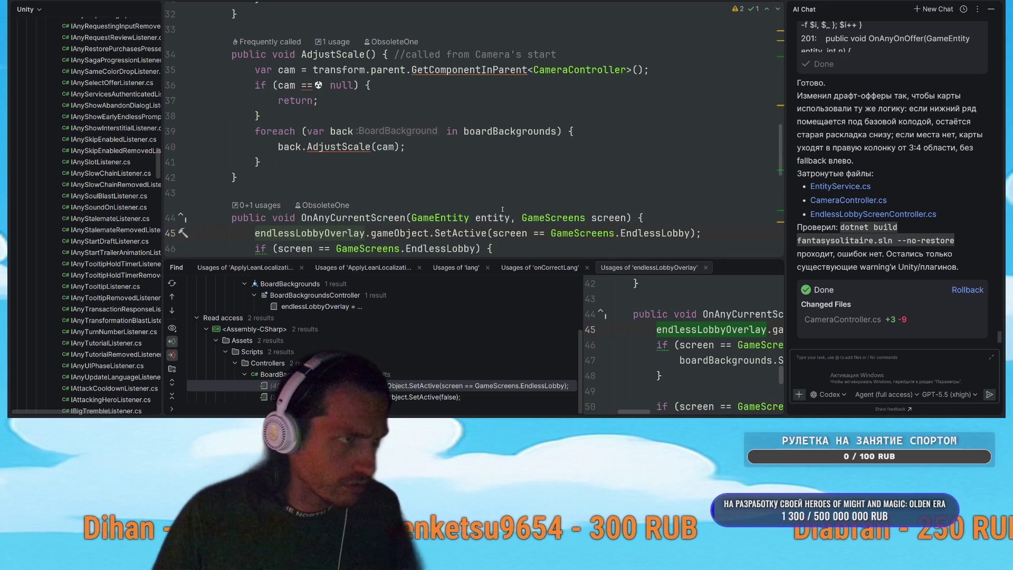
scroll(503, 209, "up", 4)
scroll(502, 209, "up", 6)
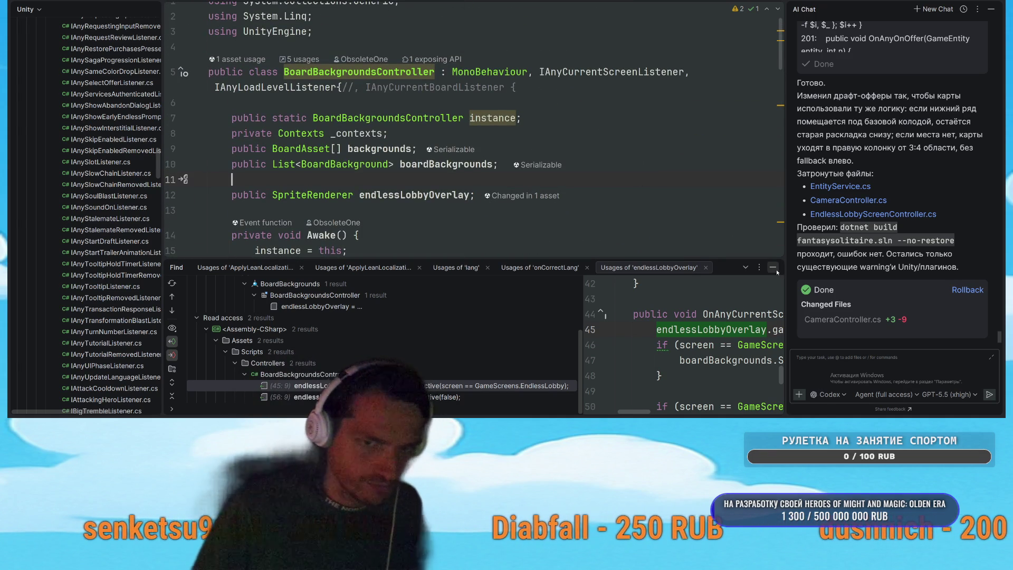
left_click(776, 269)
scroll(568, 206, "down", 10)
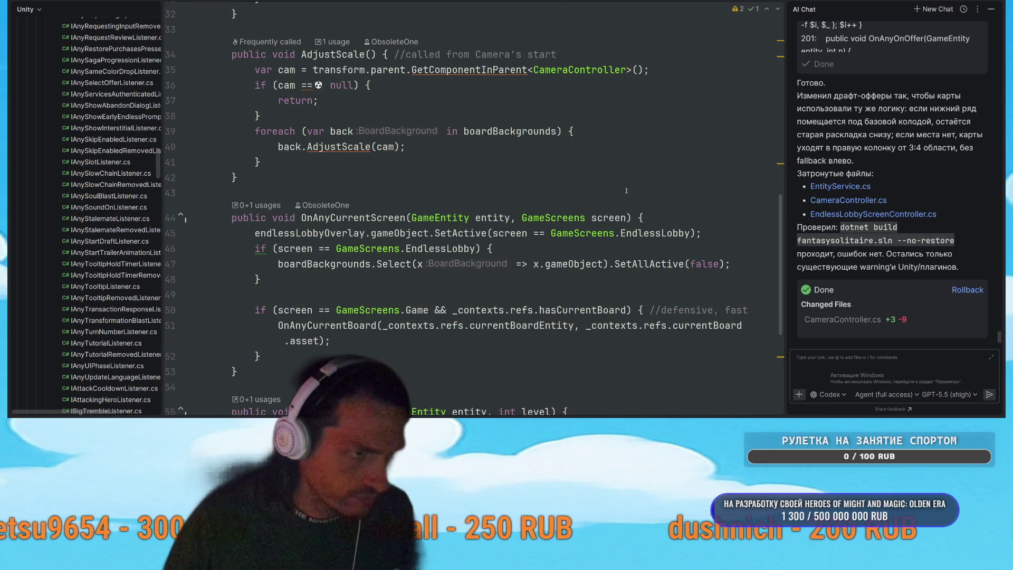
scroll(625, 192, "up", 10)
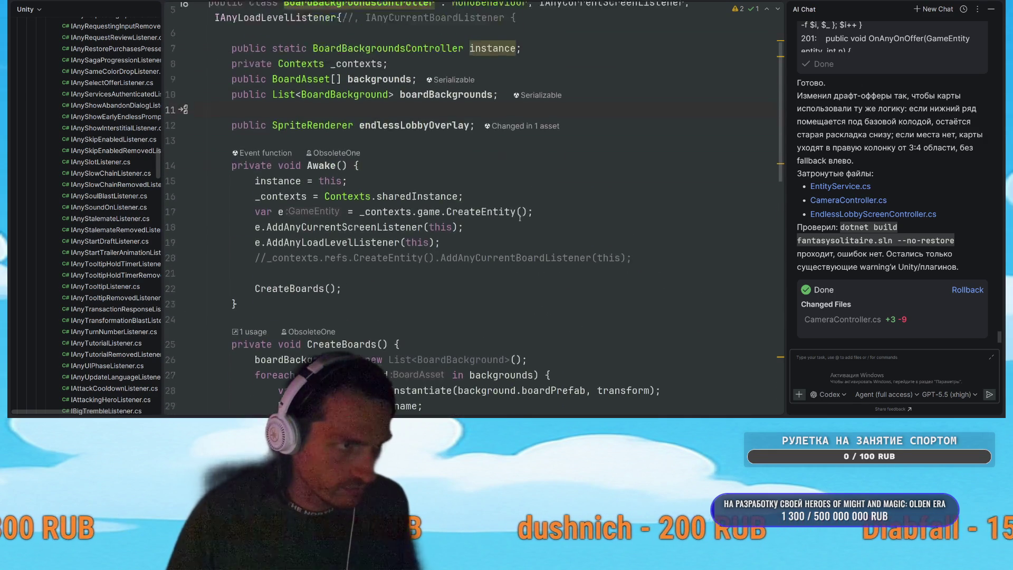
Step: Add 'public BoardBackground endlessLobbyBackground;' on line 13 below endlessLobbyOverlay
key("Return")
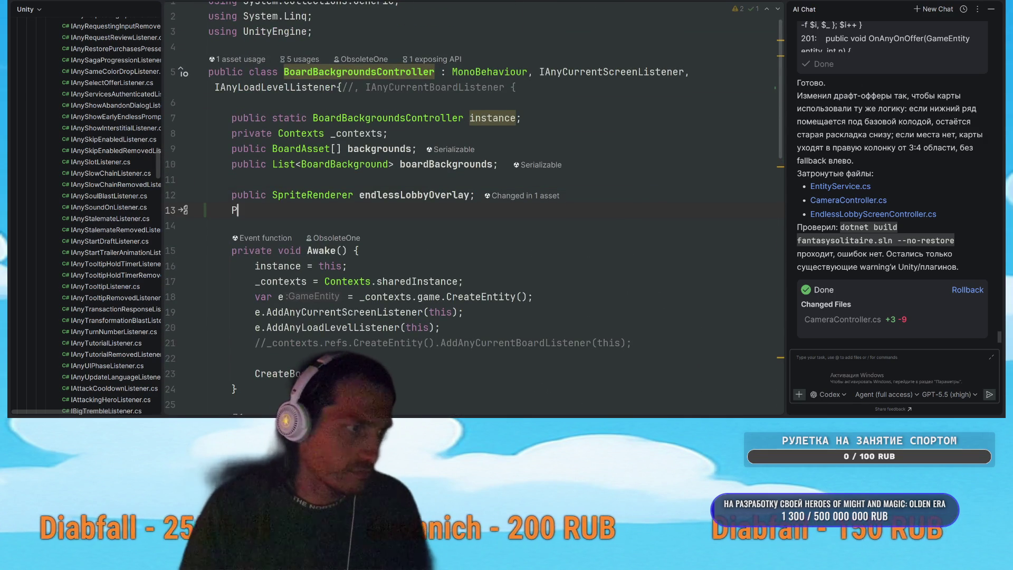
type("PhysicsUpdateBehaviour2D")
key("ctrl+BackSpace")
type("Ph")
key("Return")
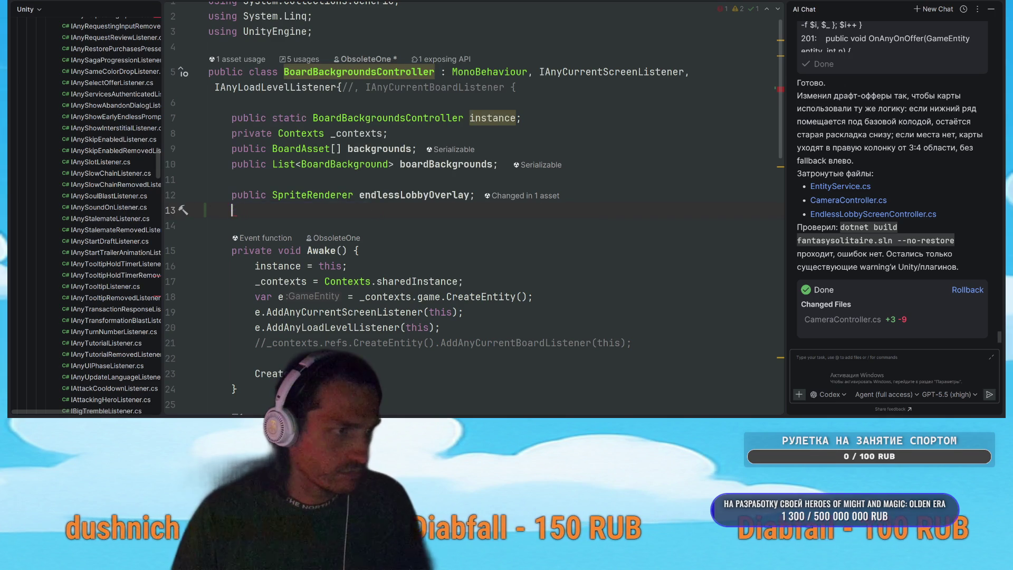
key("ctrl+BackSpace")
type("public Board")
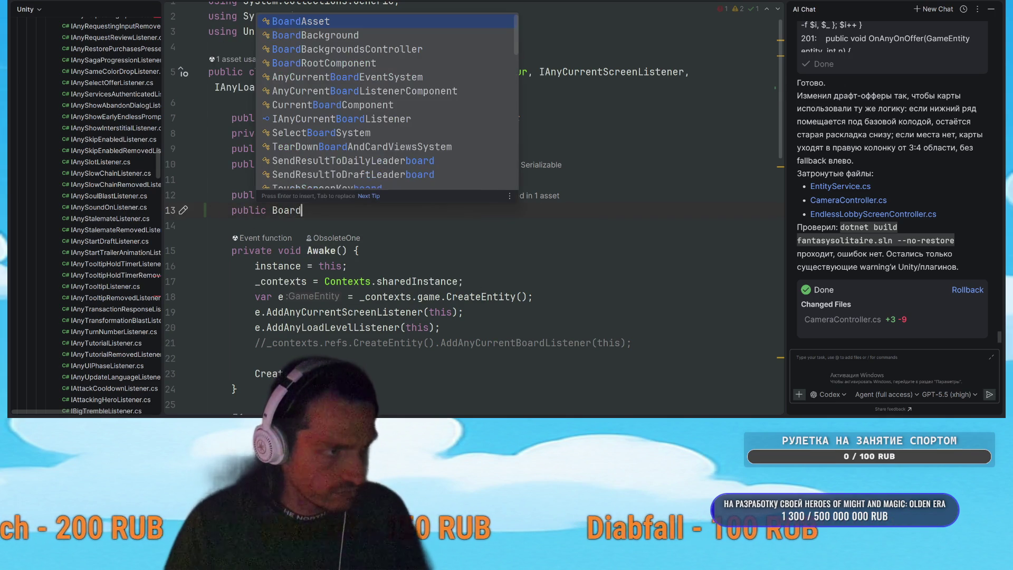
key("Down")
key("Return")
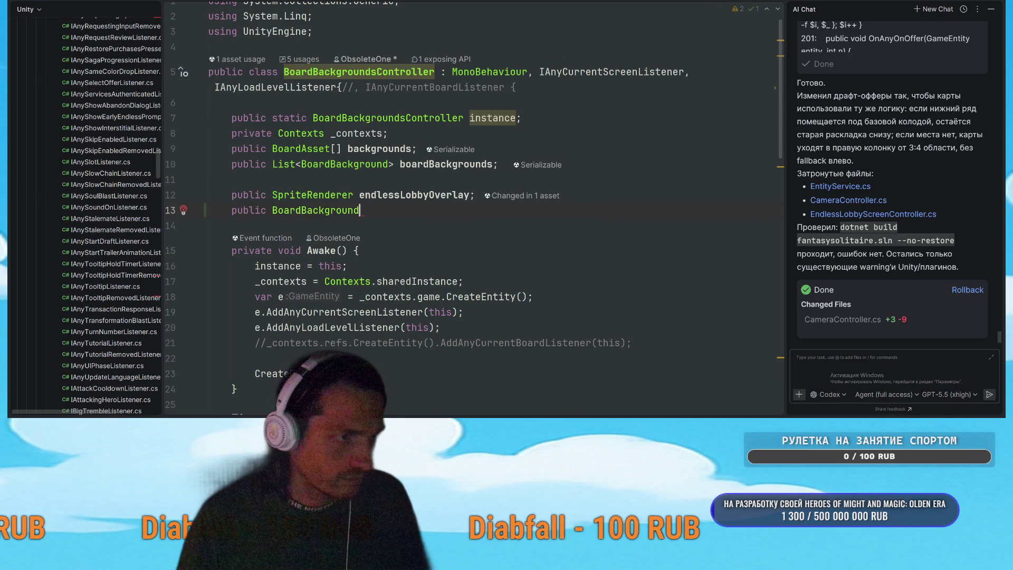
type("endlessLobby")
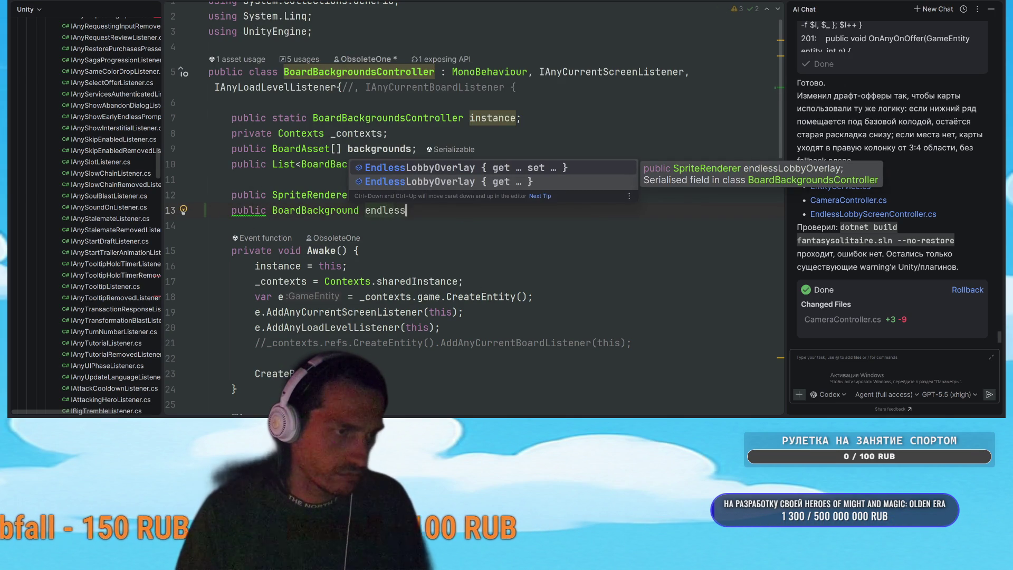
type("Backgr")
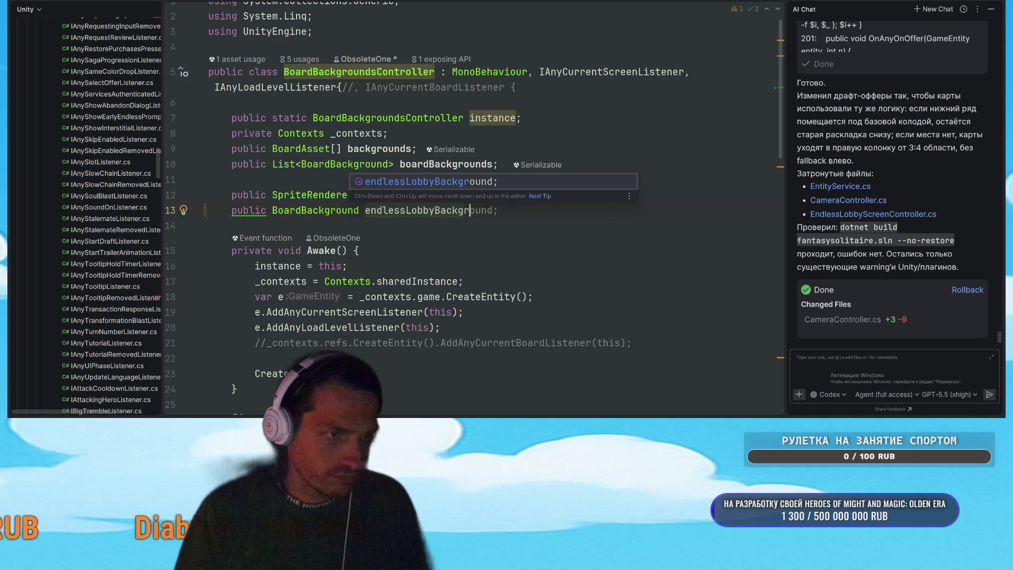
key("Tab")
double_click(442, 215)
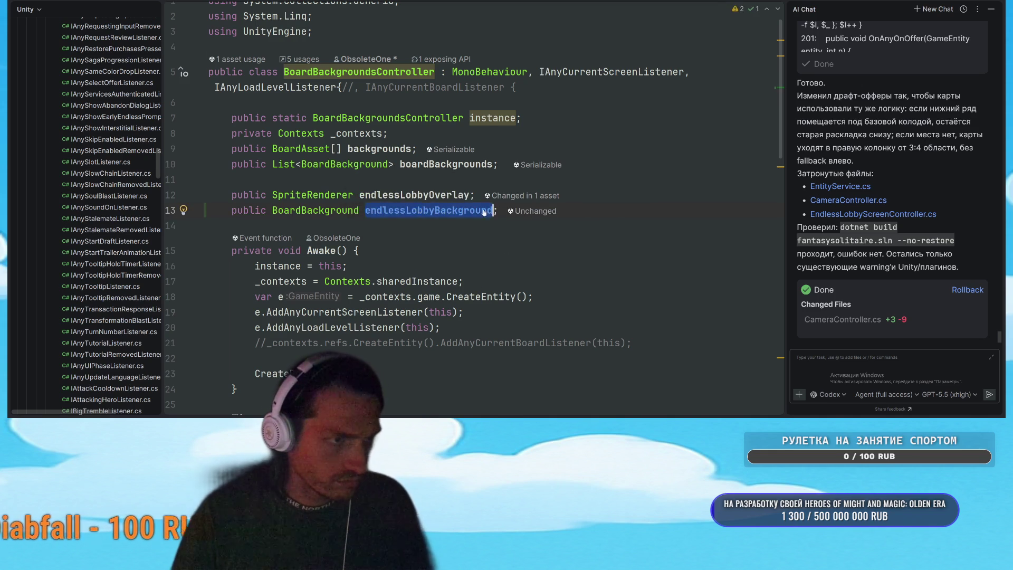
scroll(490, 219, "down", 8)
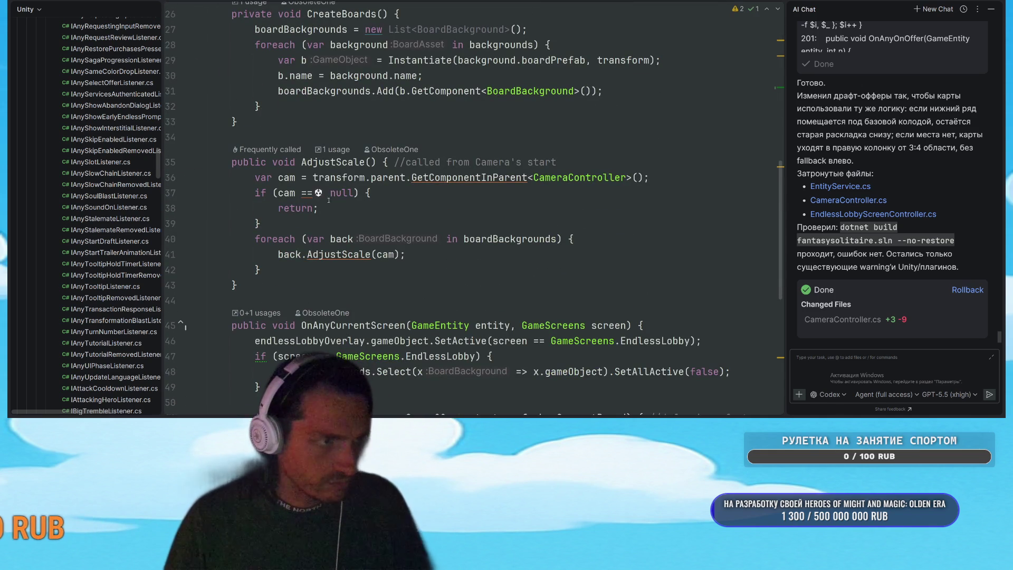
Step: Review all usages of boardBackgrounds throughout BoardBackgroundsController
scroll(549, 228, "down", 2)
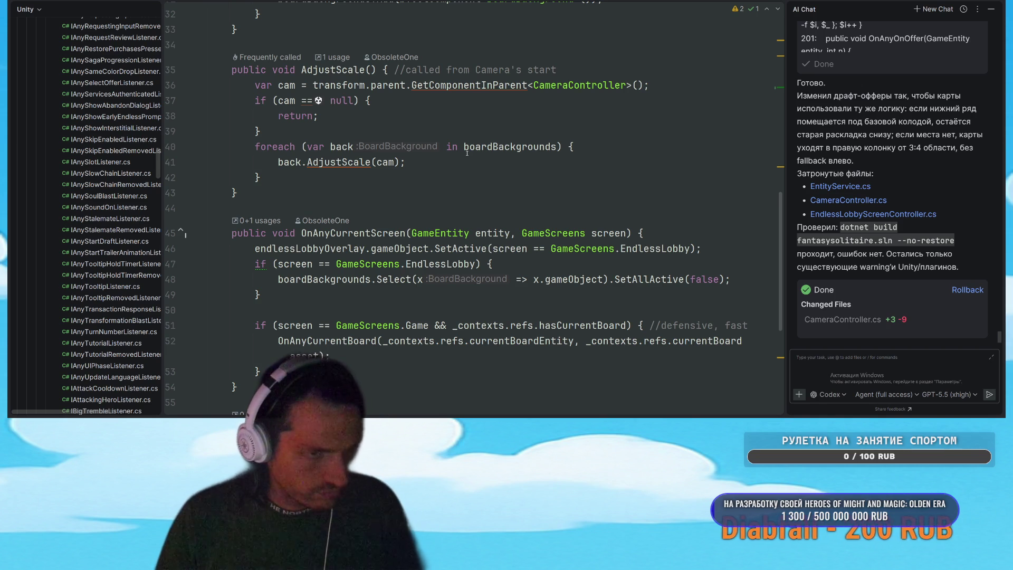
left_click(722, 248)
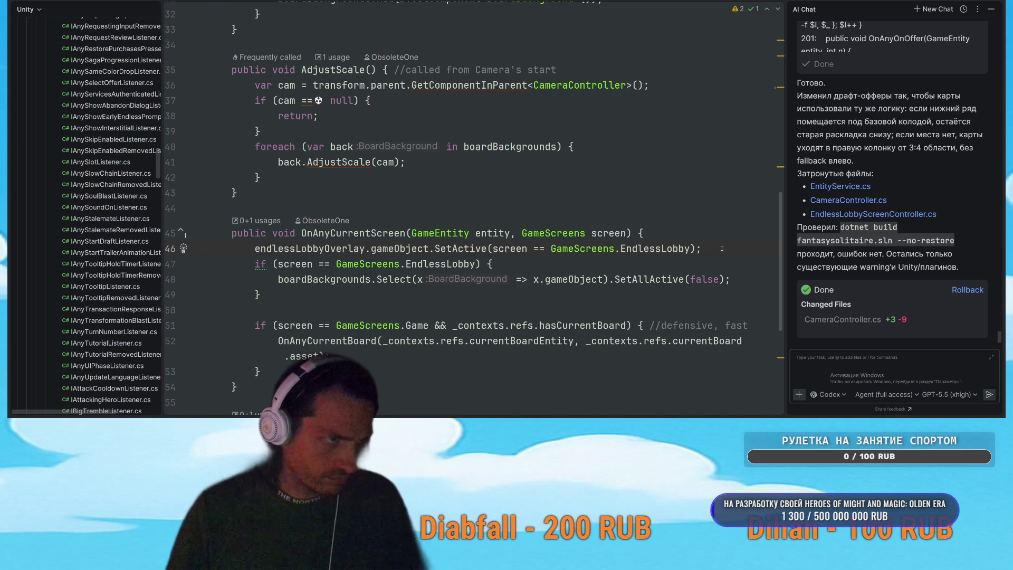
left_click(516, 146)
scroll(570, 155, "up", 10)
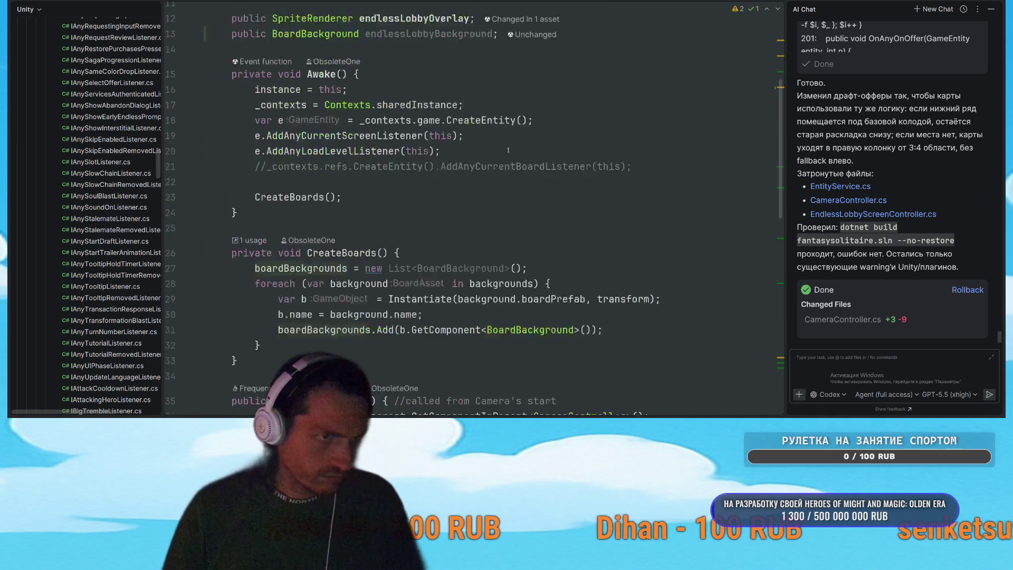
left_click(596, 231)
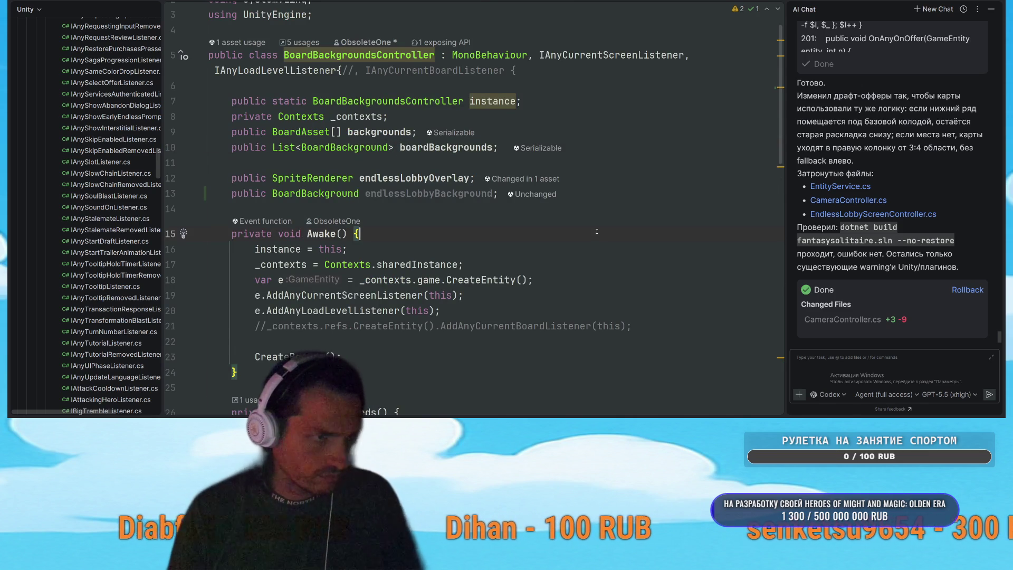
right_click(438, 150)
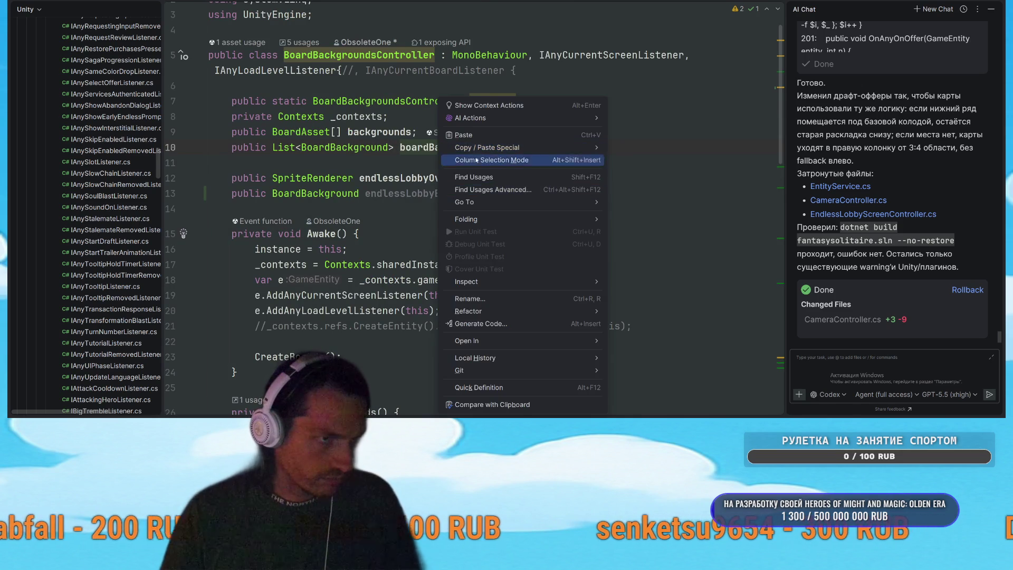
left_click(482, 178)
left_click(746, 265)
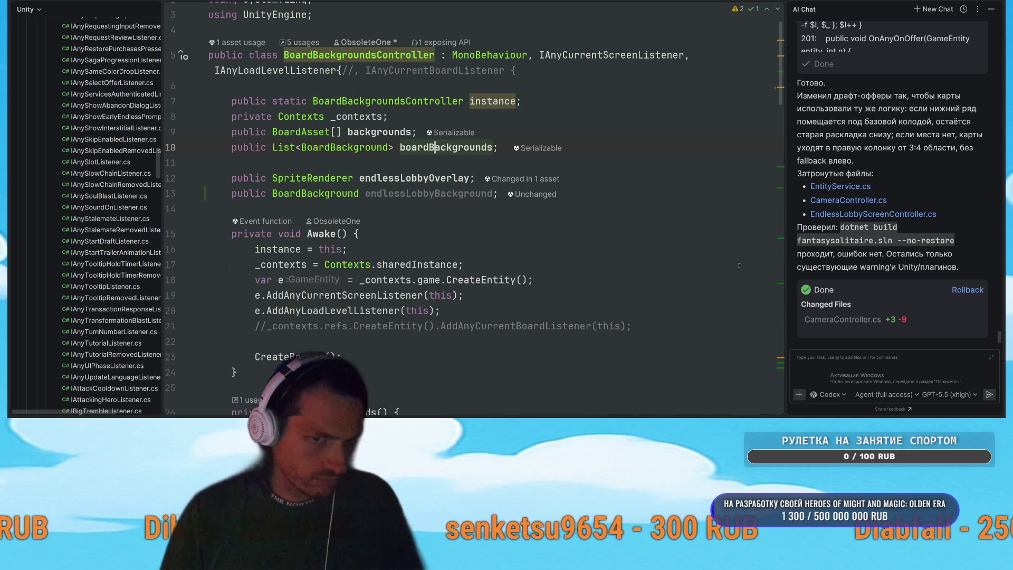
scroll(661, 194, "down", 10)
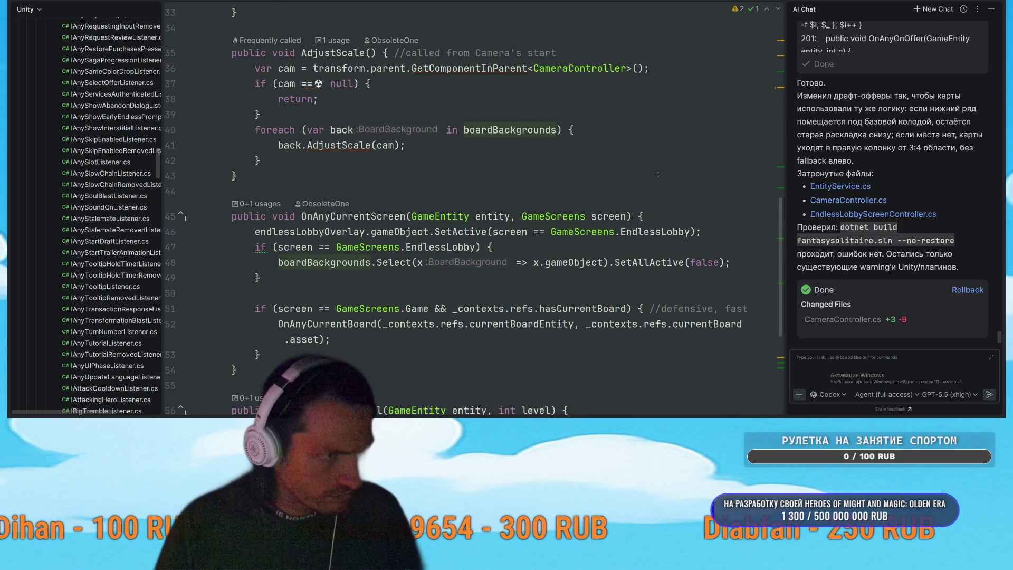
scroll(565, 264, "up", 4)
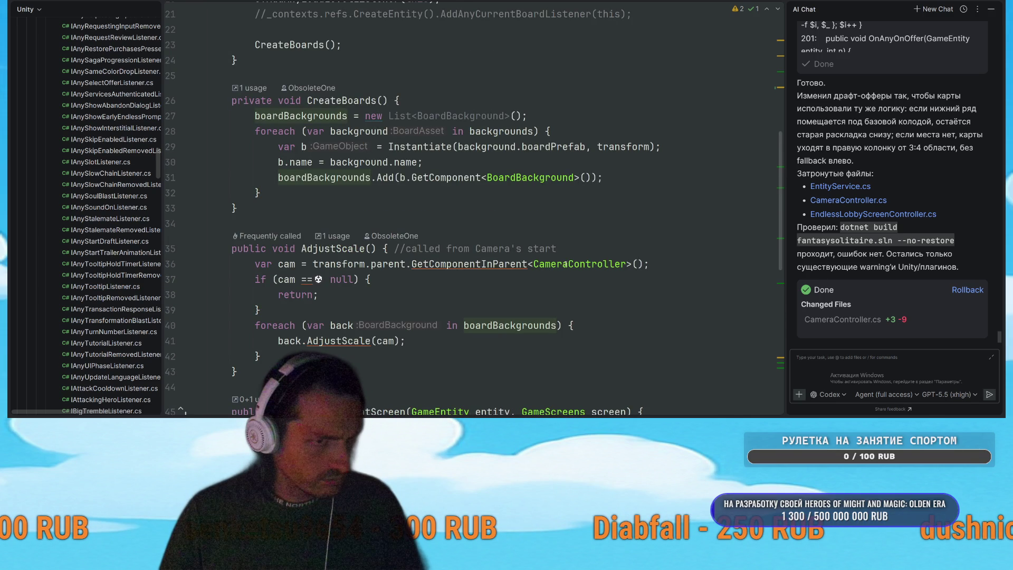
scroll(565, 264, "up", 5)
scroll(622, 227, "down", 3)
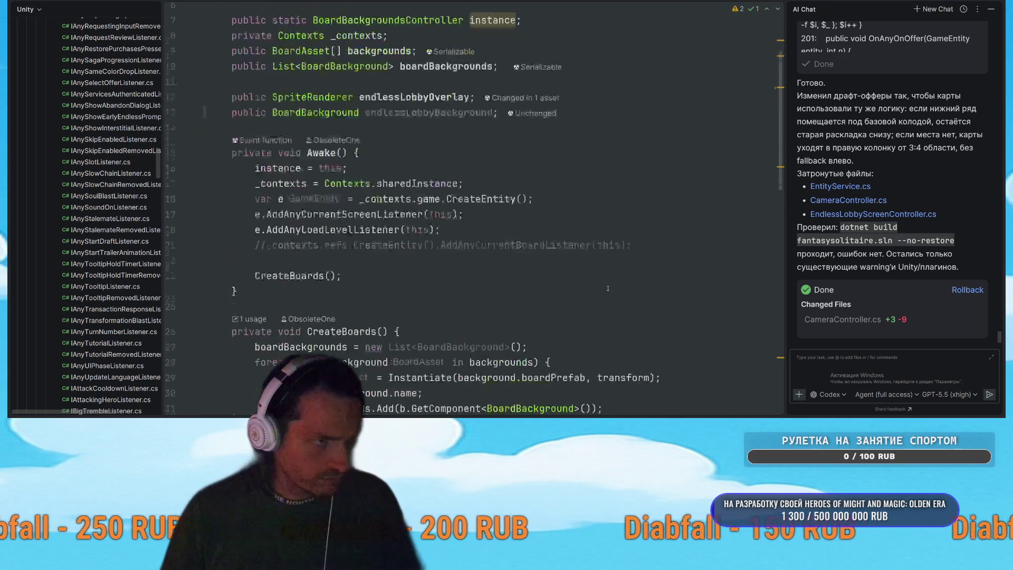
scroll(622, 227, "down", 1)
scroll(652, 250, "down", 2)
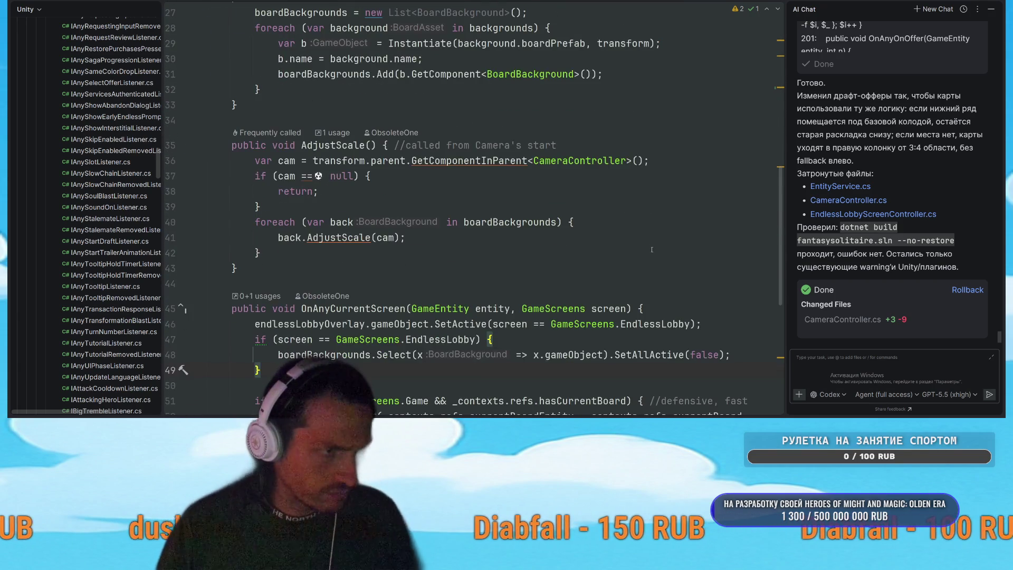
Step: Add 'endlessLobbyBackground.AdjustScale(cam);' after the foreach loop in AdjustScale
left_click(499, 255)
key("Return")
type("boardBackgrounds.")
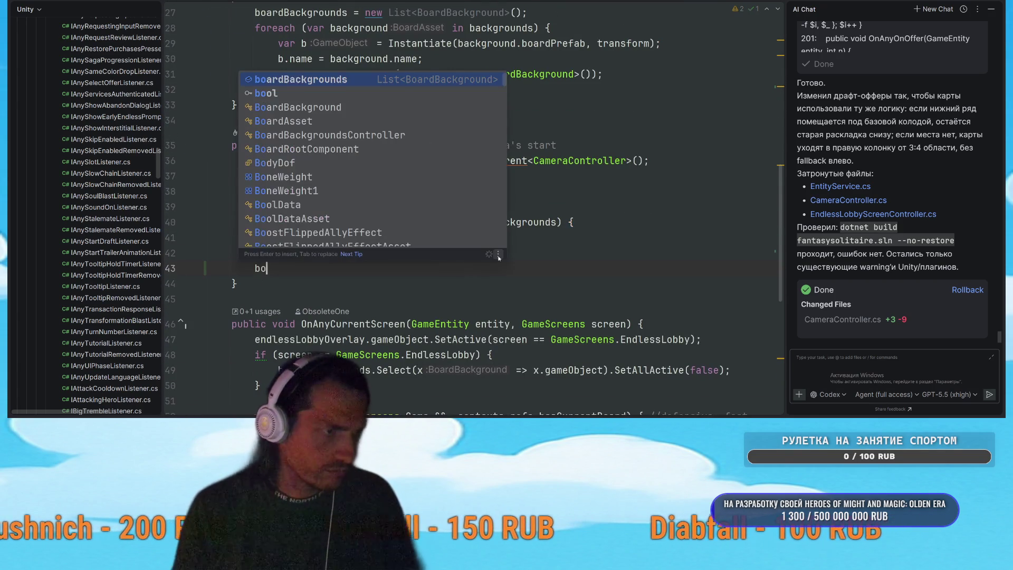
key("shift+Home")
key("BackSpace")
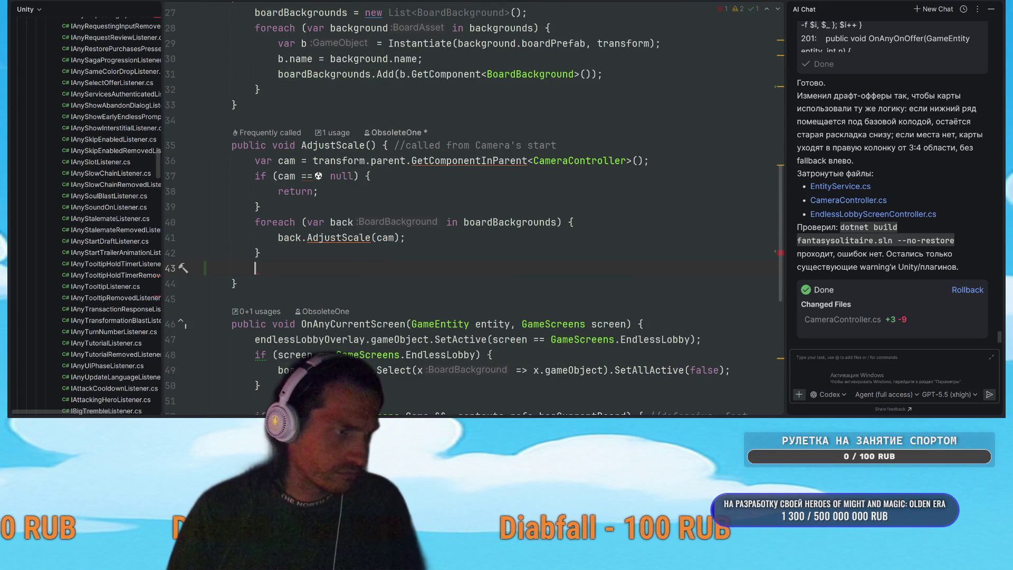
type("endle")
key("Return")
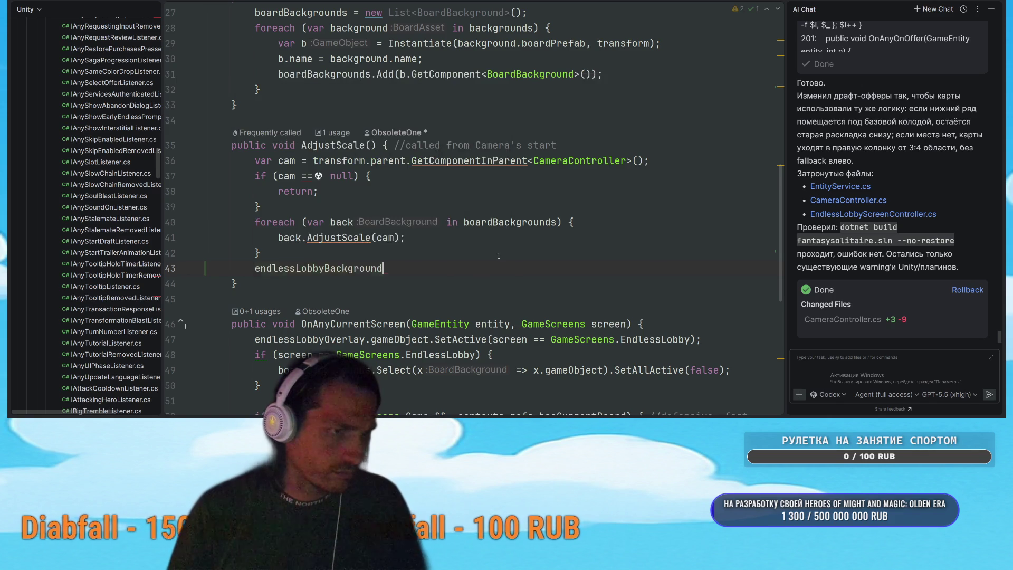
type(".ad")
key("Return")
type("am);")
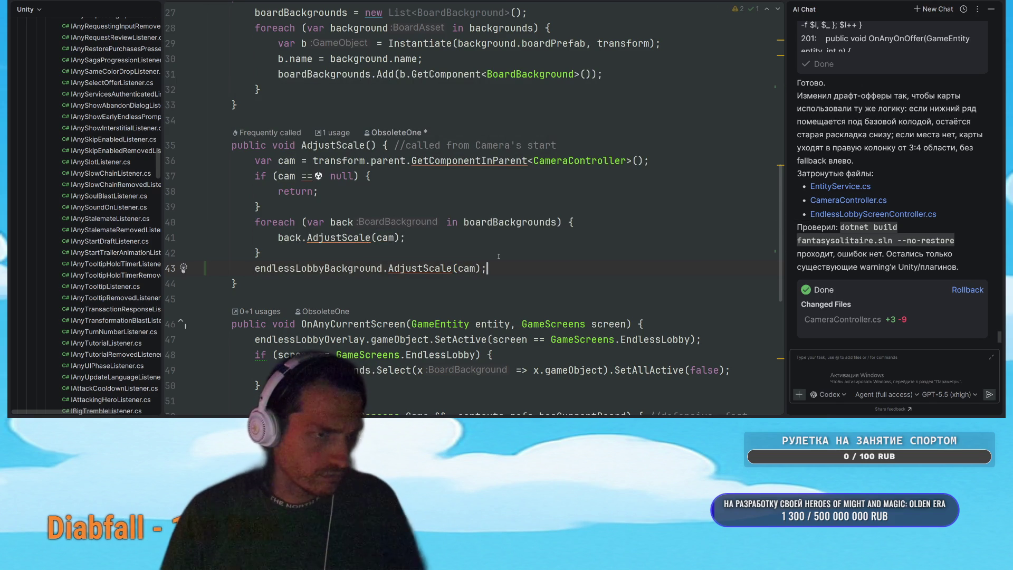
key("Up")
scroll(574, 229, "down", 3)
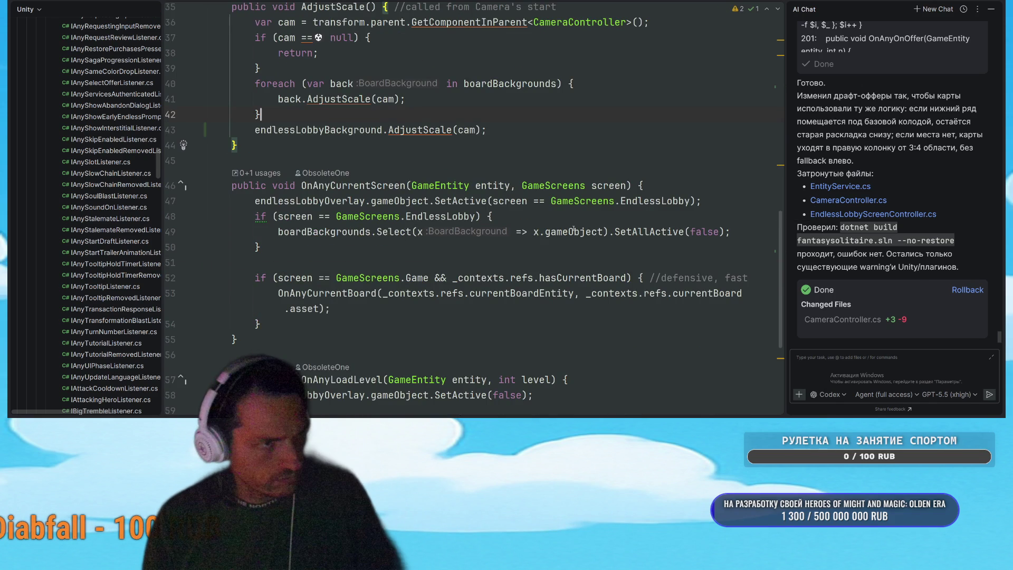
key("alt+Tab")
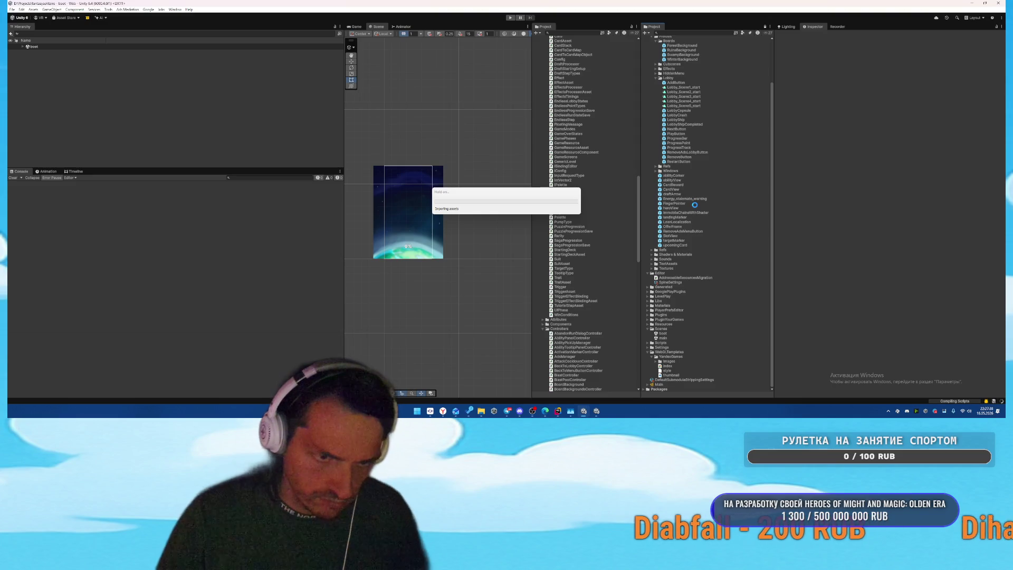
Step: Inspect Main Camera and BoardBackgrounds in the main scene, then play from the boot scene
double_click(672, 339)
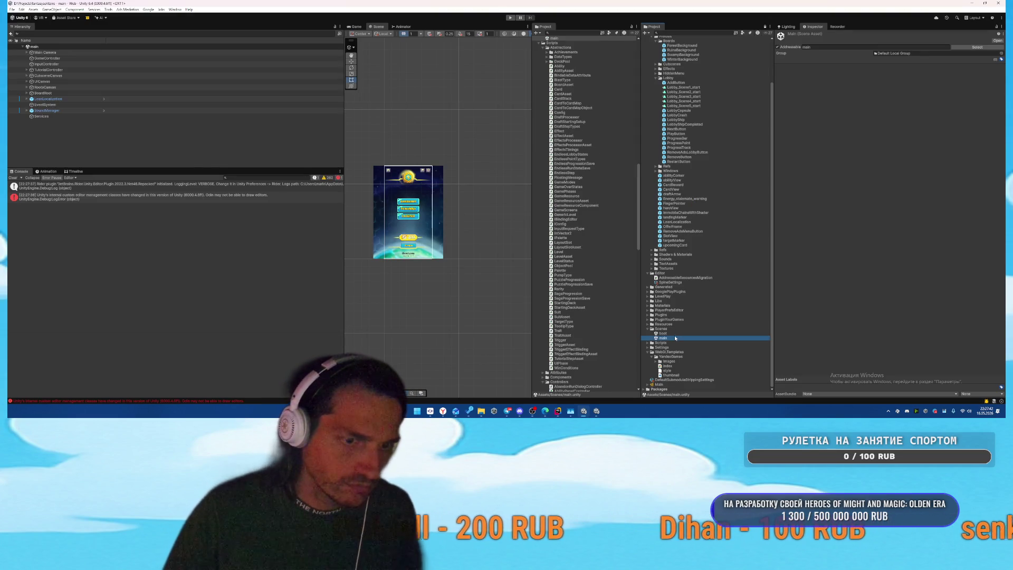
left_click(44, 53)
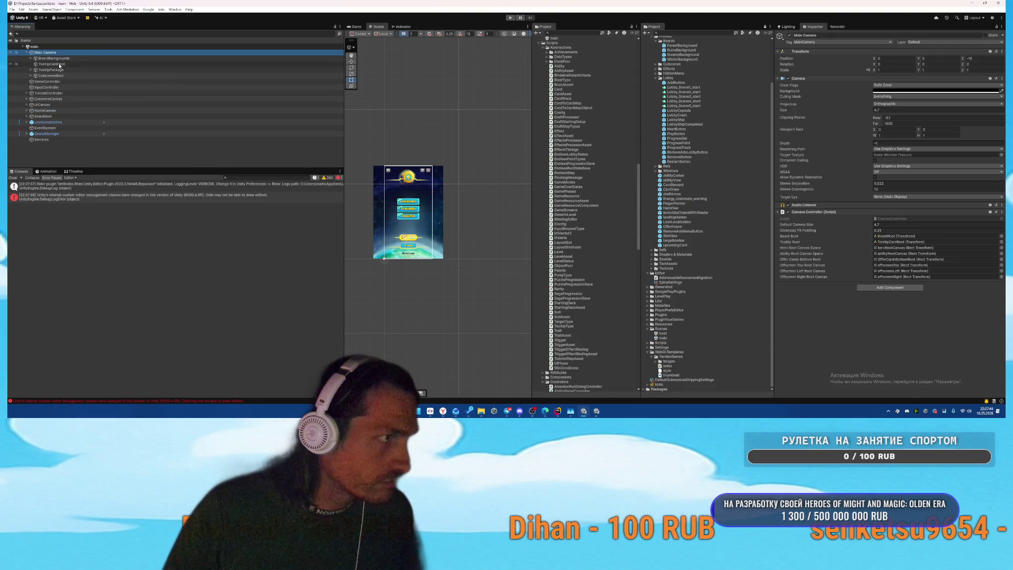
left_click(32, 58)
left_click(50, 58)
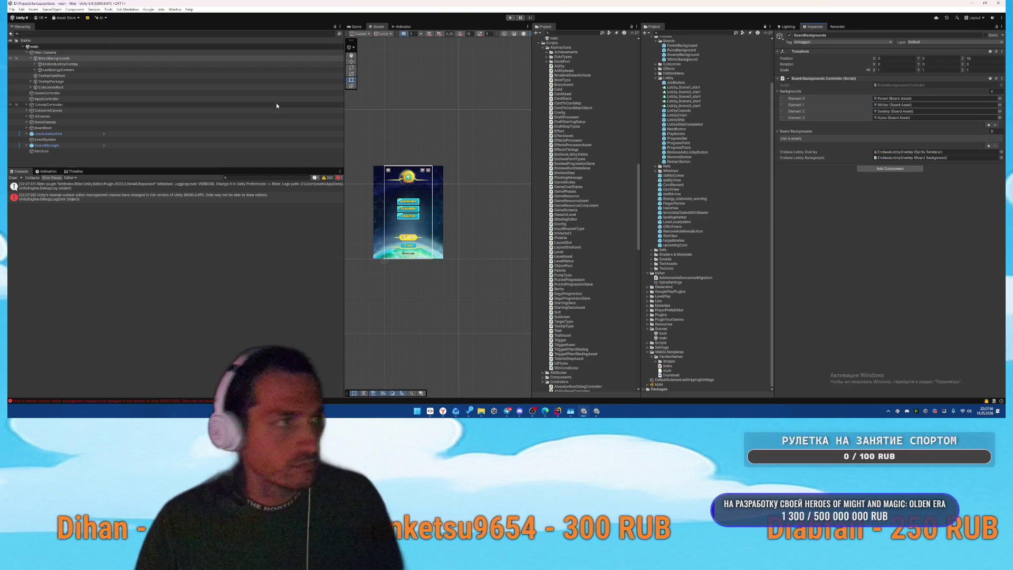
double_click(665, 334)
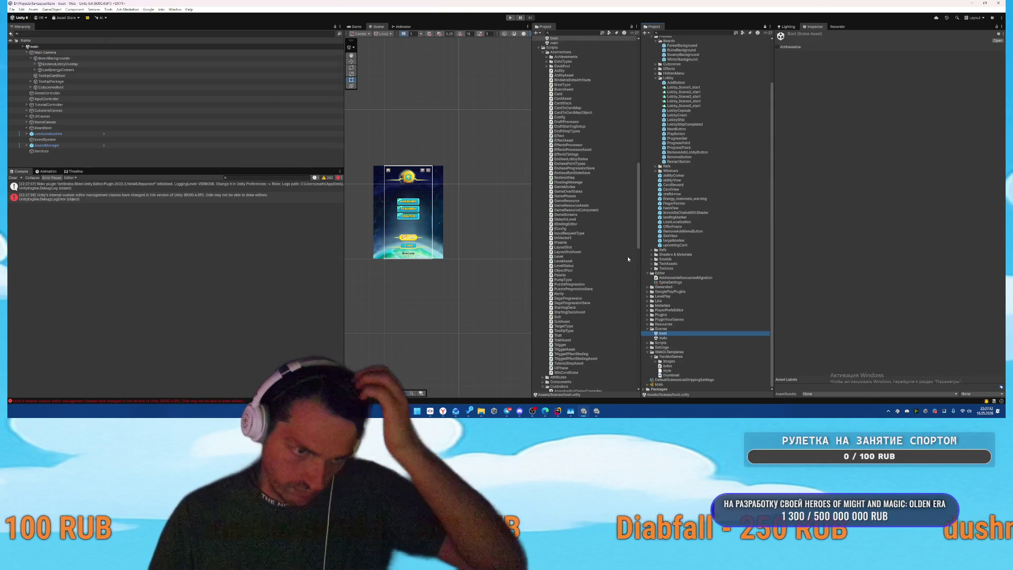
left_click(510, 18)
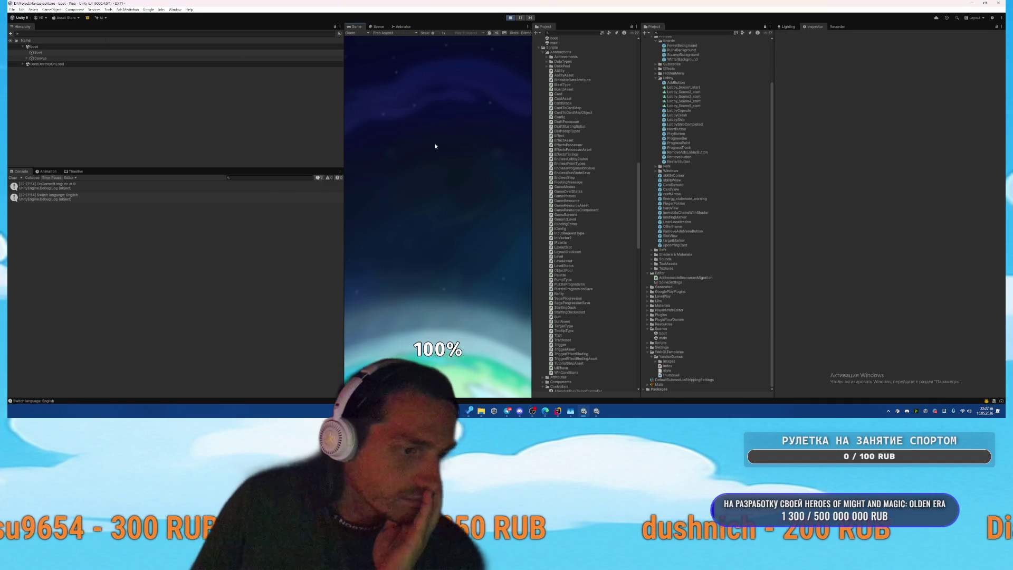
Step: Go from the menu into Draft mode's Stage 1 screen and enlarge the Game view
left_click(436, 178)
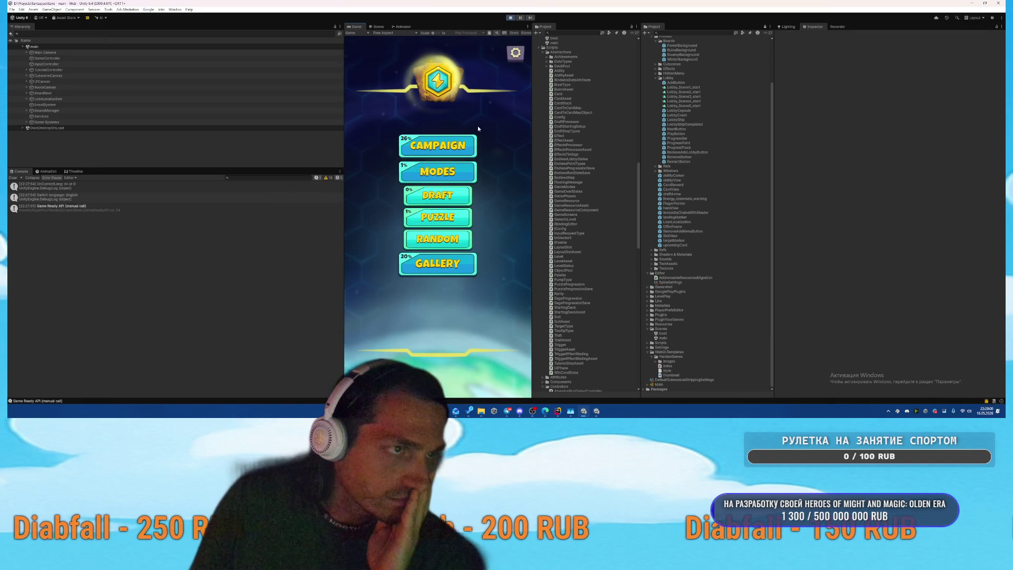
left_click(438, 226)
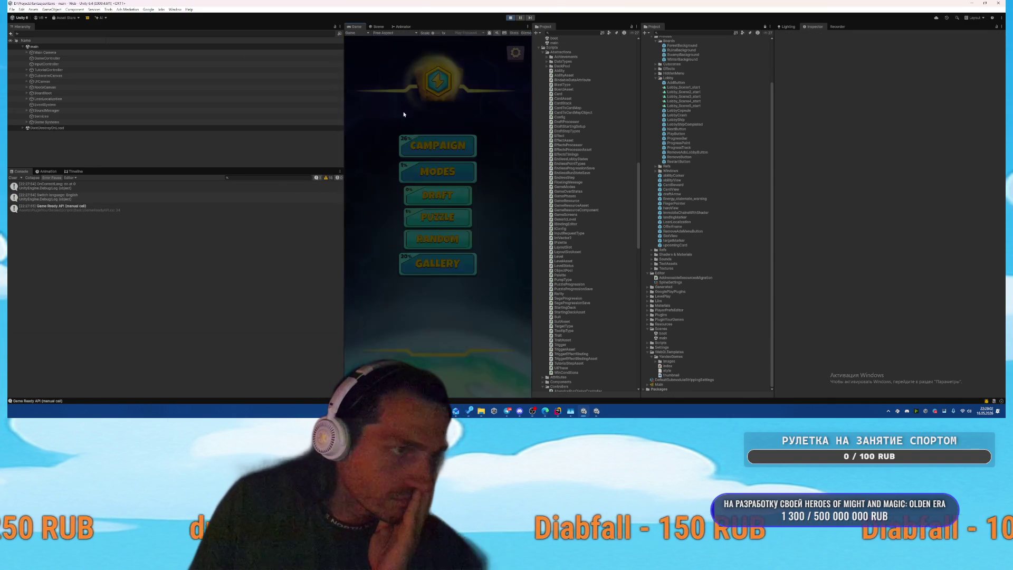
left_click(434, 196)
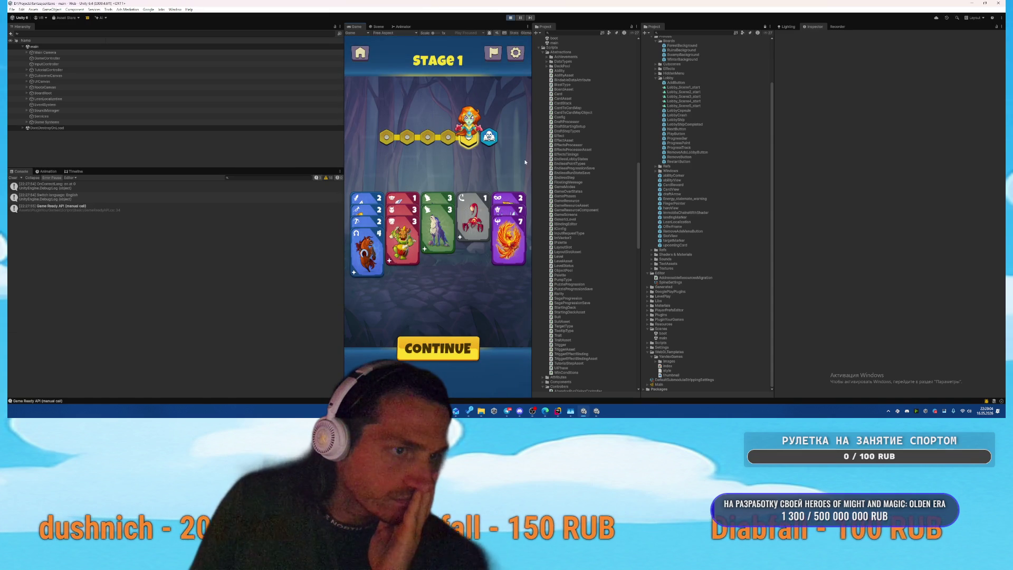
mouse_move(531, 160)
left_mouse_down()
mouse_move(954, 142)
mouse_move(693, 159)
mouse_move(753, 158)
left_mouse_up()
Step: Inspect BoardBackgrounds, EndlessLobbyOverlay and DraftingBackground in the hierarchy, then stop play mode
left_click(70, 54)
key("Right")
left_click(215, 58)
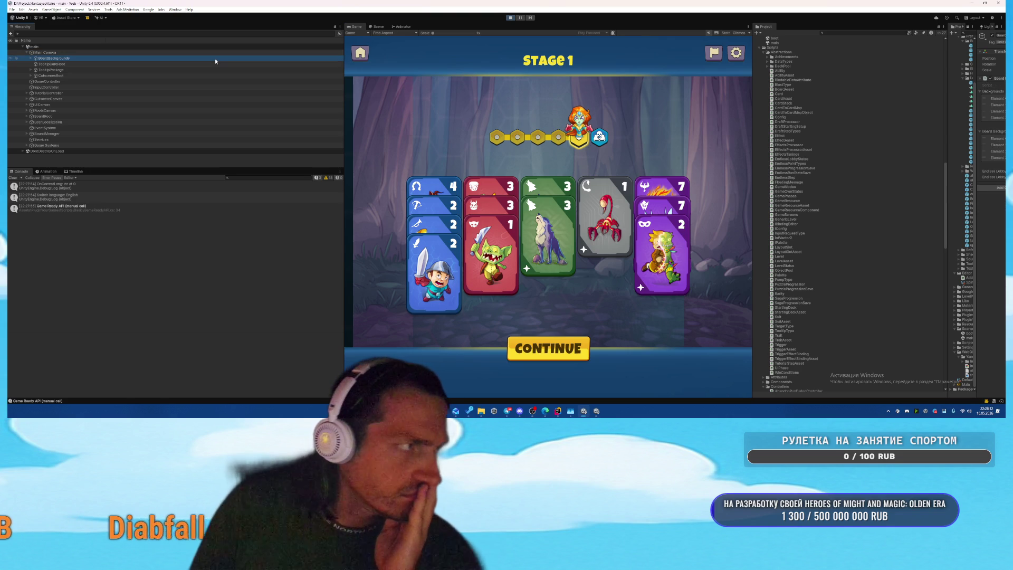
key("Right")
key("Down")
key("Right")
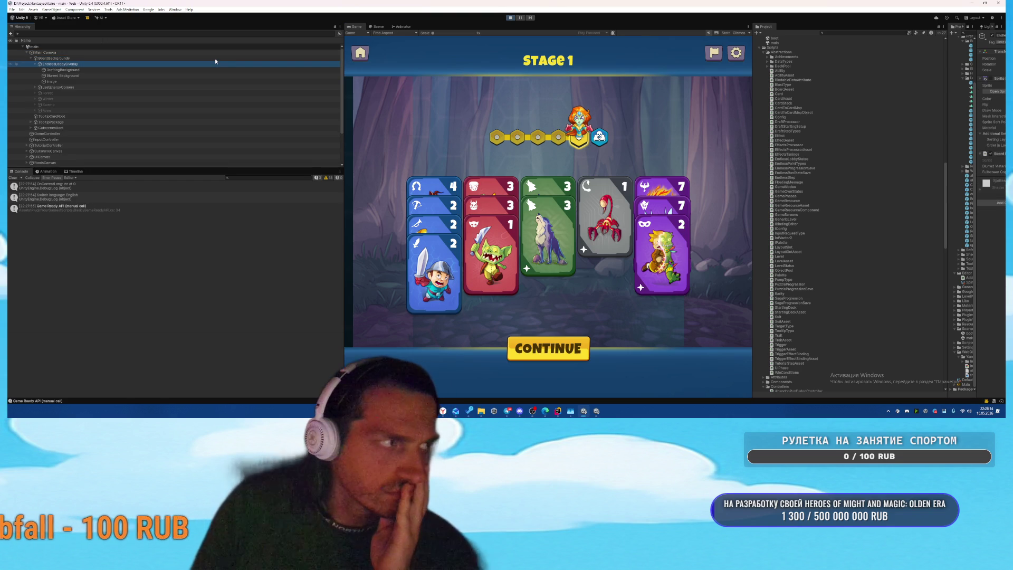
key("Down")
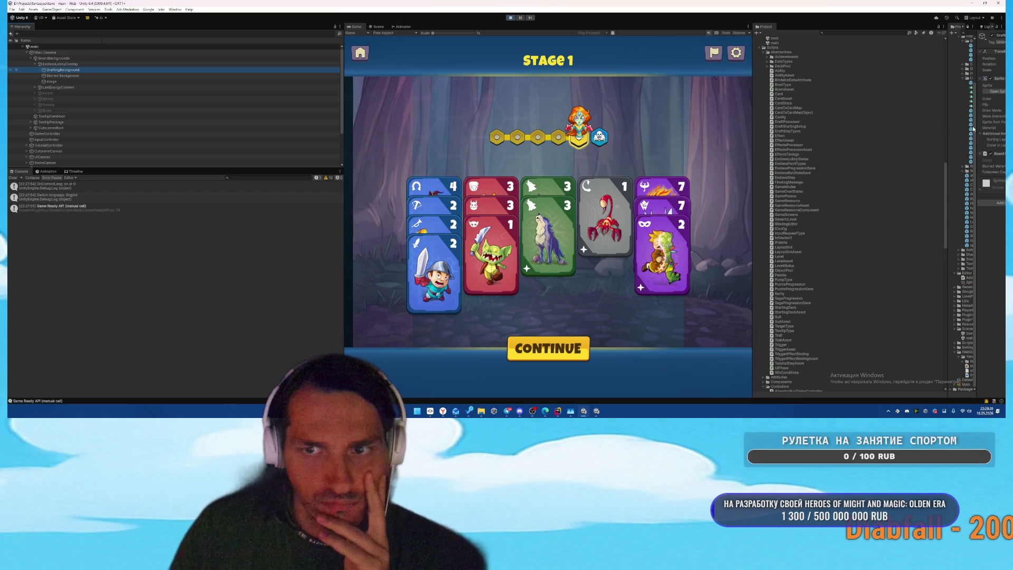
mouse_move(950, 123)
left_mouse_down()
mouse_move(760, 123)
mouse_move(784, 123)
left_mouse_up()
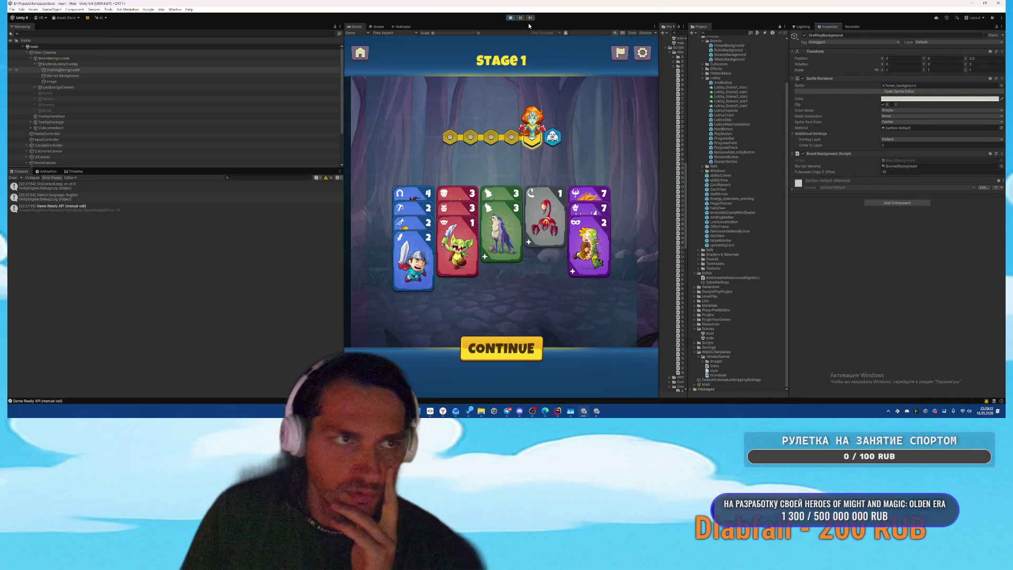
key("ctrl+p")
Step: Wrap the AdjustScale call in a foreach over endlessLobbyBackground with boardBackground as the loop variable
mouse_move(557, 411)
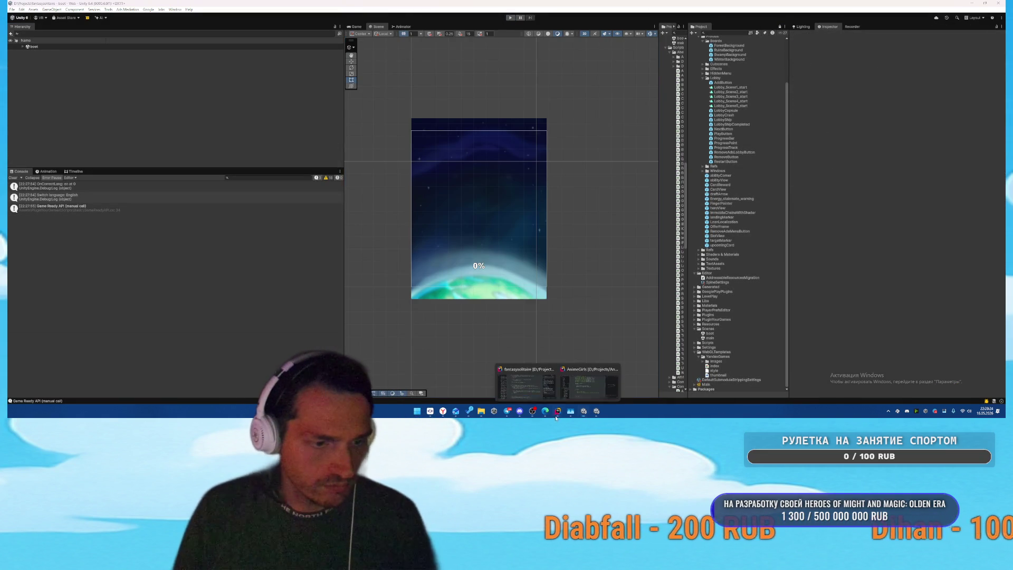
left_click(507, 379)
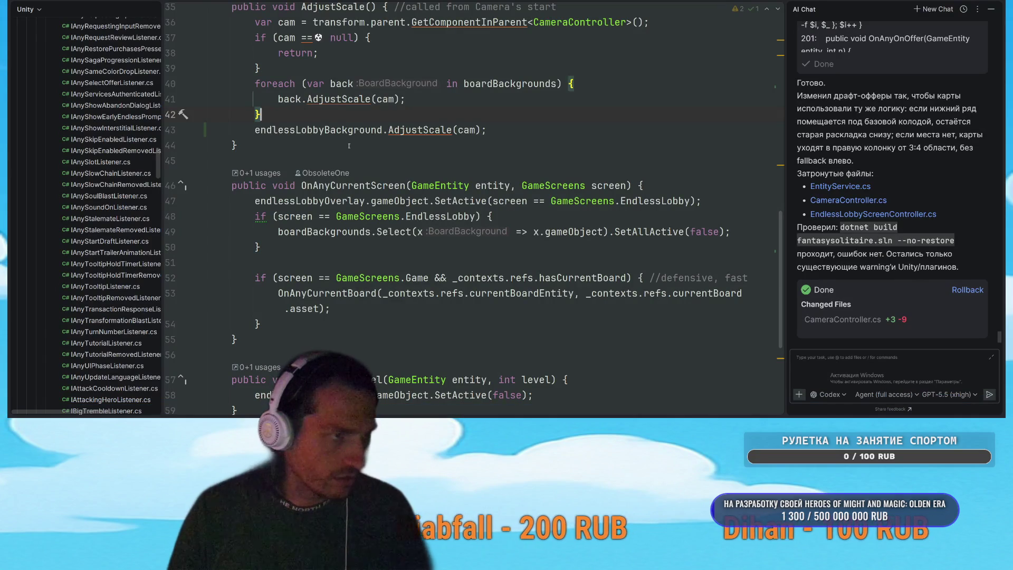
left_click(317, 130, "ctrl")
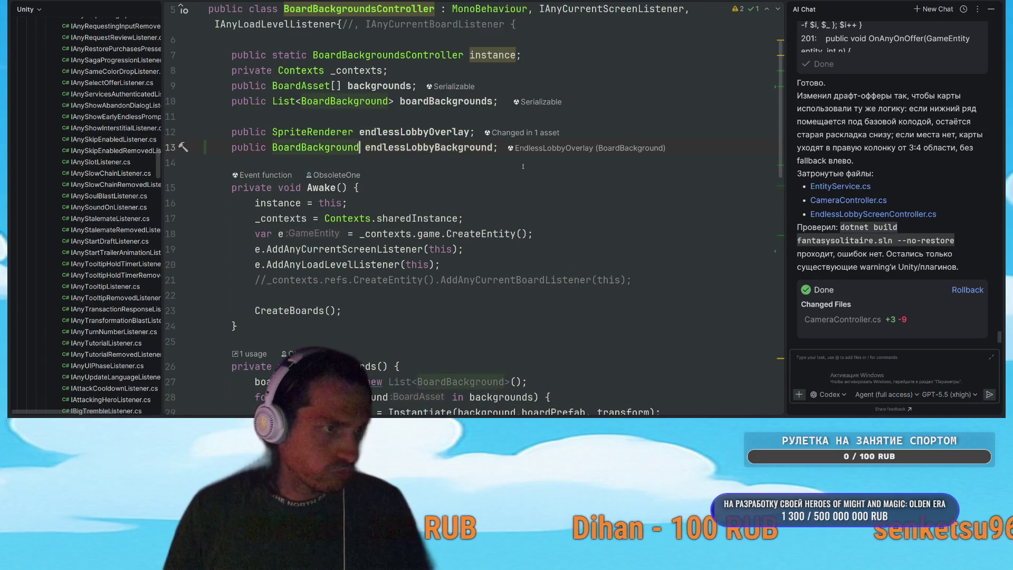
key("ctrl+alt+Left")
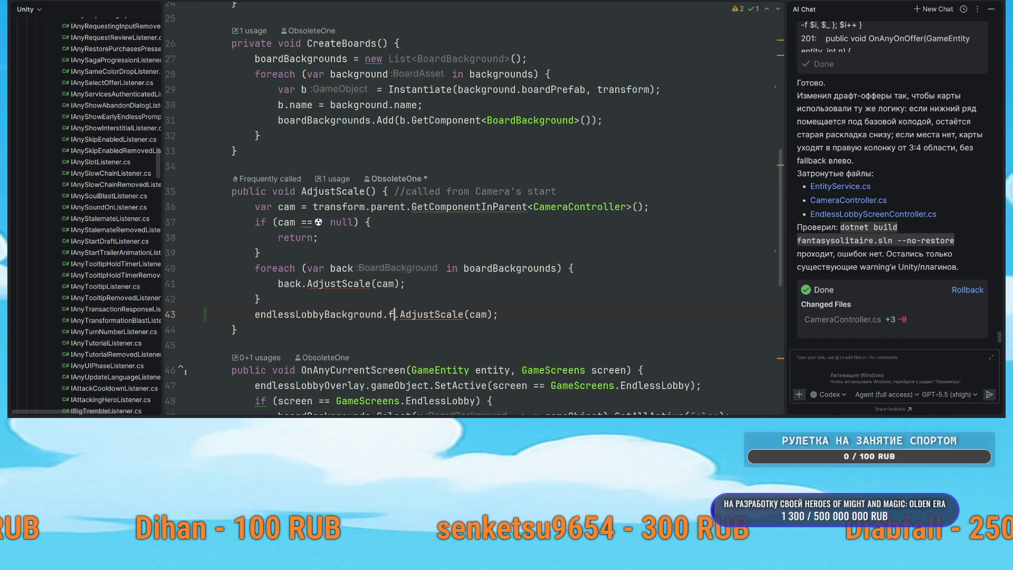
type("foreach")
key("Return")
key("Return")
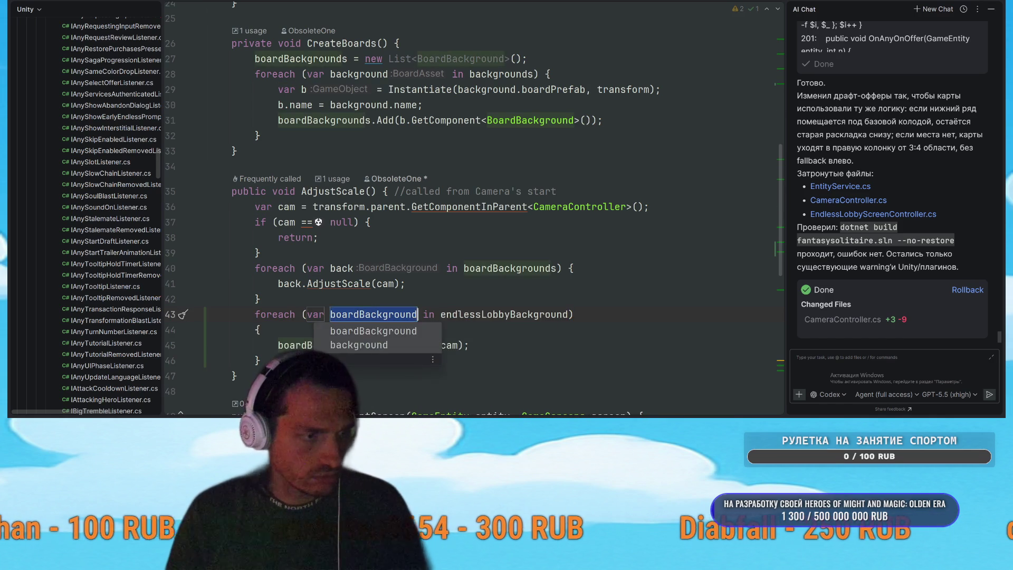
key("Return")
scroll(496, 247, "down", 3)
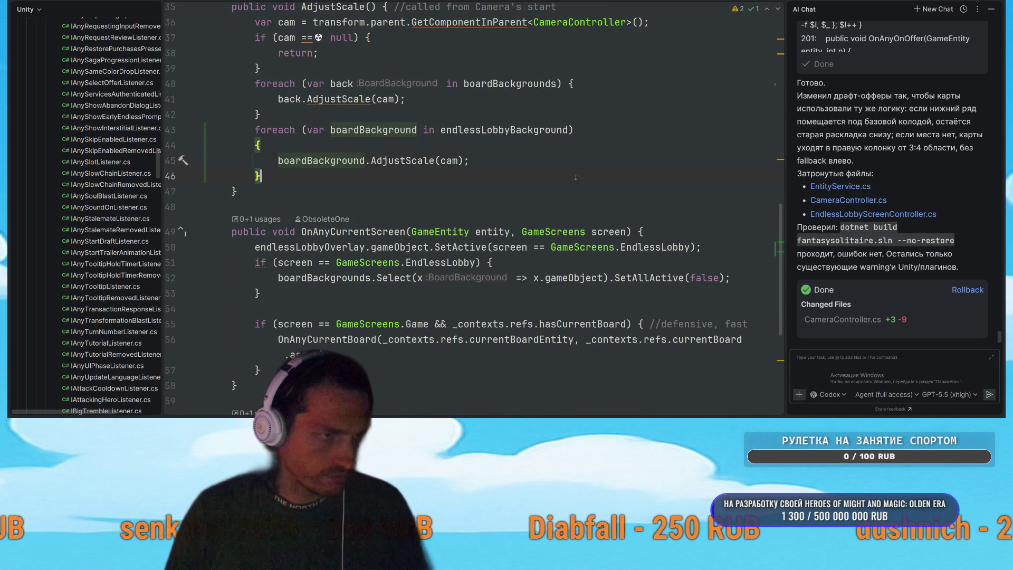
key("alt+Tab")
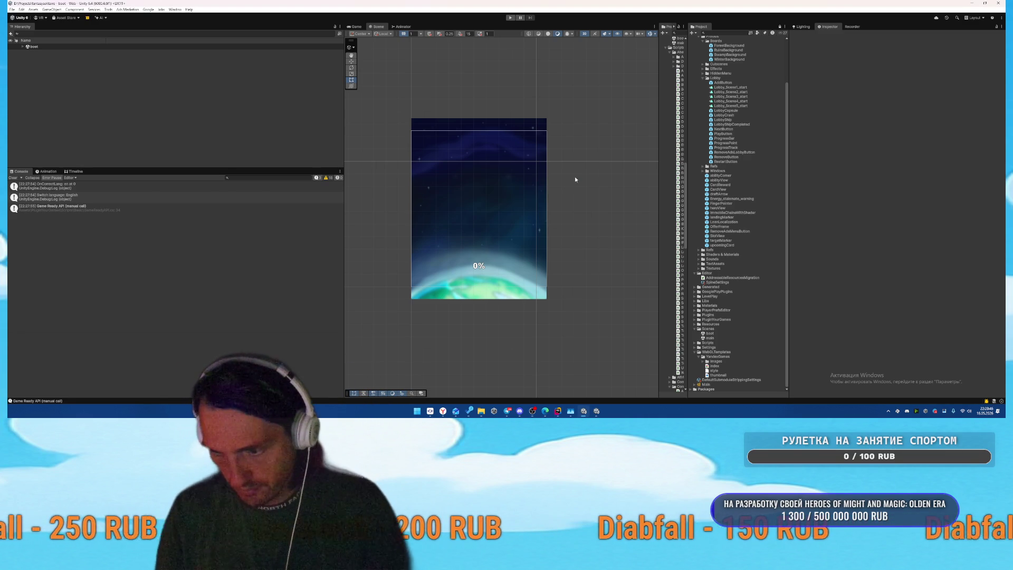
Step: Add EndlessLobbyOverlay and DraftingBackground to BoardBackgrounds' Board Backgrounds list in the main scene, then reopen boot
left_click(717, 338)
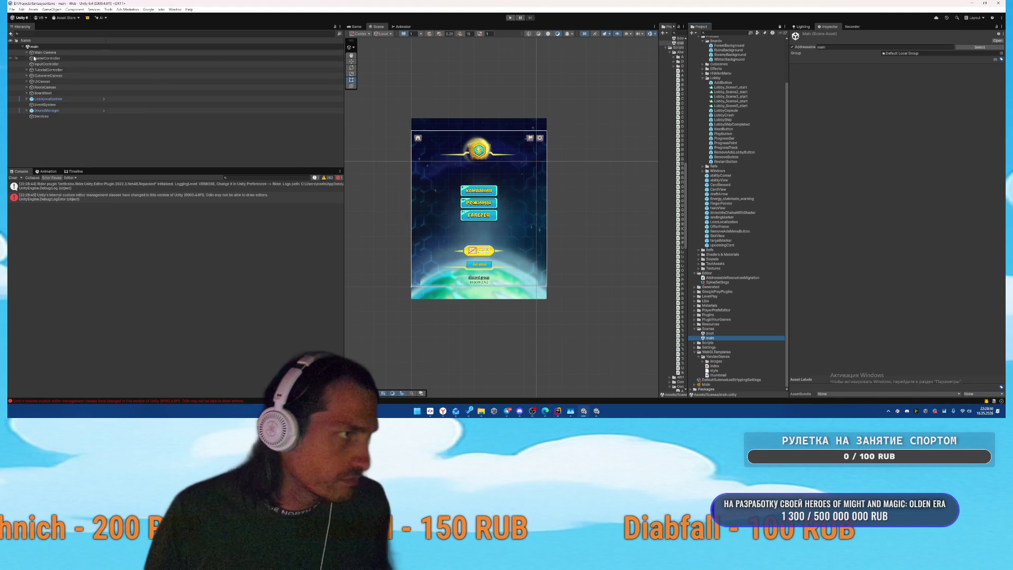
left_click(26, 52)
left_click(50, 58)
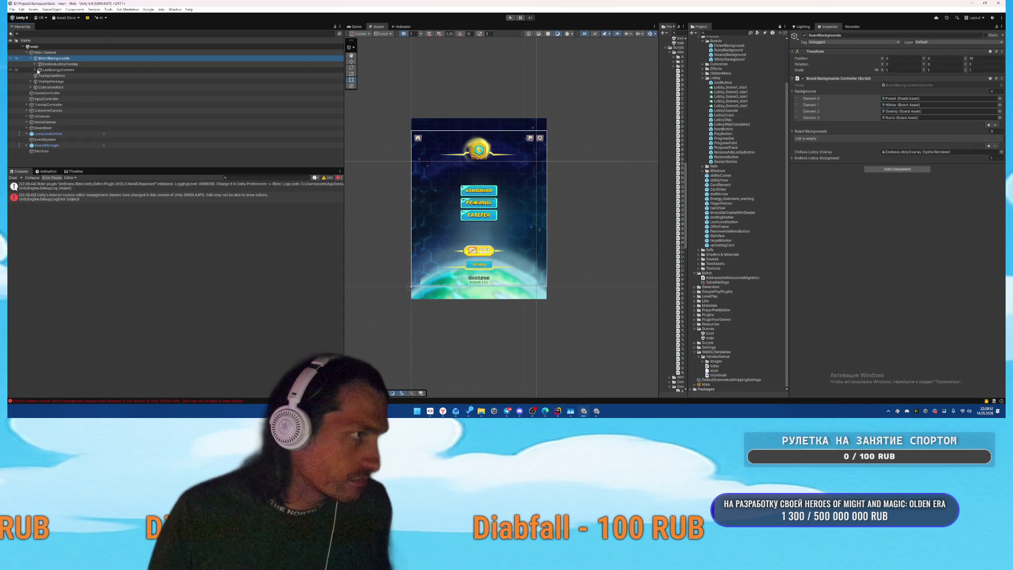
left_click(34, 64)
left_click_drag(822, 145, 844, 131)
mouse_move(60, 74)
left_mouse_down()
mouse_move(848, 153)
mouse_move(845, 136)
left_mouse_up()
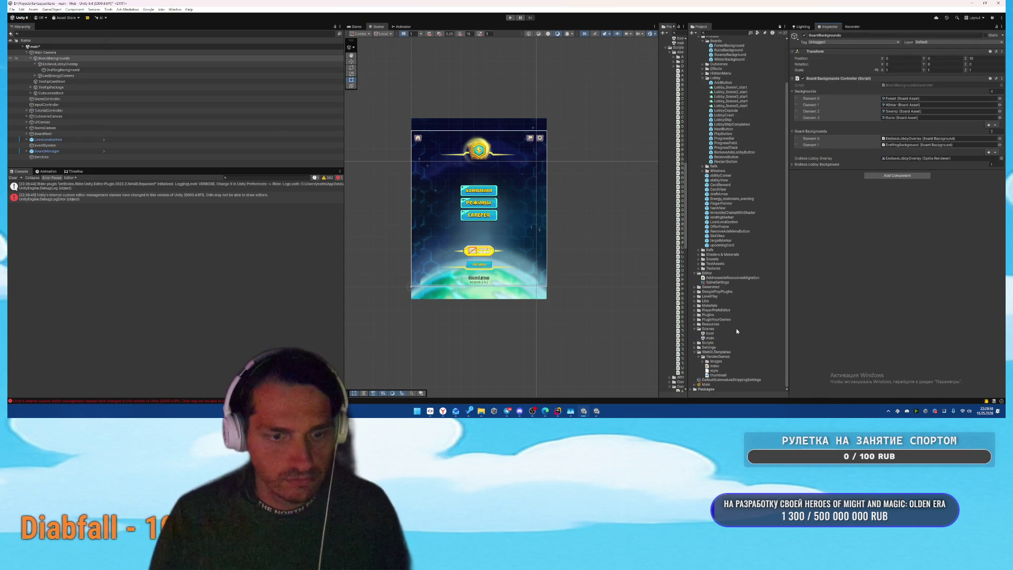
double_click(718, 334)
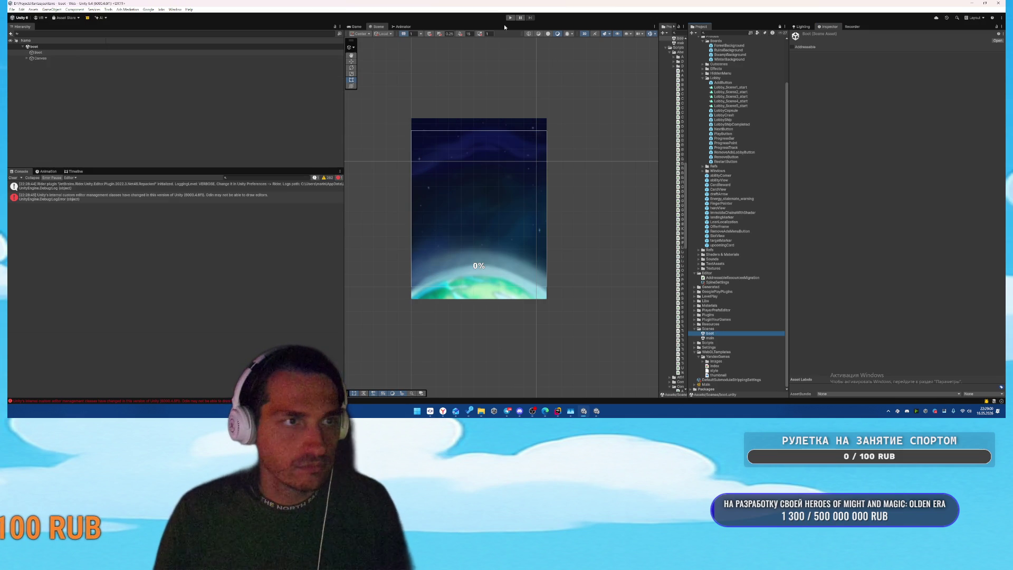
Step: Test-run the game, stop it after the NullReferenceException errors, and reopen the main scene
key("ctrl+p")
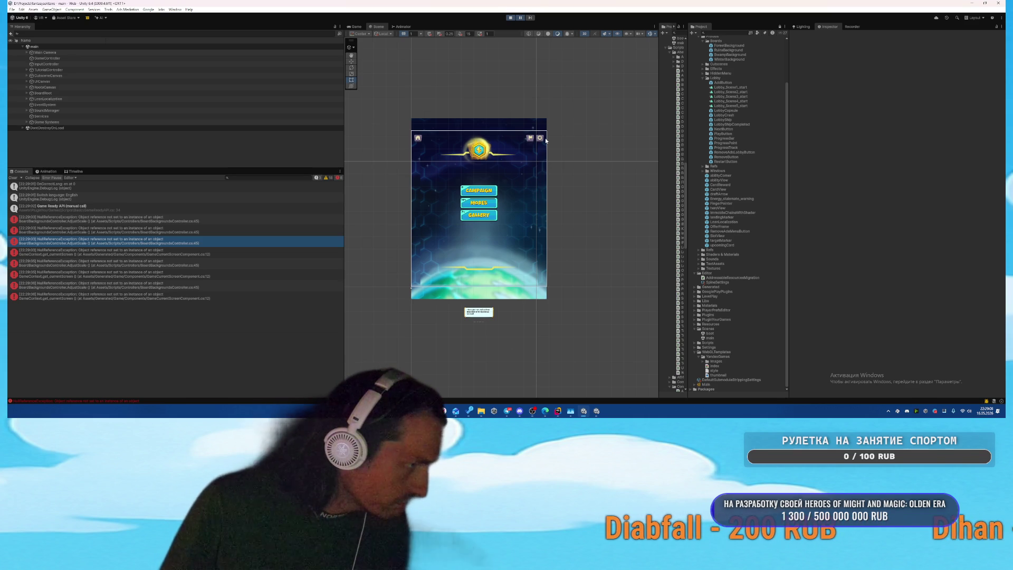
left_click(510, 18)
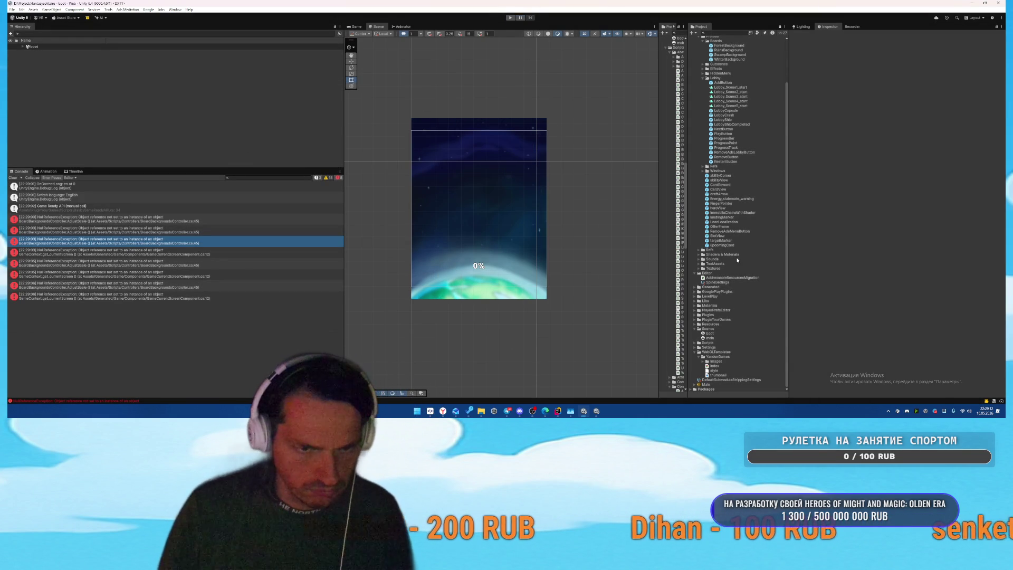
left_click(710, 339)
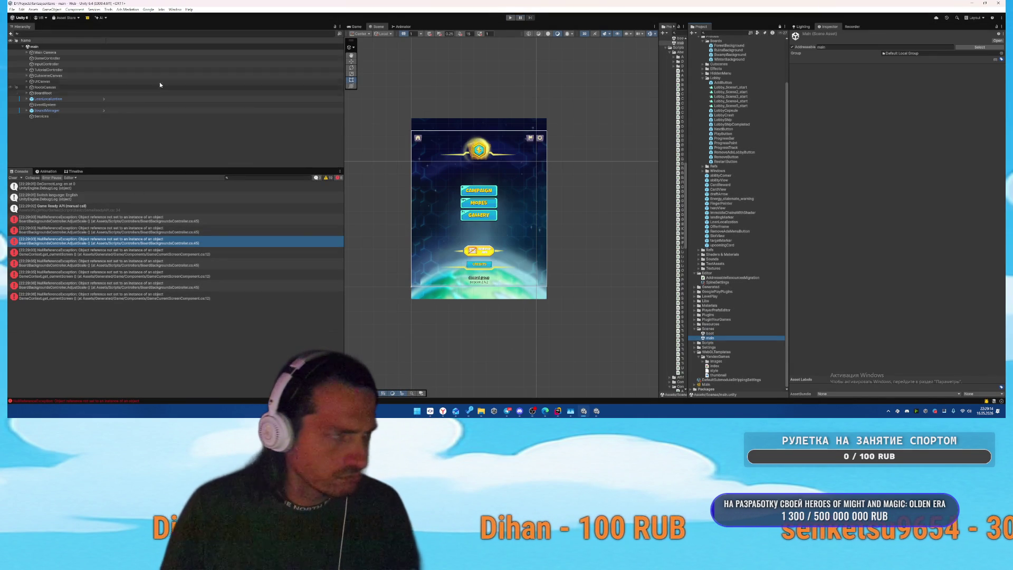
Step: Select BoardBackgrounds under Main Camera and add an empty Endless Lobby Background element
left_click(188, 52)
key("Down")
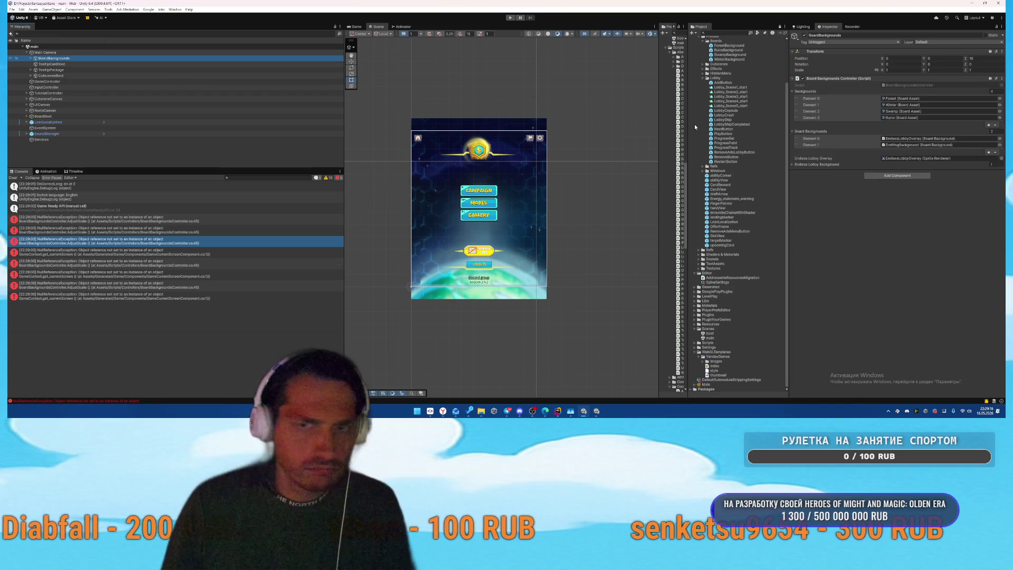
left_click(824, 164)
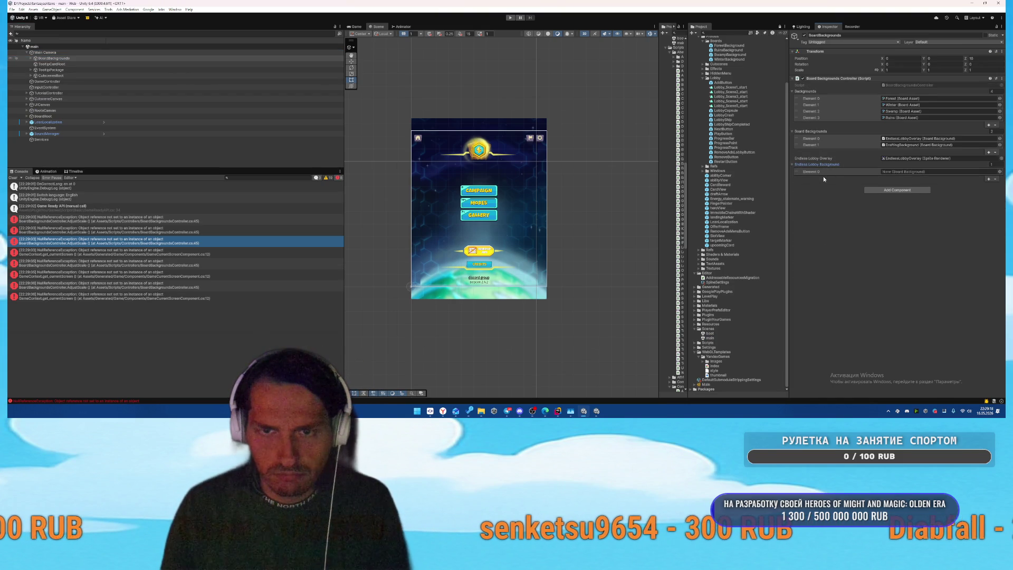
left_click(32, 58)
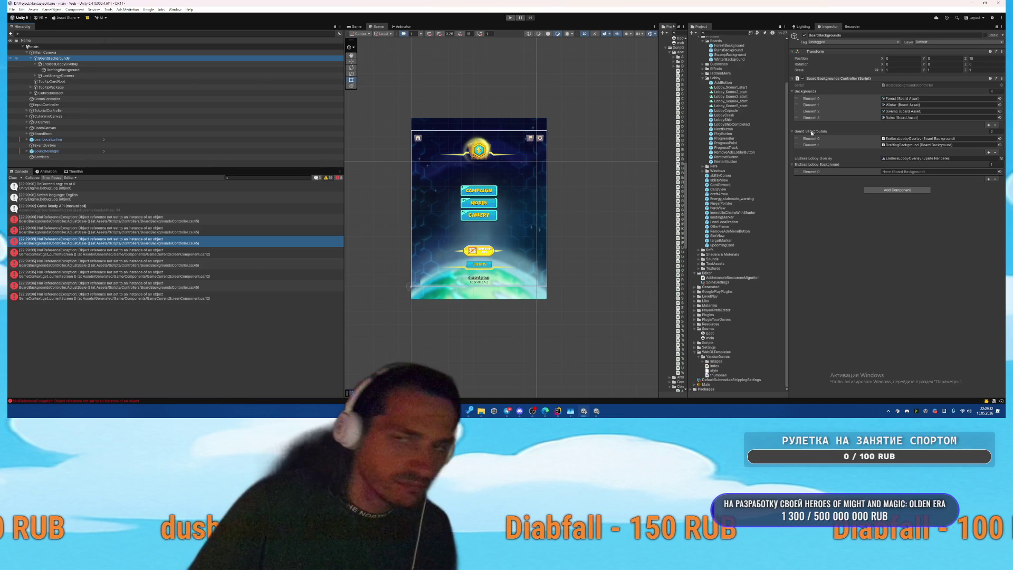
Step: Search for a 'Forest' background in the object picker and the Hierarchy
left_click(1000, 172)
type("Fores")
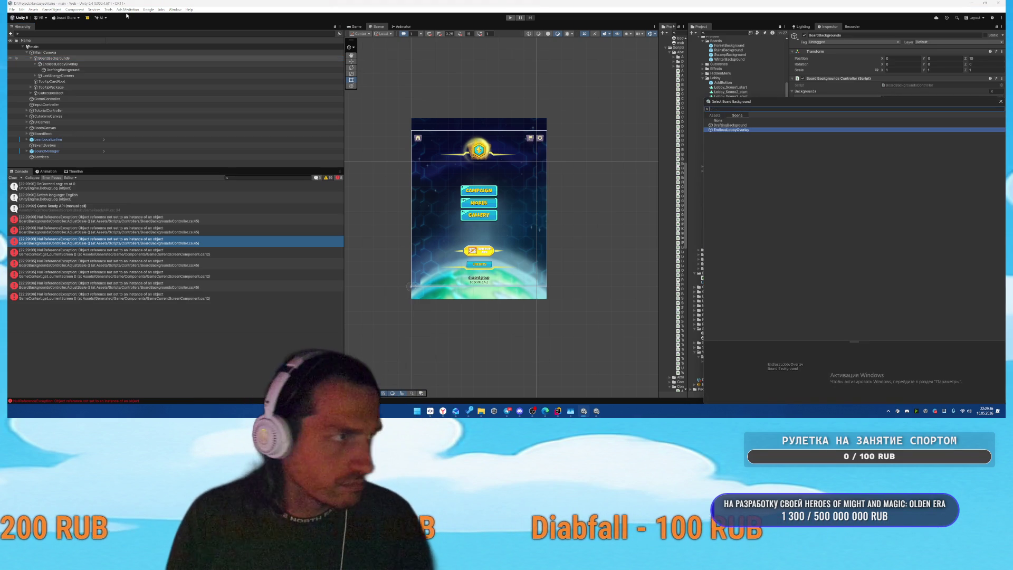
left_click(151, 33)
type("Forest")
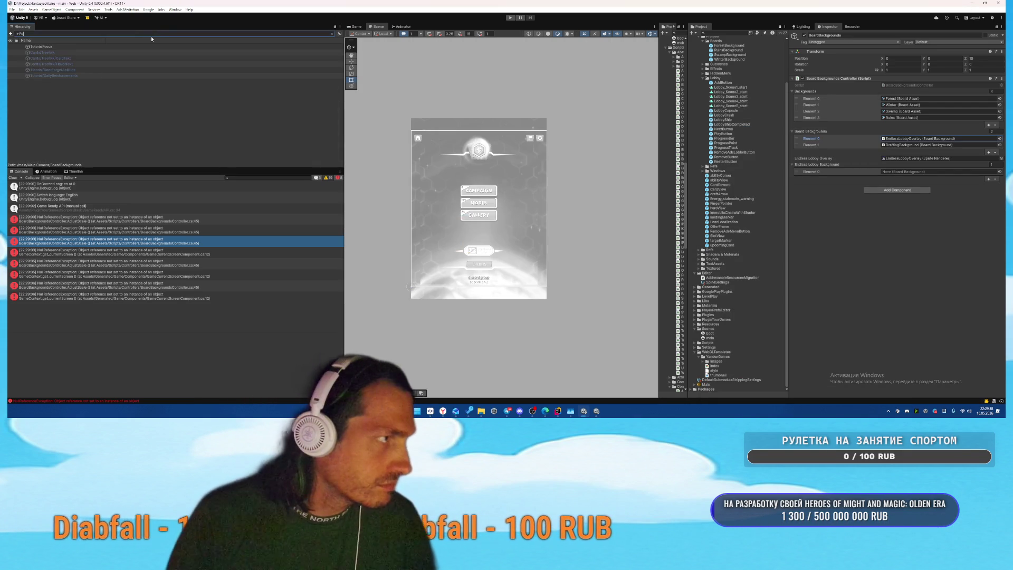
key("Escape")
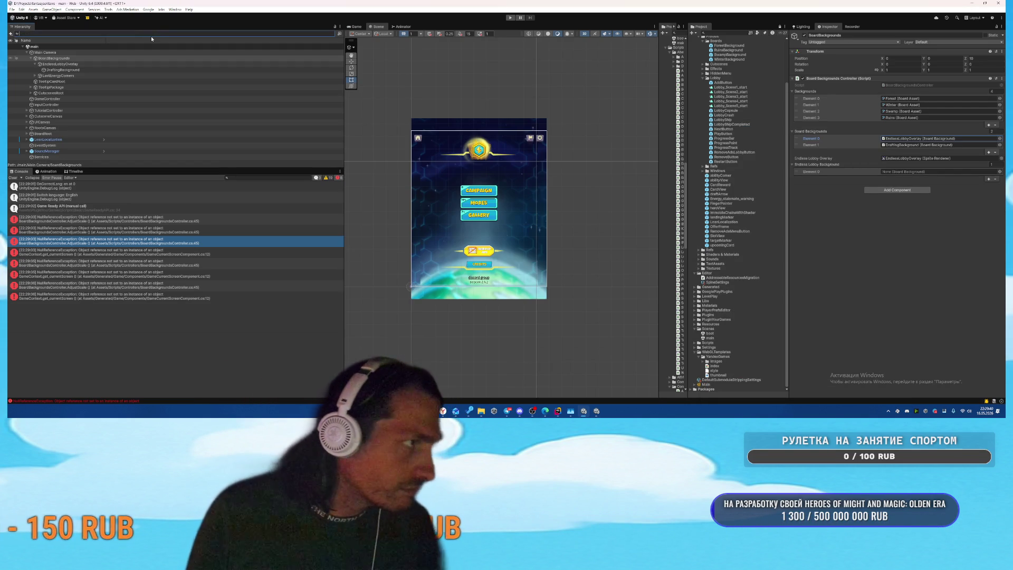
Step: Browse the scene hierarchy from LastEnergyCorners through TooltipPackage to CutscenesRoot
left_click(91, 76)
key("Right")
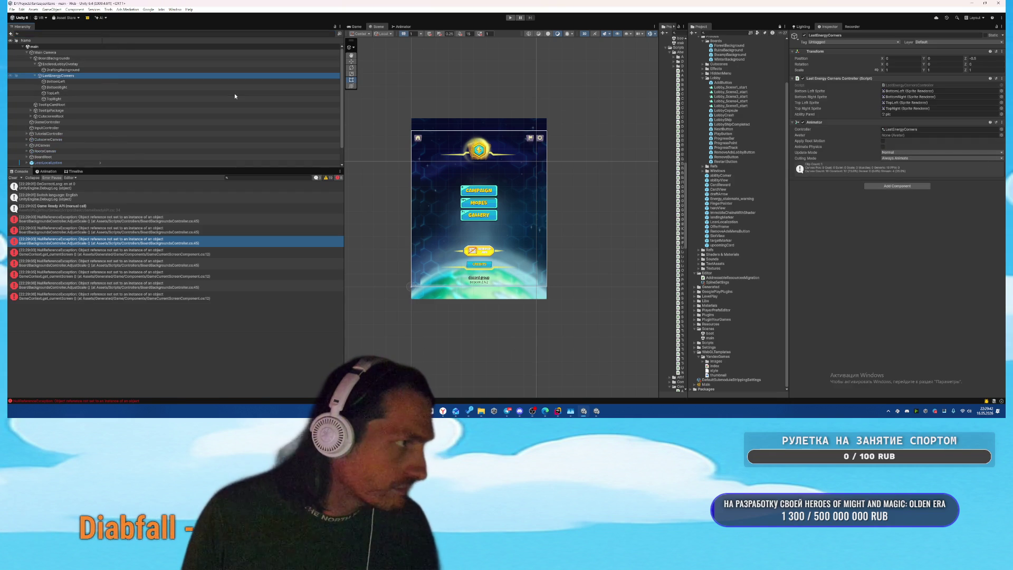
key("Down")
key("Down")
key("Down")
key("Down")
key("Right")
key("Up")
key("Down")
key("Down")
key("Down")
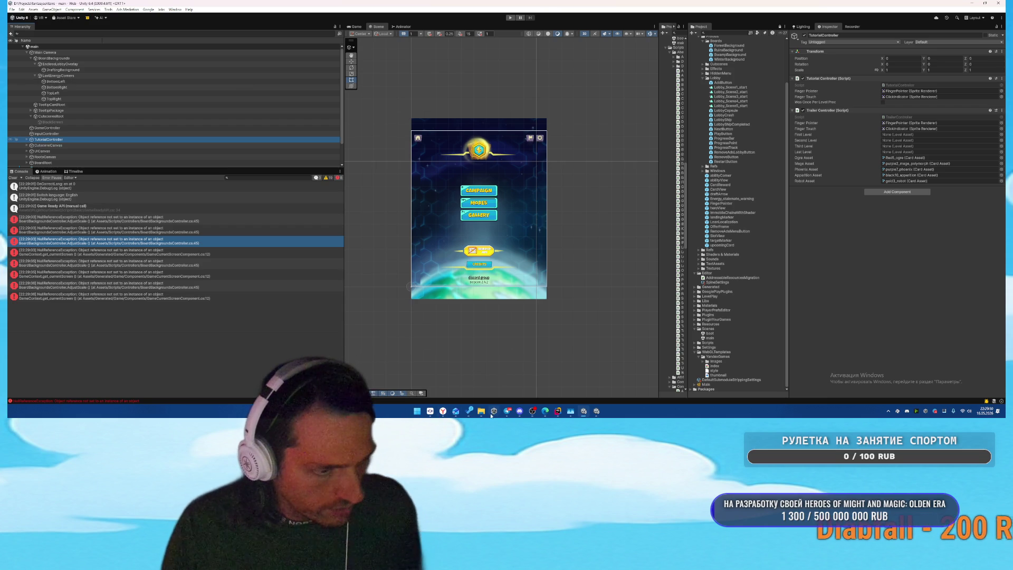
Step: In SmartGit, discard the main.unity changes so only modified scripts remain, then return to Unity
left_click(430, 411)
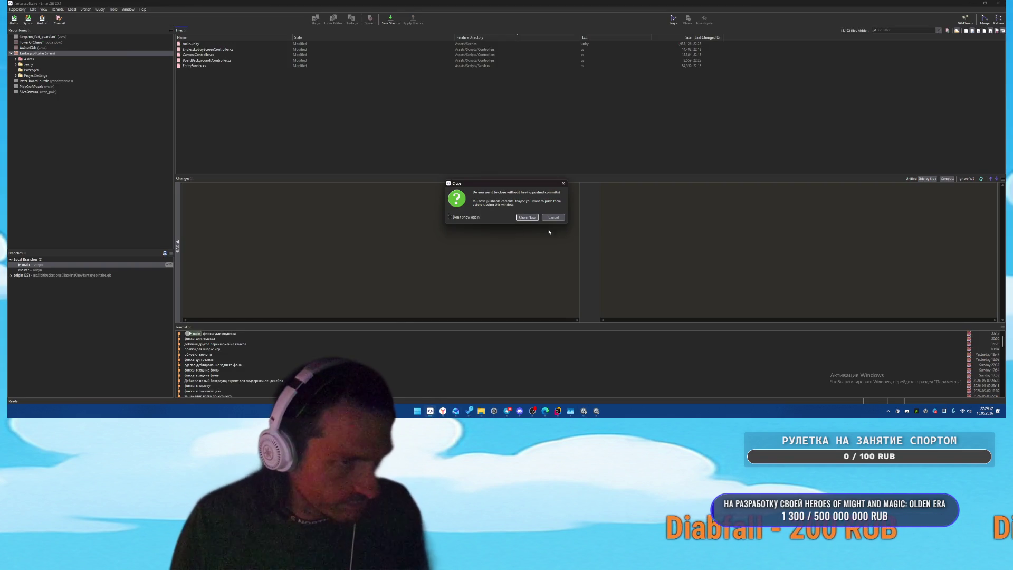
left_click(553, 217)
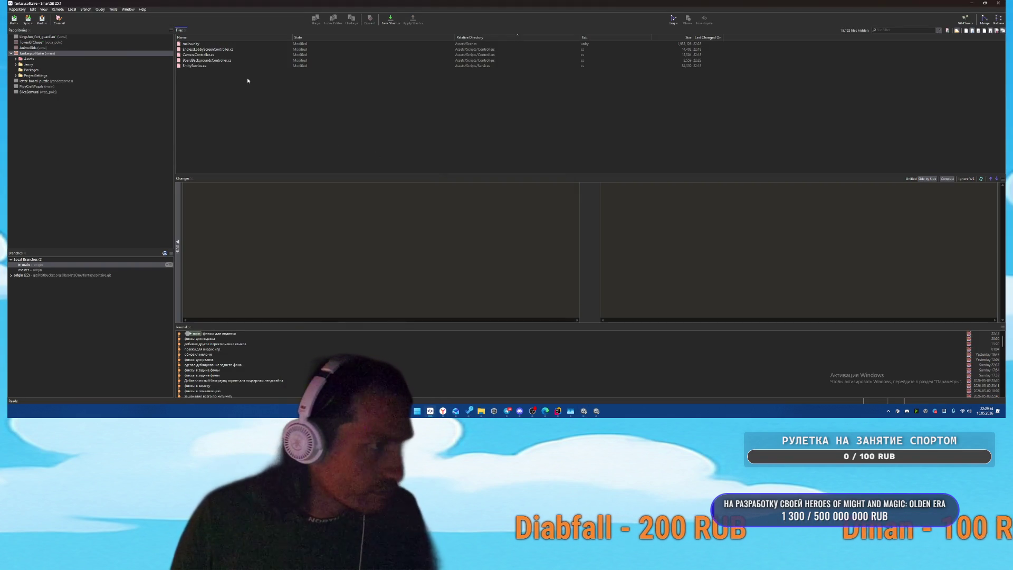
left_click(217, 69)
left_click(232, 66)
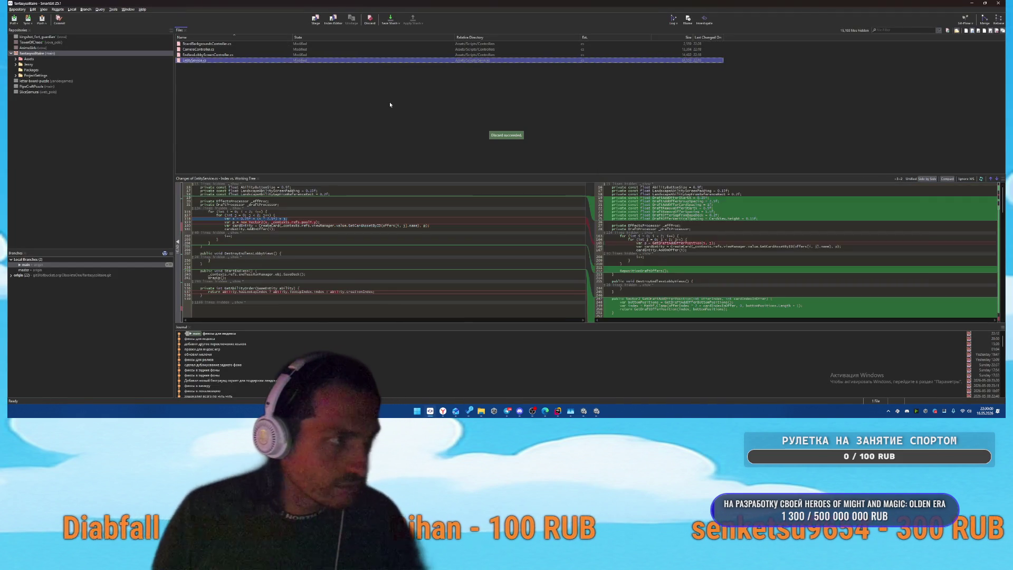
key("alt+Tab")
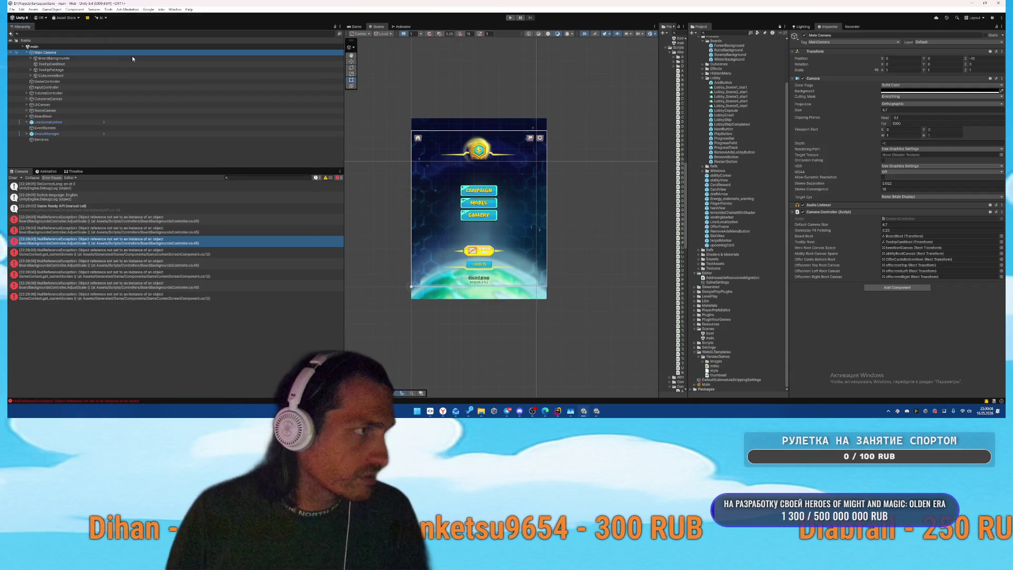
Step: Add a Board Background component to both EndlessLobbyOverlay and DraftingBackground
key("Right")
key("Down")
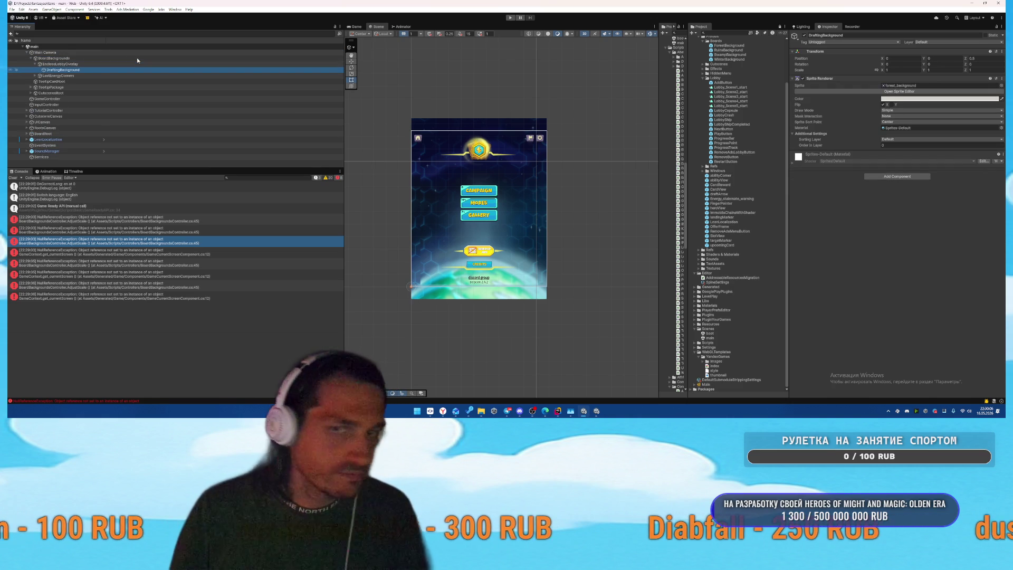
left_click(84, 64, "ctrl")
left_click(885, 177)
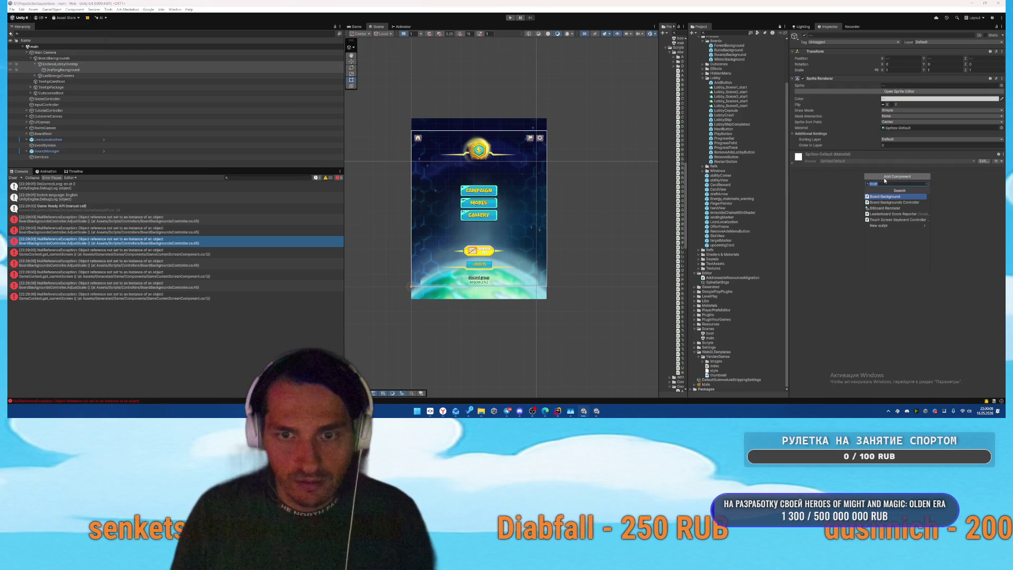
key("Return")
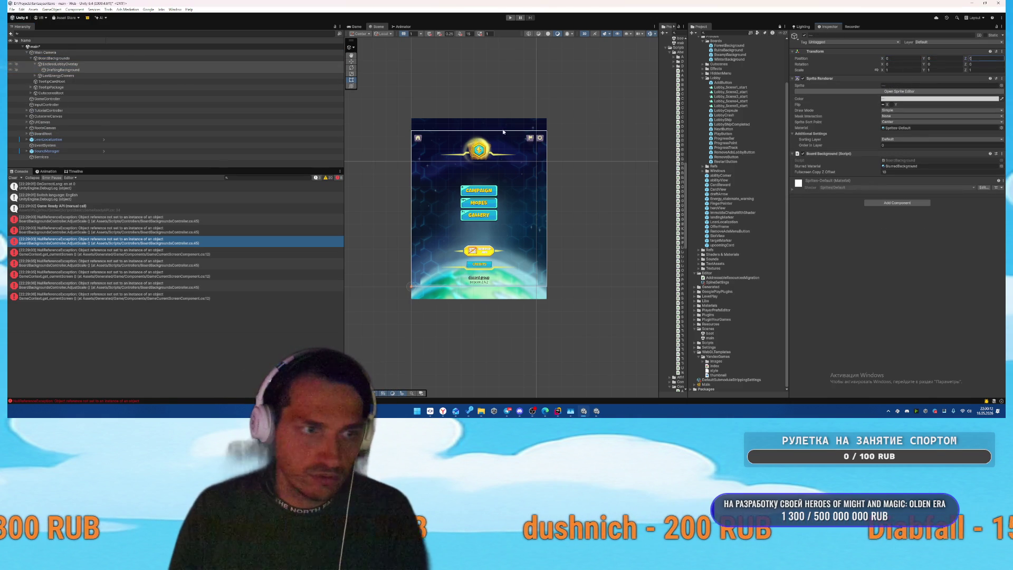
Step: Put EndlessLobbyOverlay and DraftingBackground into BoardBackgrounds' Endless Lobby Background list, then play from boot
left_click(69, 59)
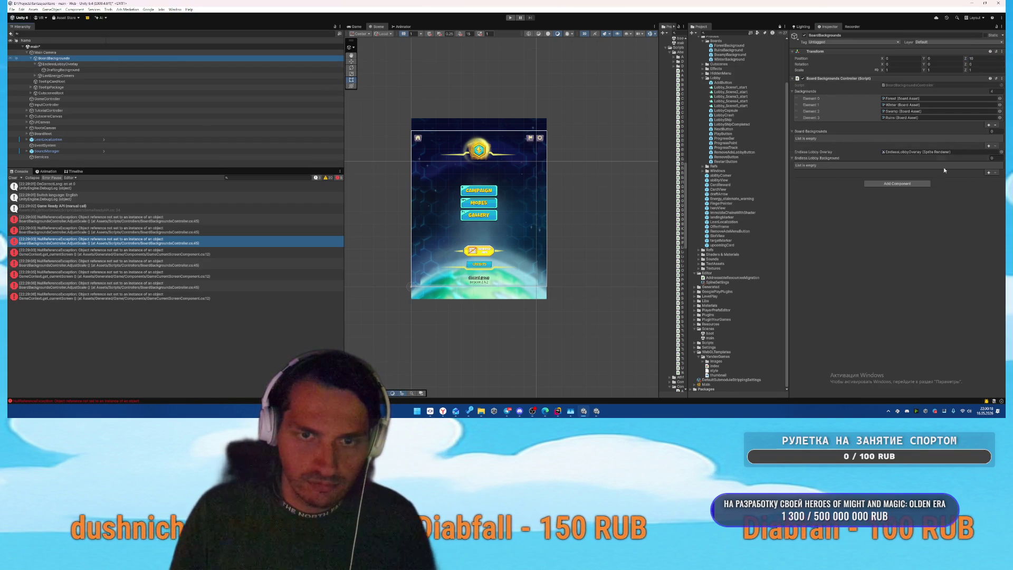
mouse_move(60, 64)
left_mouse_down()
mouse_move(213, 95)
mouse_move(897, 157)
left_mouse_up()
left_click_drag(393, 108, 897, 158)
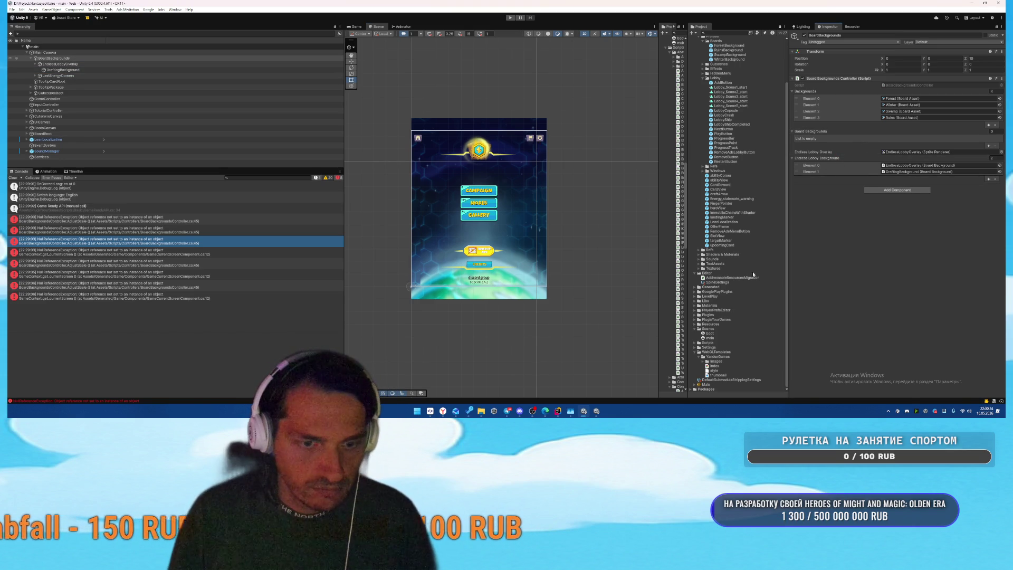
double_click(709, 333)
left_click(511, 18)
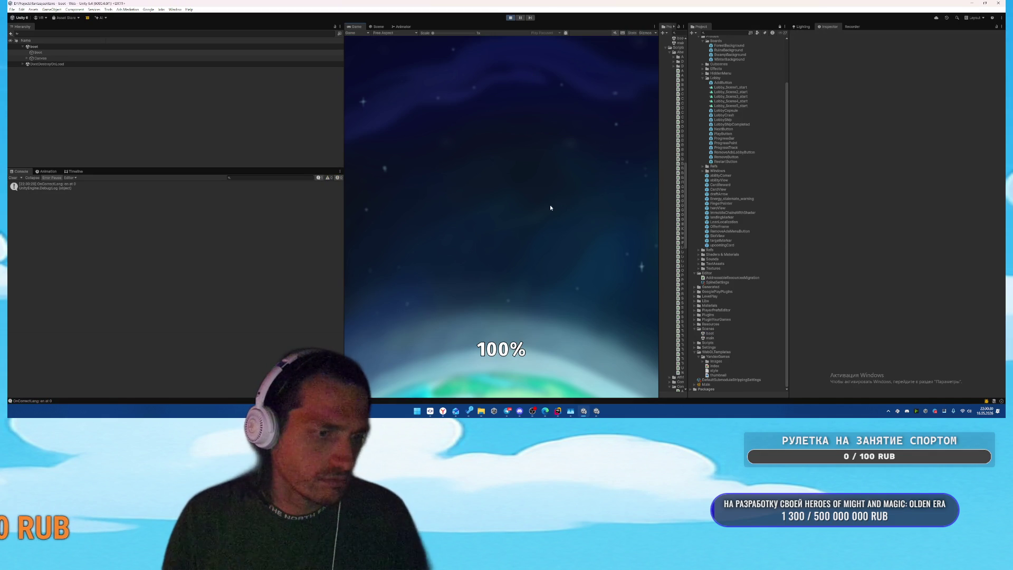
Step: Proceed to the Stage 1 card board and widen the Game view to check background scaling
left_click(500, 173)
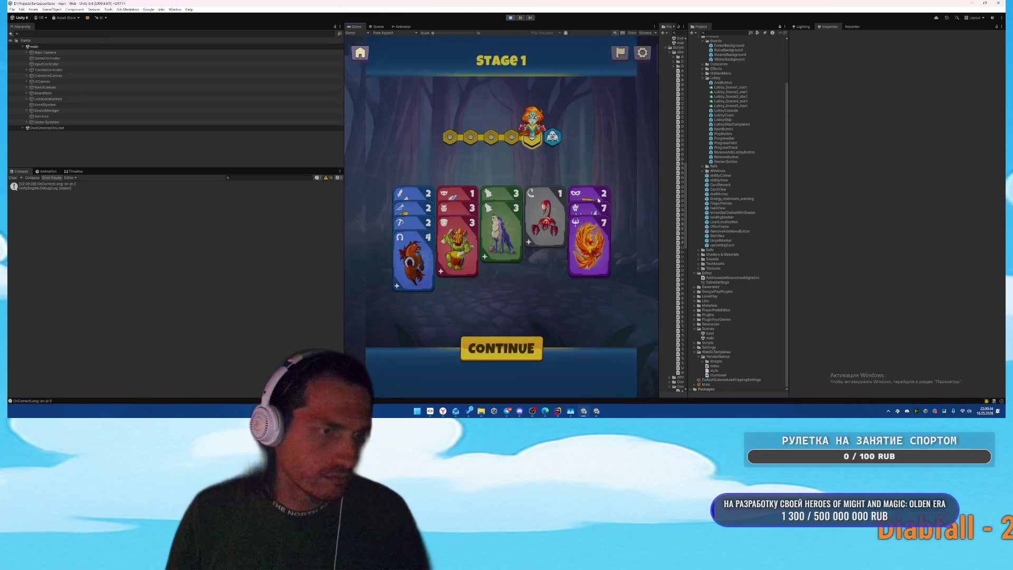
mouse_move(659, 162)
left_mouse_down()
mouse_move(890, 166)
mouse_move(674, 175)
mouse_move(844, 166)
mouse_move(674, 166)
mouse_move(762, 164)
mouse_move(725, 163)
left_mouse_up()
mouse_move(507, 411)
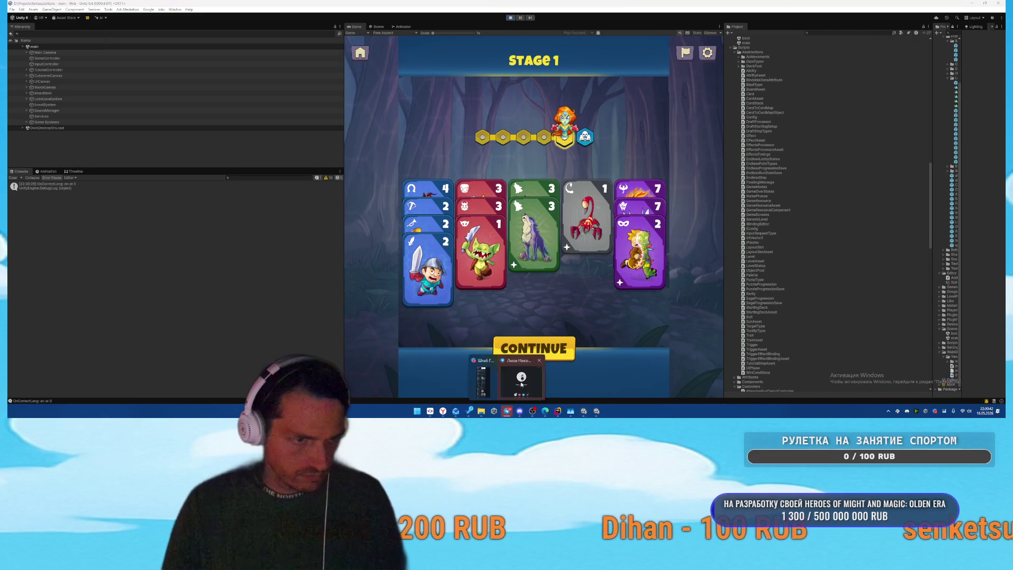
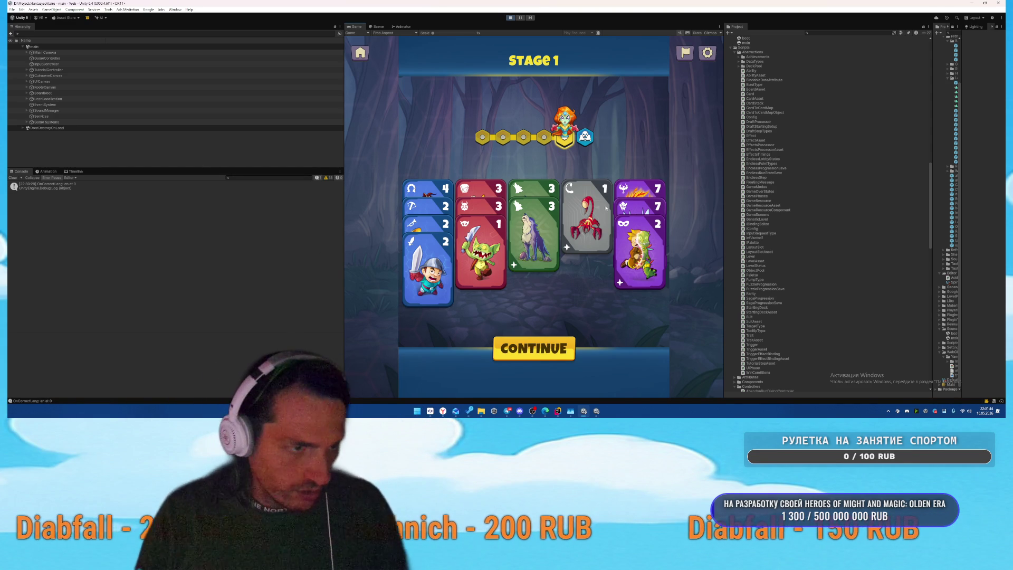
Step: Expand Main Camera > BoardBackgrounds > EndlessLobbyOverlay in the Hierarchy and widen the Inspector
mouse_move(723, 179)
left_mouse_down()
mouse_move(879, 182)
mouse_move(636, 195)
mouse_move(584, 211)
mouse_move(794, 212)
mouse_move(533, 214)
mouse_move(853, 214)
mouse_move(694, 214)
left_mouse_up()
left_click(27, 52)
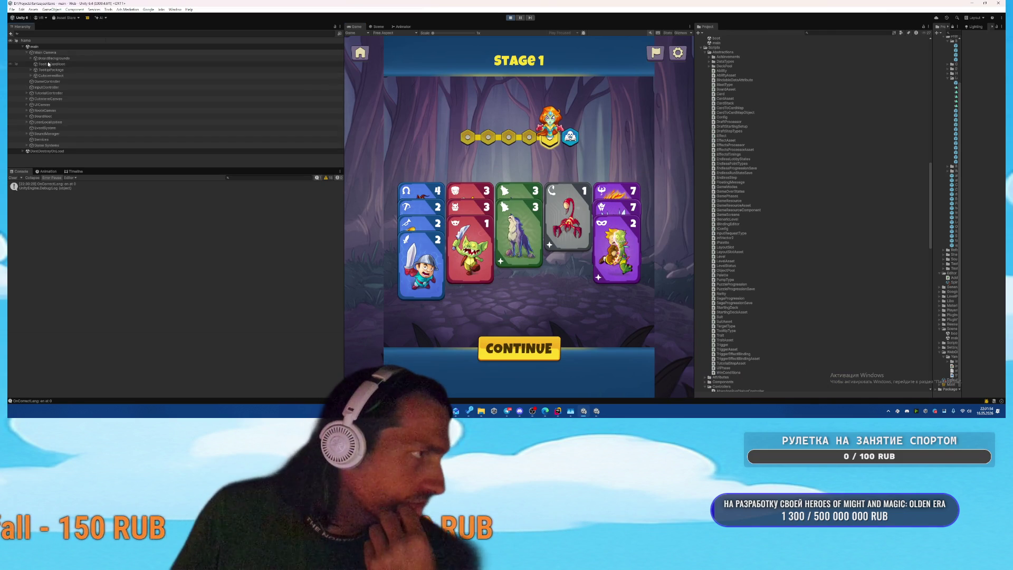
left_click(30, 58)
left_click(51, 65)
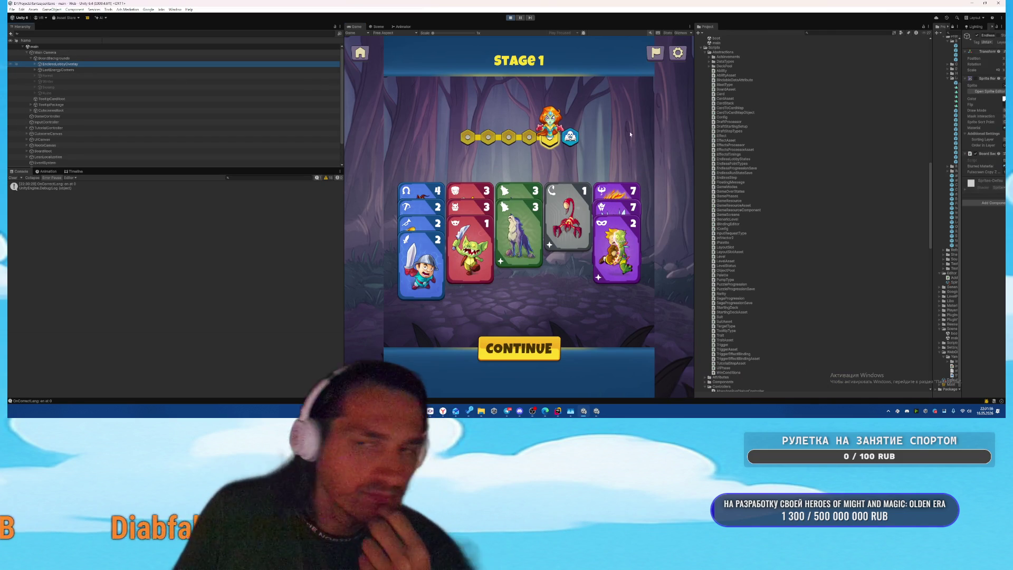
left_click_drag(960, 124, 770, 124)
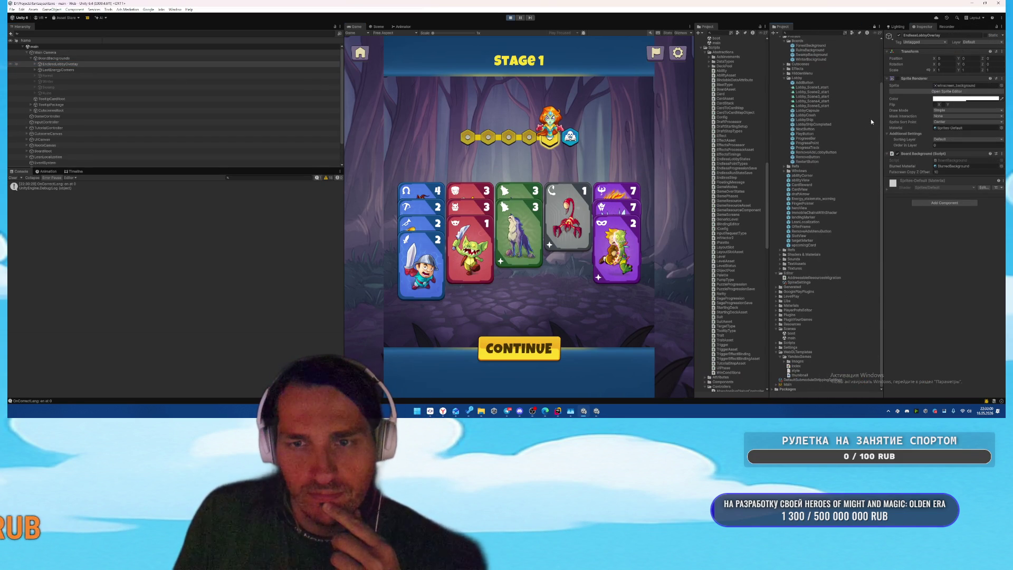
left_click_drag(884, 111, 850, 114)
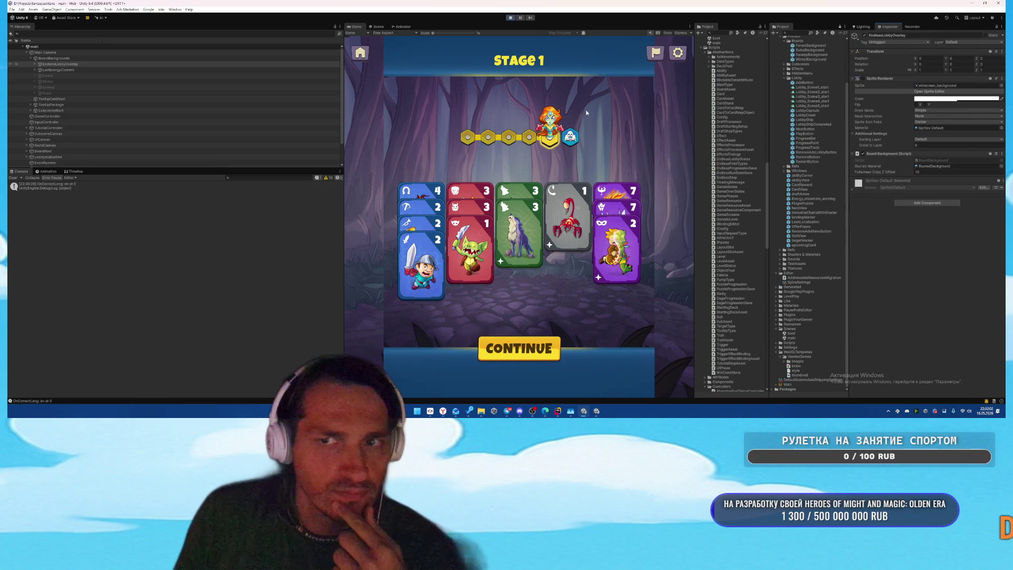
Step: Select DraftingBackground, check its Z position, and stop the running game
left_click(180, 64)
key("Right")
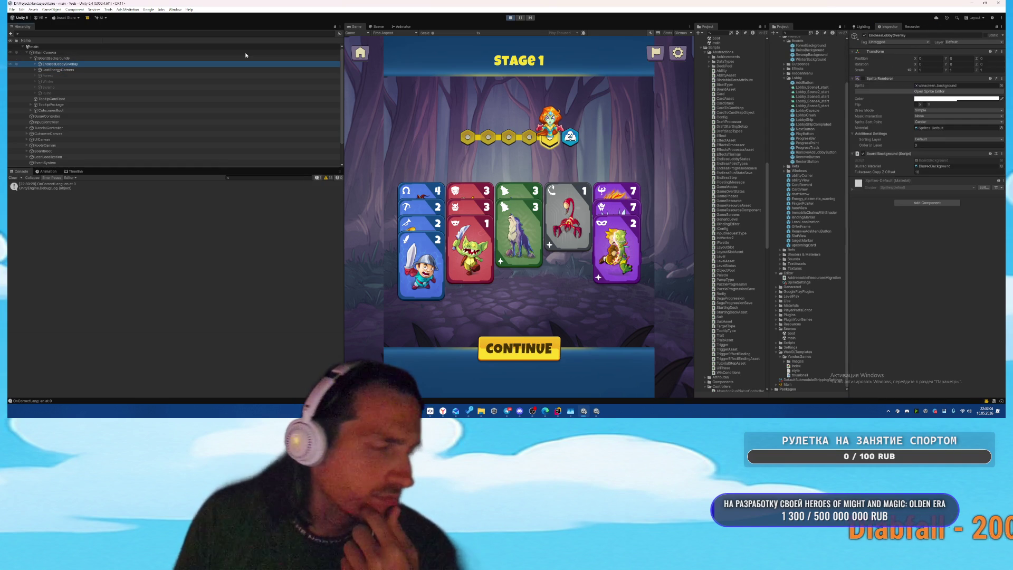
key("Down")
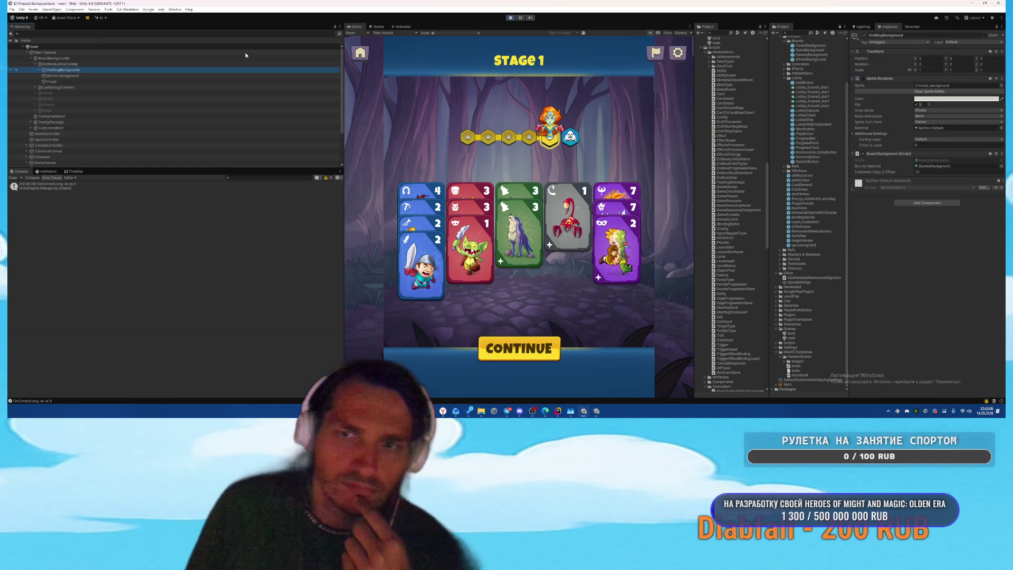
left_click(986, 59)
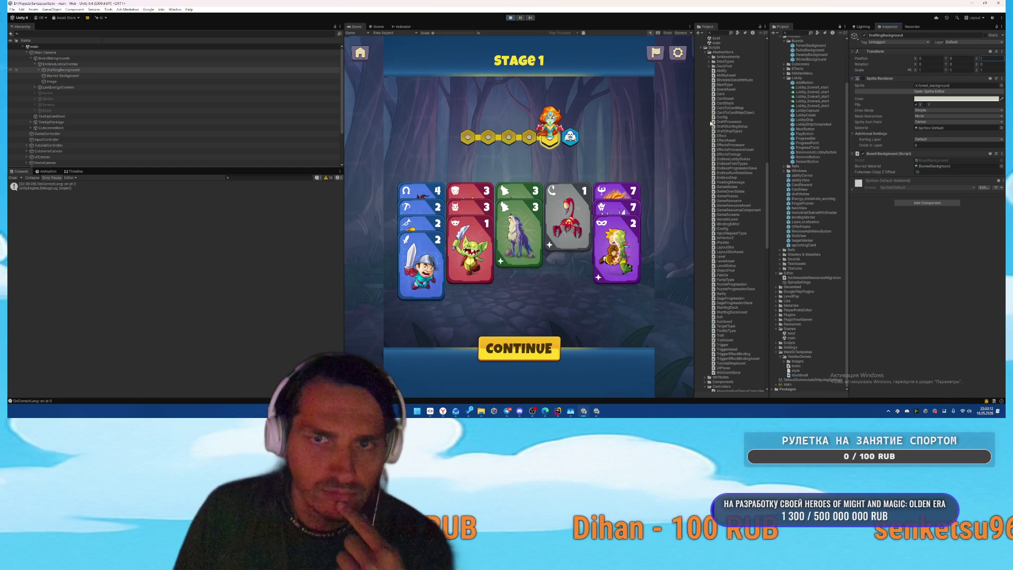
left_click(509, 18)
Step: Drill down from Main Camera through BoardBackgrounds and EndlessLobbyOverlay to select DraftingBackground
left_click(789, 338)
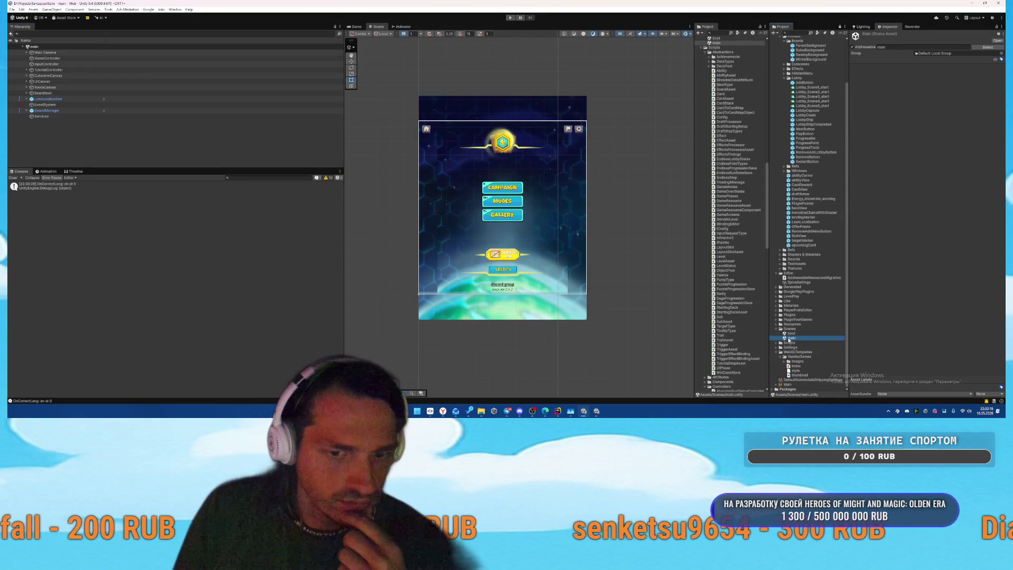
left_click(132, 52)
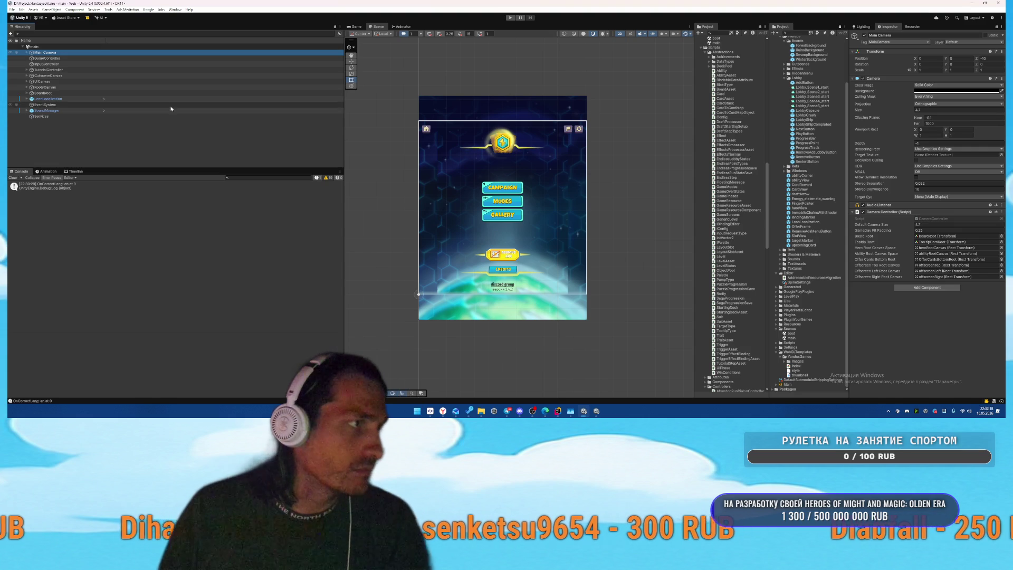
key("Right")
key("Down")
key("Down")
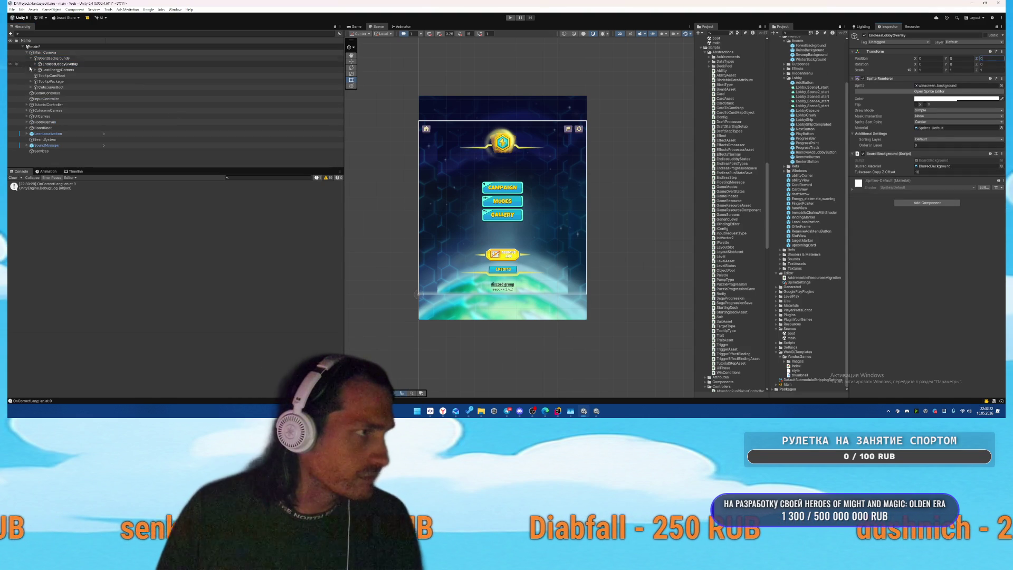
left_click(34, 64)
key("Down")
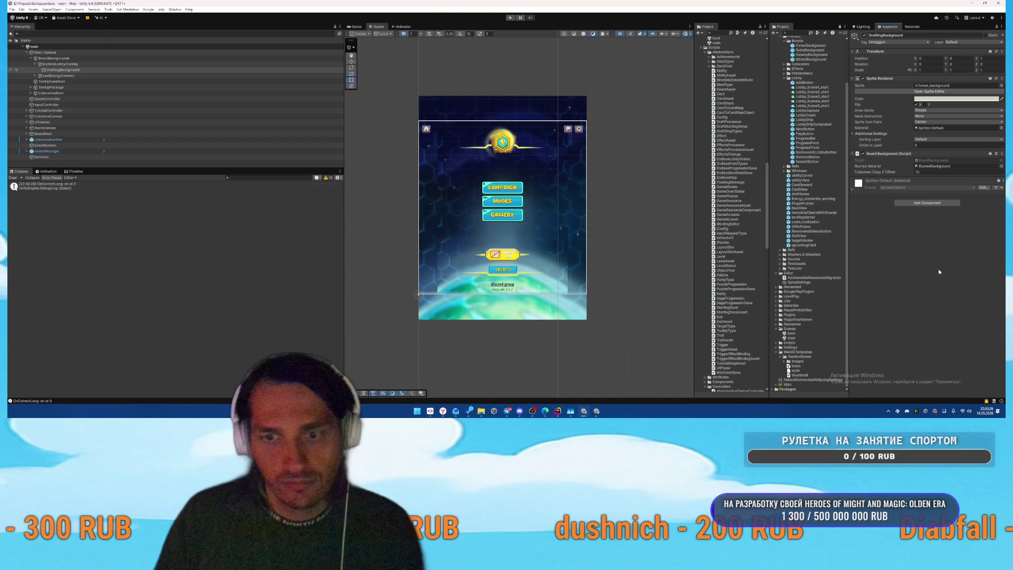
left_click(797, 334)
Step: Play-test from the Boot scene into a Modes game at Stage 1, inspect UICanvas, then stop
double_click(795, 334)
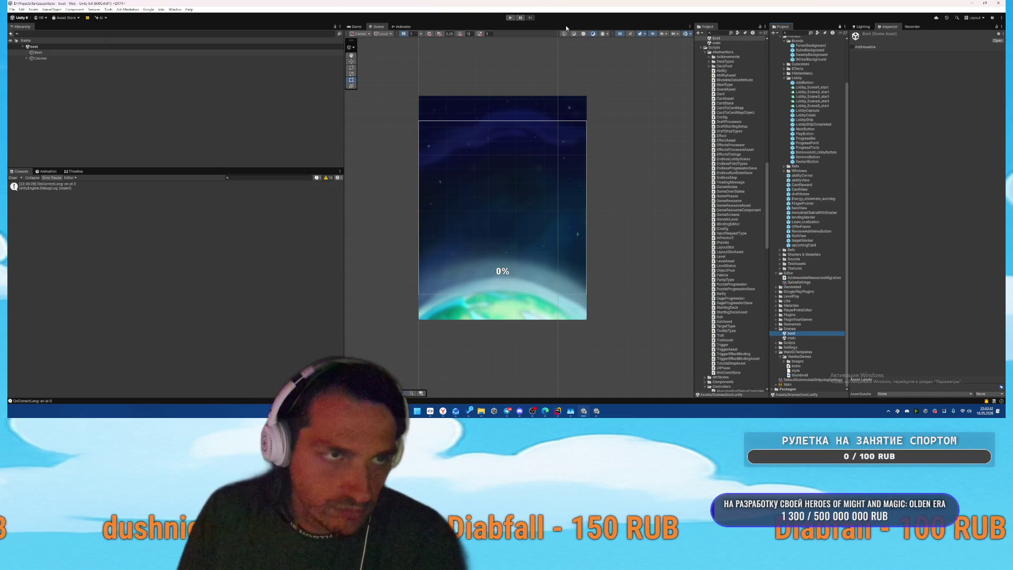
key("ctrl+p")
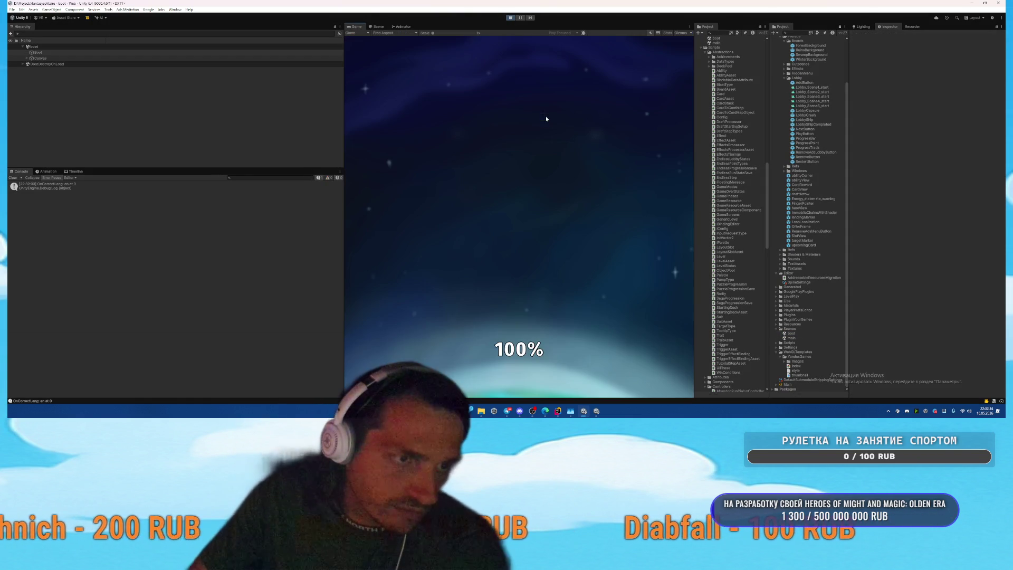
left_click(526, 205)
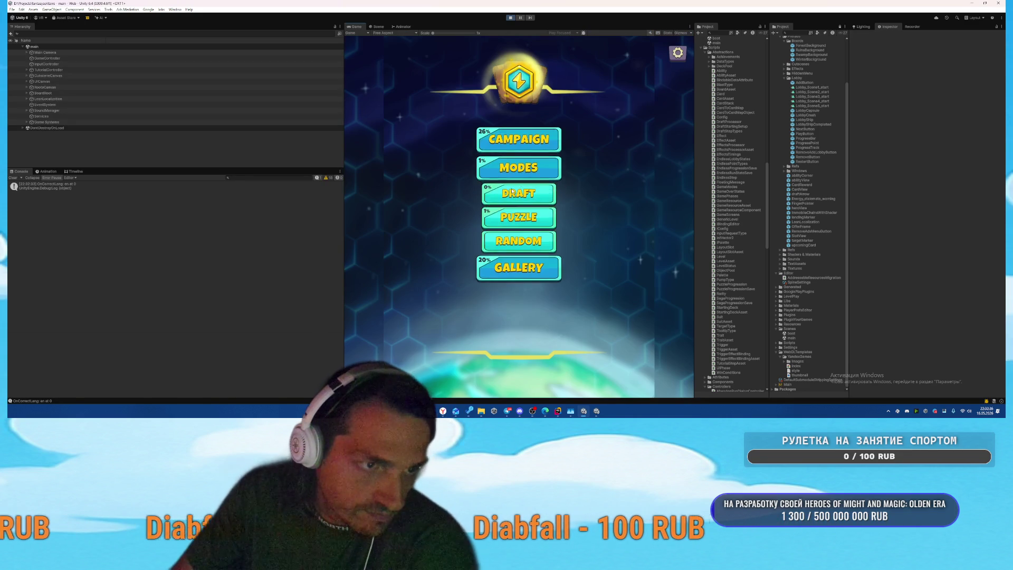
left_click(522, 193)
mouse_move(694, 136)
left_mouse_down()
mouse_move(760, 135)
mouse_move(635, 135)
mouse_move(920, 133)
mouse_move(722, 148)
mouse_move(832, 158)
mouse_move(709, 158)
mouse_move(755, 159)
left_mouse_up()
left_click(50, 83)
left_click(27, 81)
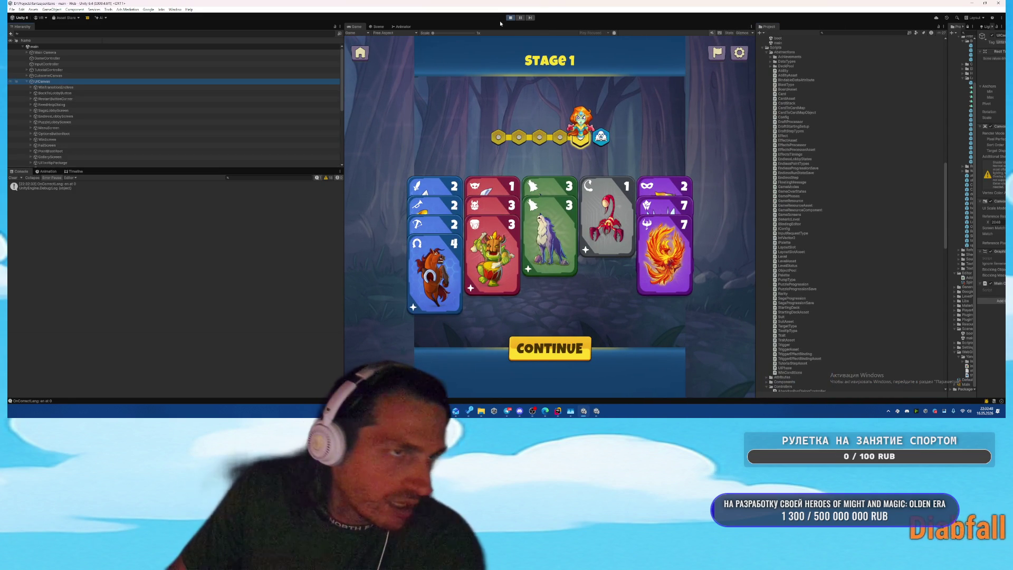
left_click(510, 17)
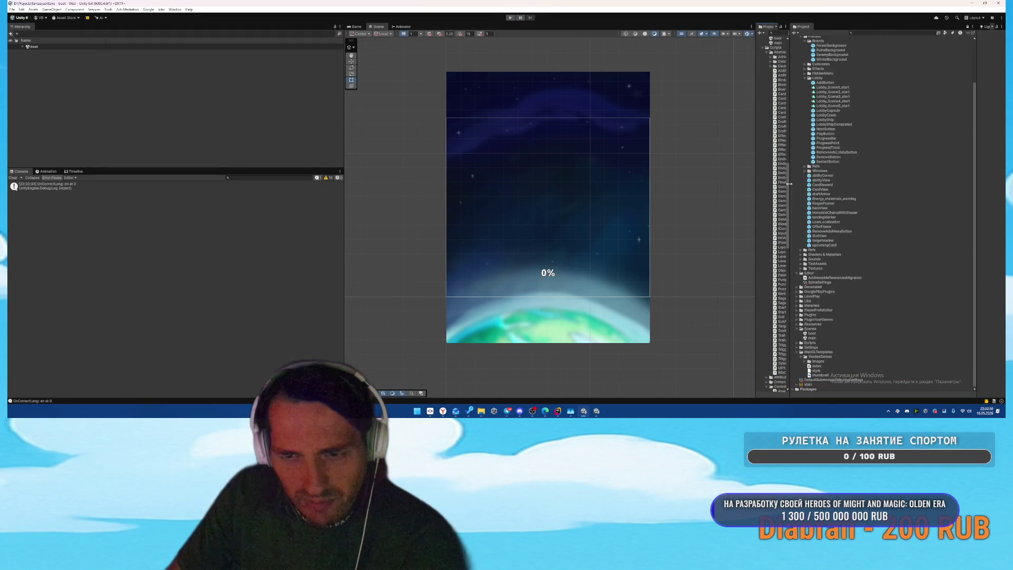
Step: Open the main scene, expand UICanvas down to EndlessLobbyScreen, and widen the Inspector
double_click(844, 338)
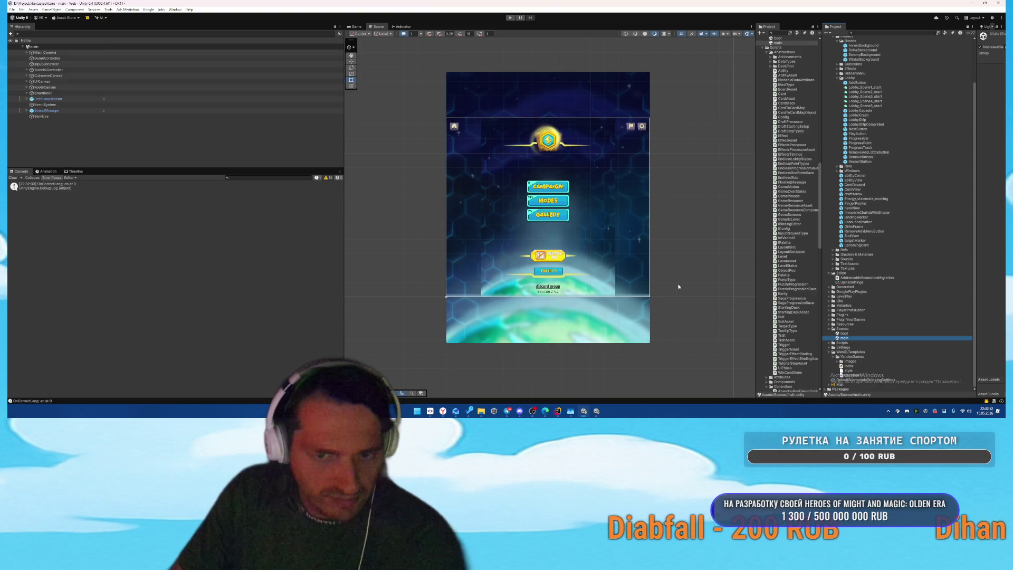
left_click(79, 76)
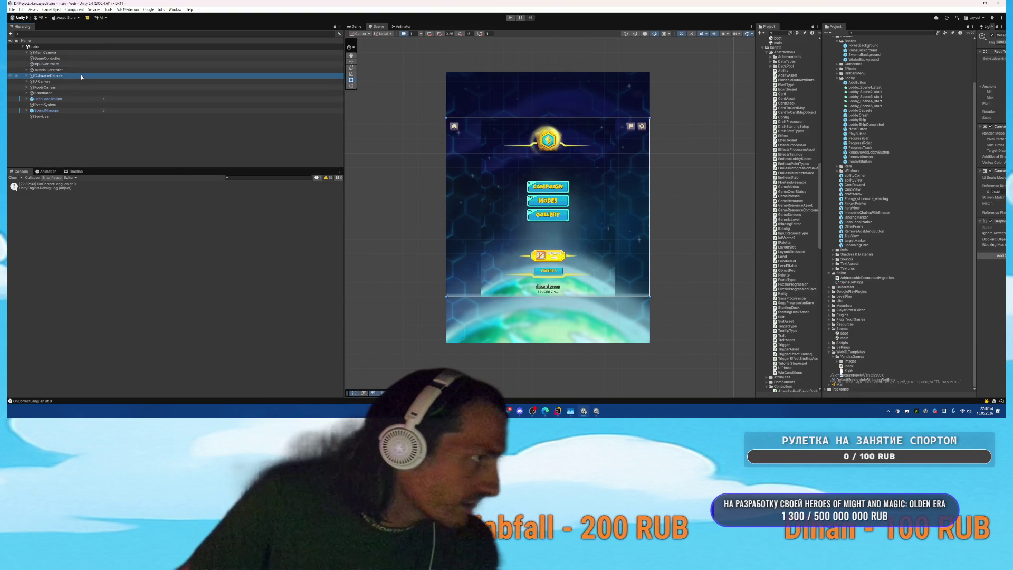
left_click(87, 82)
key("Right")
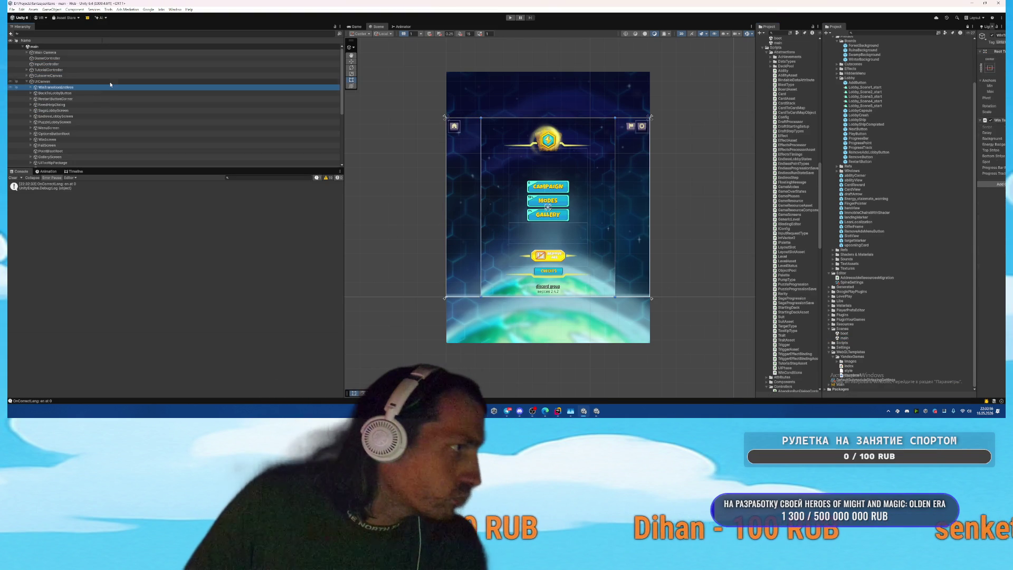
key("Down")
key("Down")
key("Down")
key("Down")
key("Down")
key("Right")
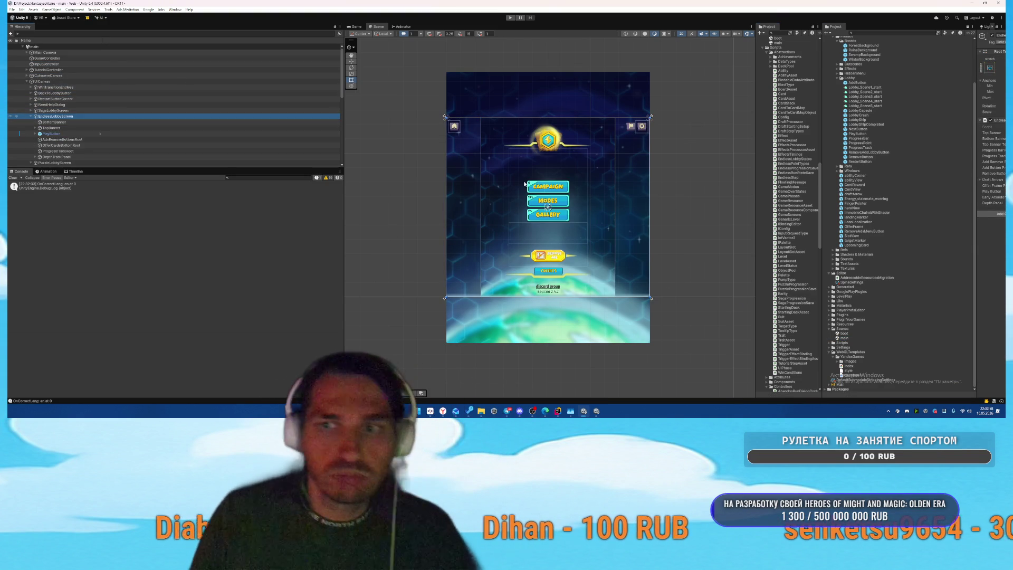
left_click_drag(977, 99, 829, 99)
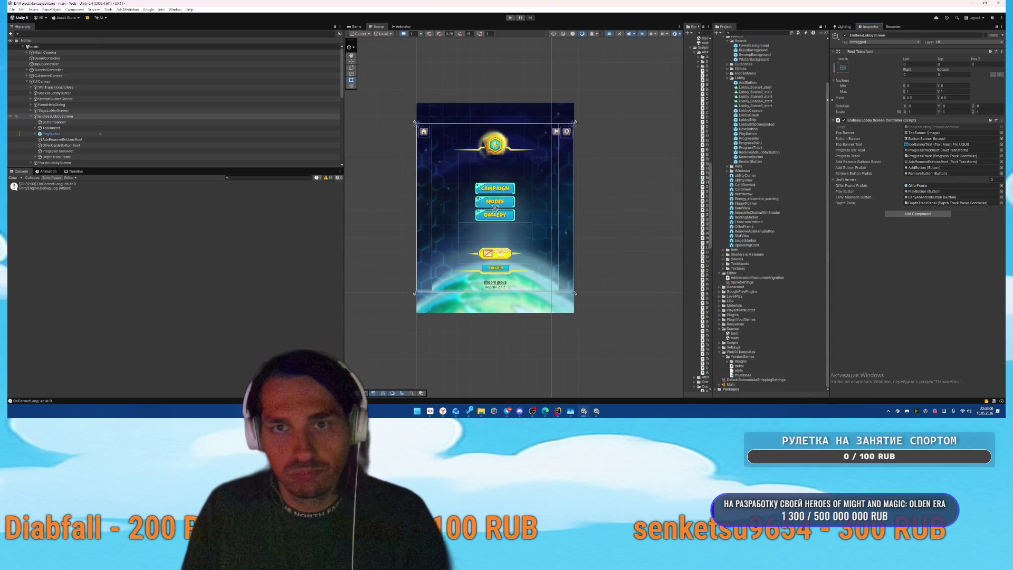
Step: Set TopBanner's Rect Transform anchor Min X to 0, then review OfferCardsBottomRoot and EndlessLobbyScreen
left_click(71, 123)
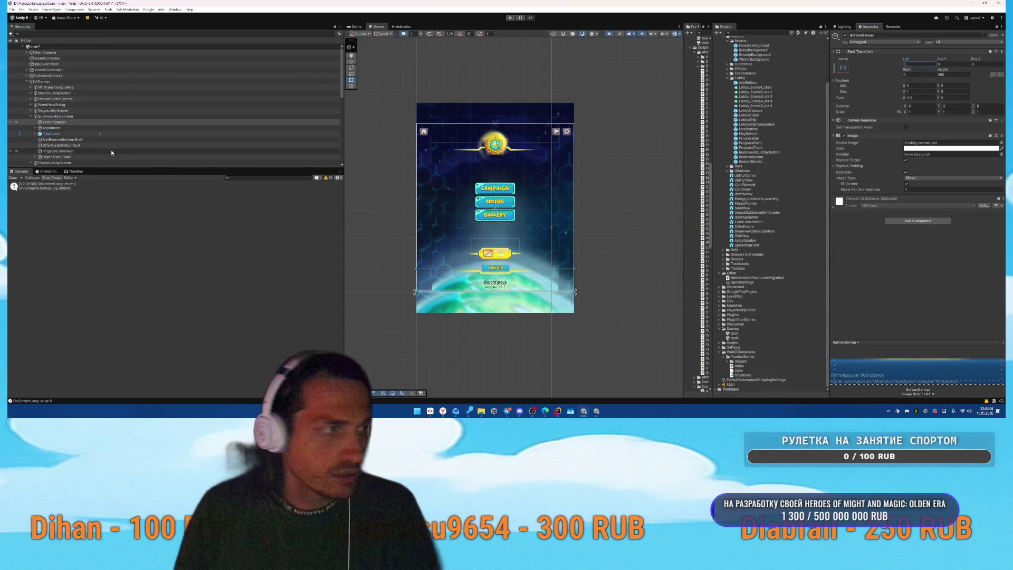
left_click(289, 129)
left_click(922, 87)
type("0")
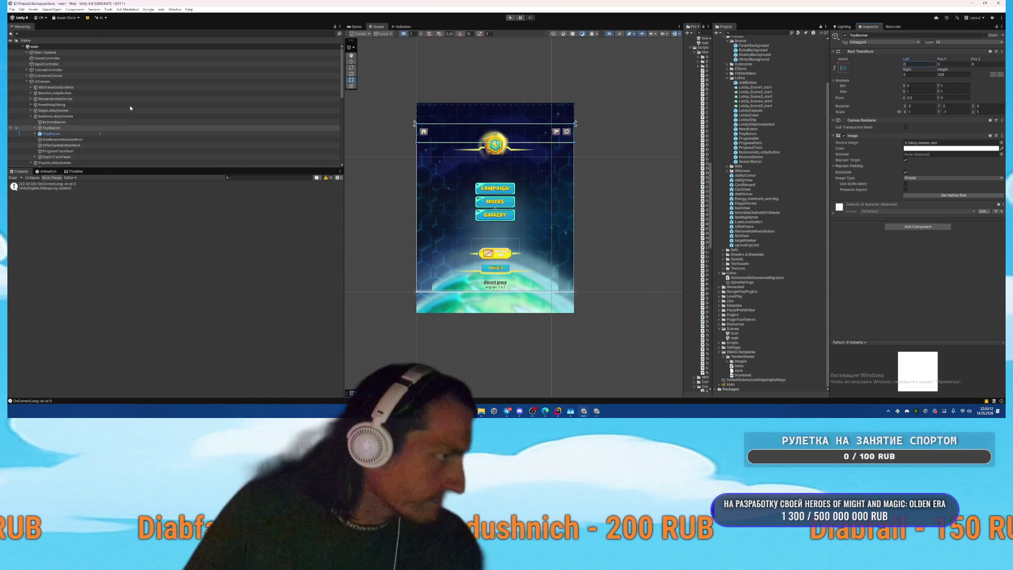
left_click(221, 145)
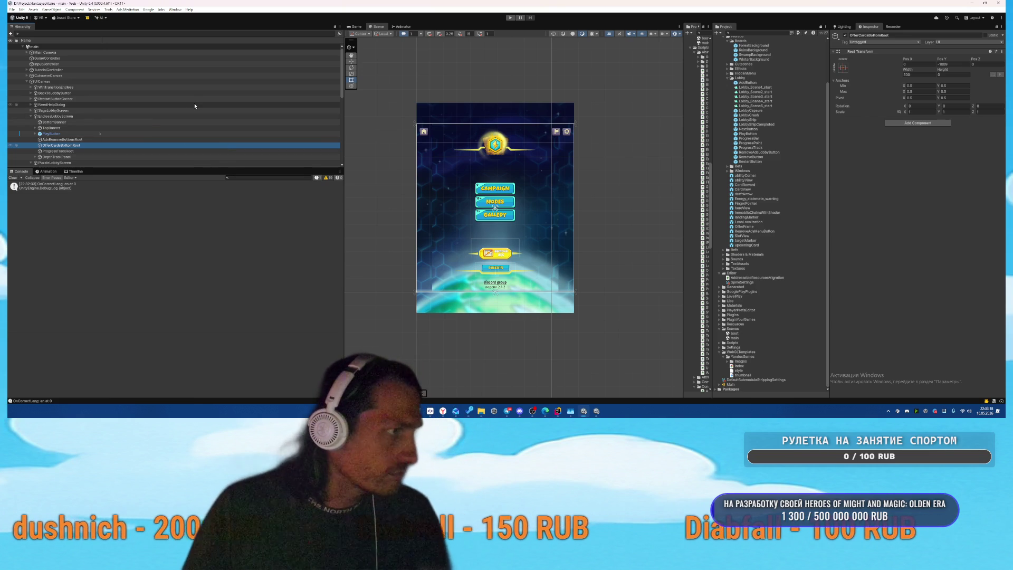
left_click(103, 117)
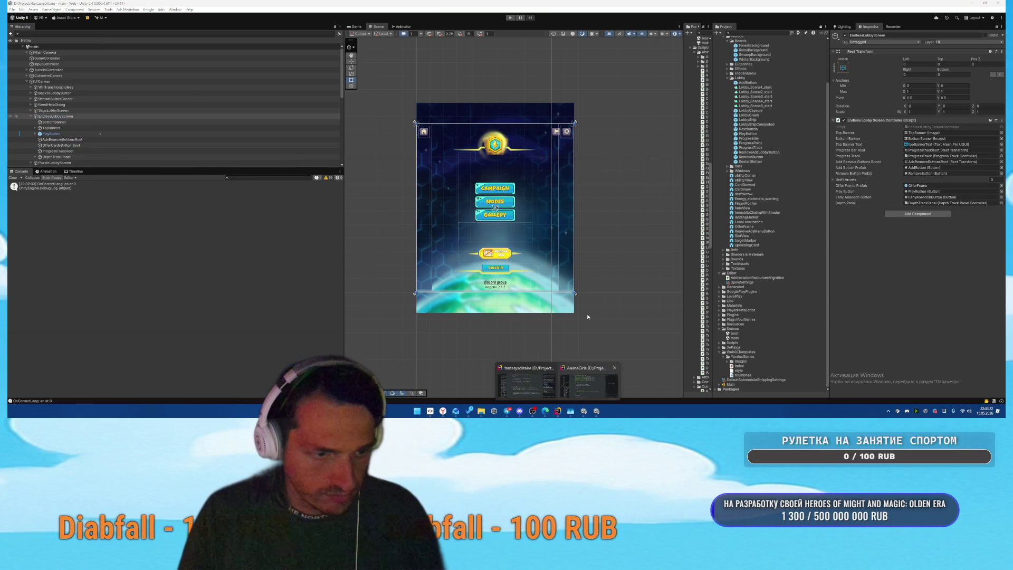
left_click(526, 380)
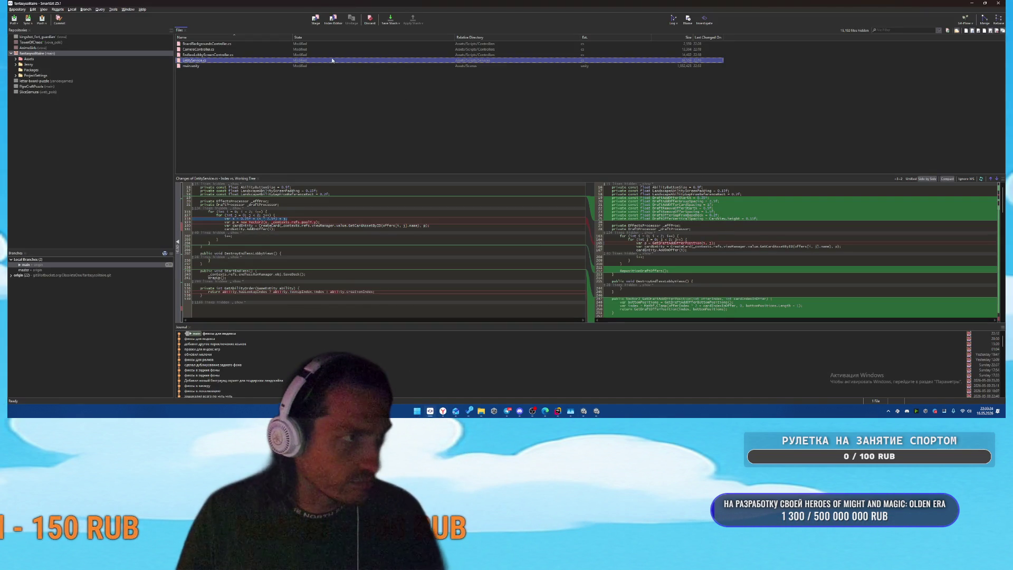
Step: Commit all changed files with the message 'фиксы в заданиях для драфта' and close the output window
left_click(322, 50)
key("ctrl+a")
right_click(320, 54)
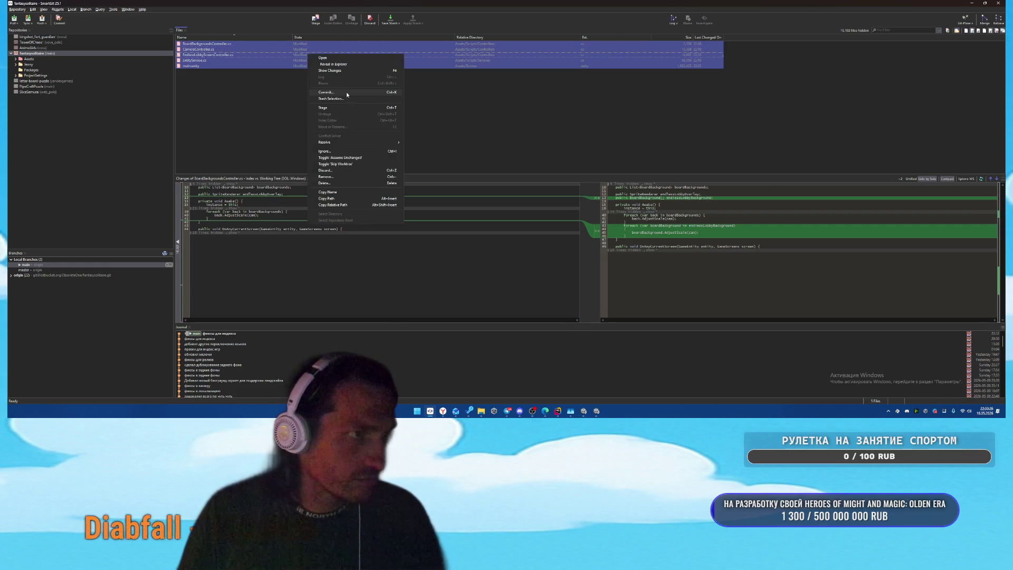
left_click(346, 92)
key("BackSpace")
key("BackSpace")
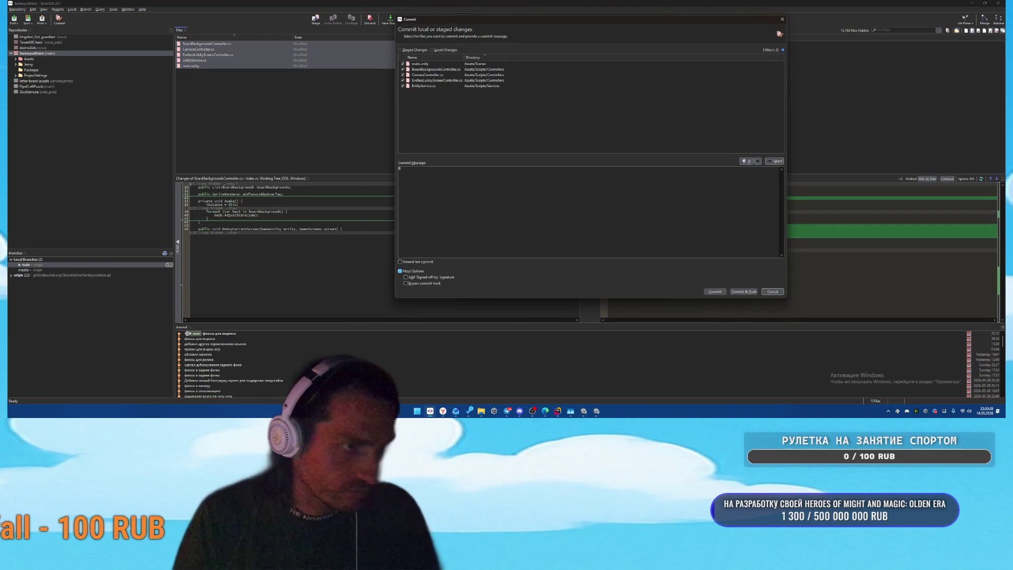
type("фиксы в задних")
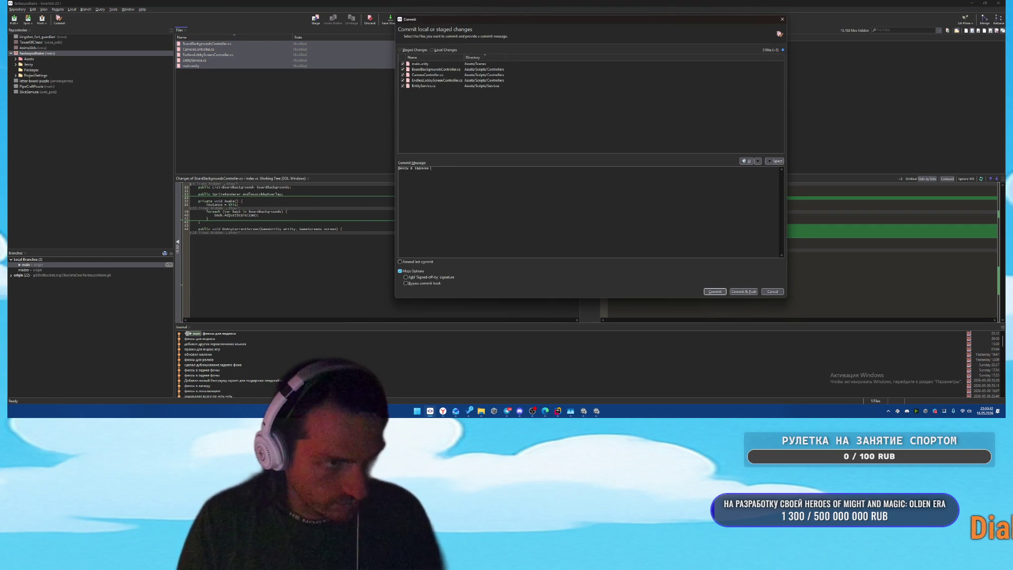
type("драфта")
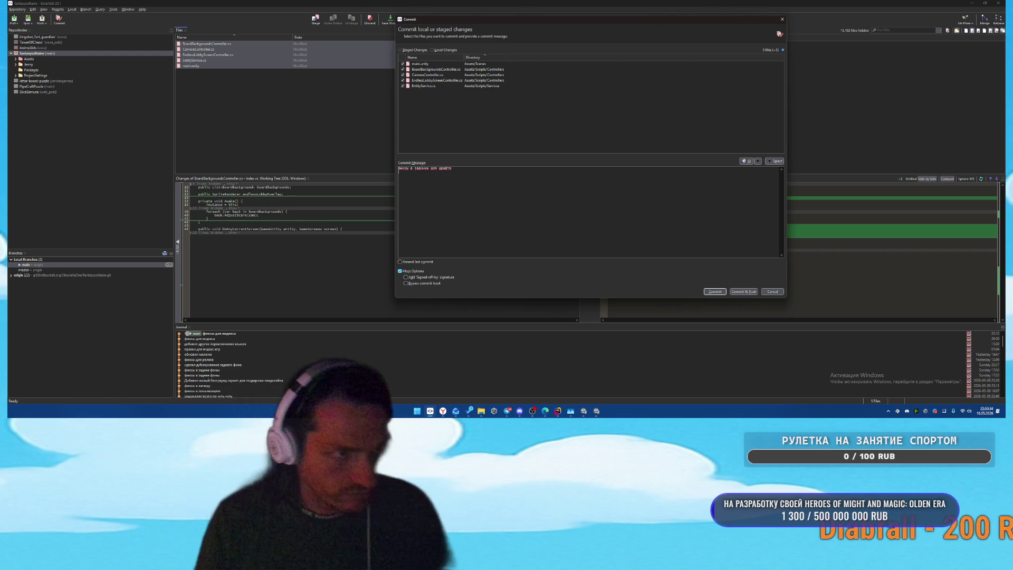
key("ctrl+Return")
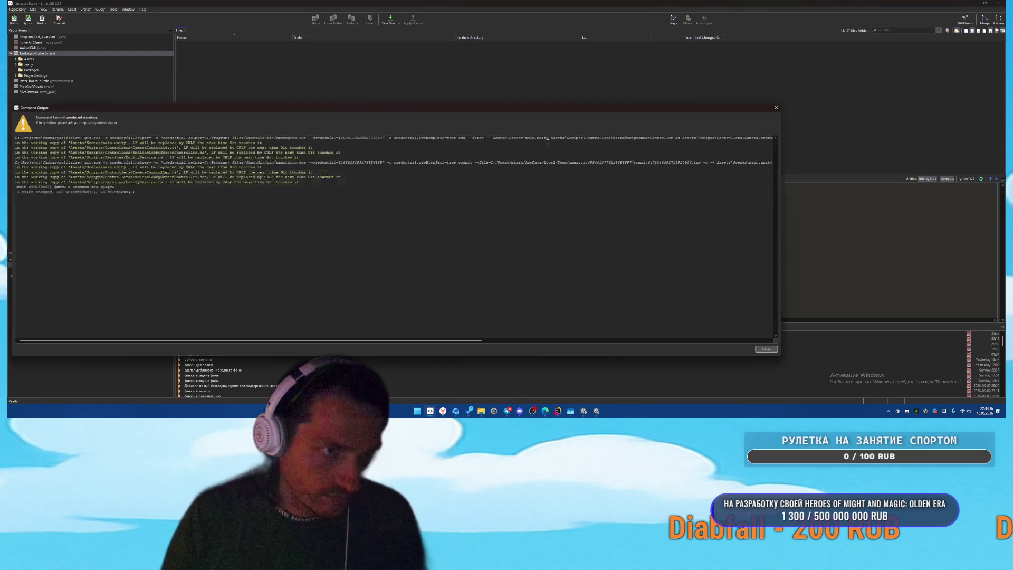
left_click(769, 350)
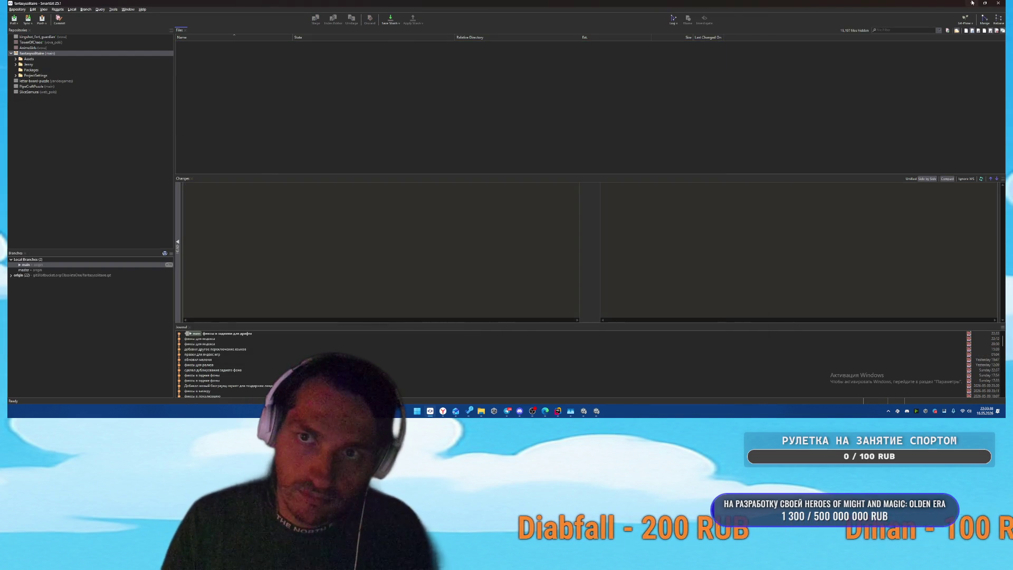
key("alt+Tab")
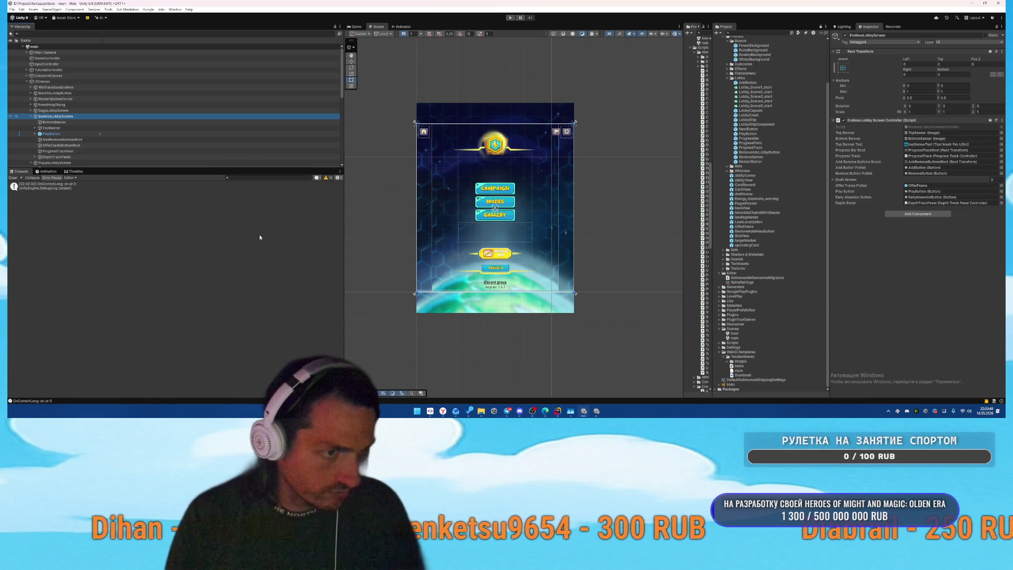
Step: Restart play from the Boot scene and launch the random mode at Stage 1
left_click(510, 17)
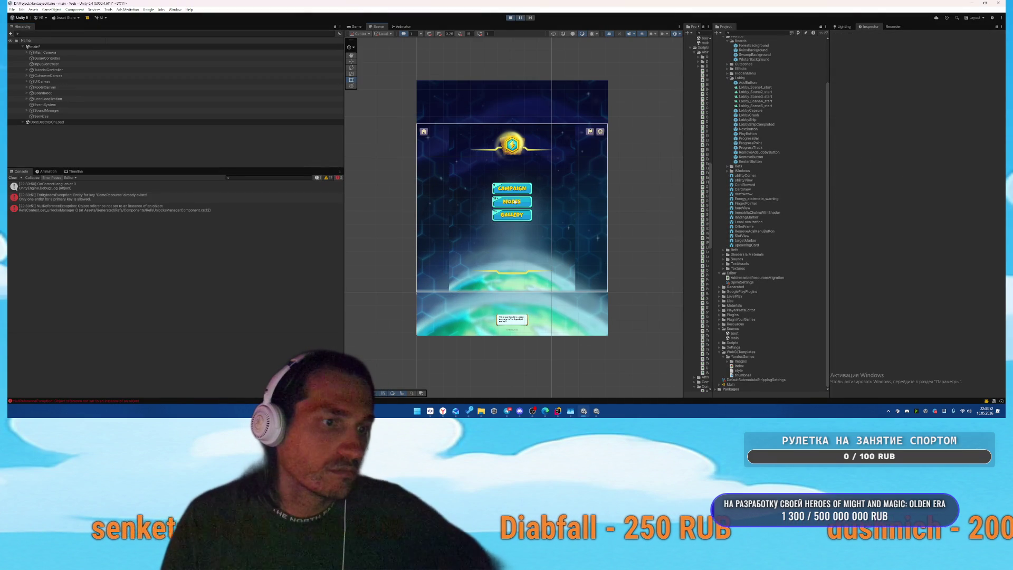
left_click(511, 18)
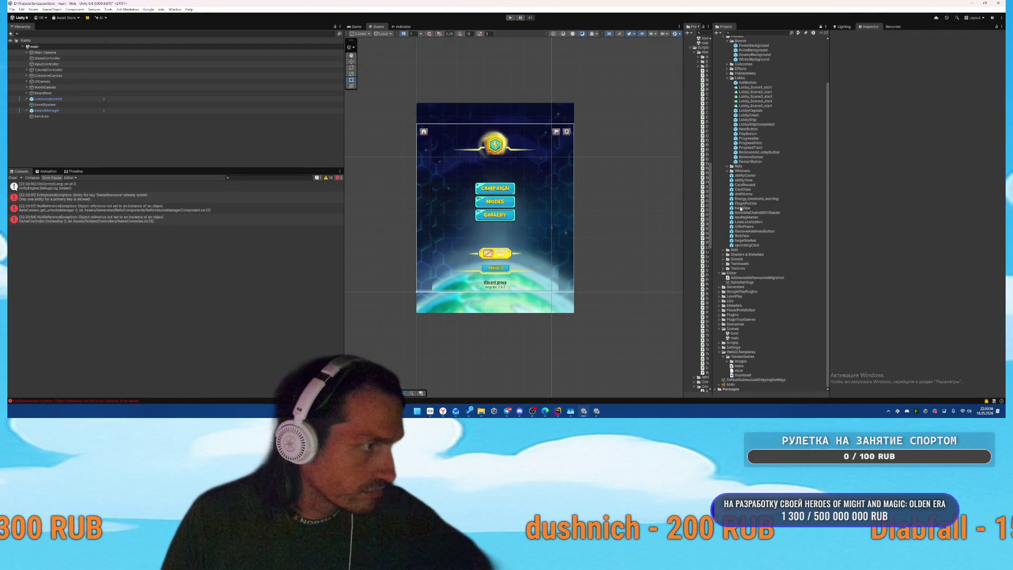
double_click(740, 334)
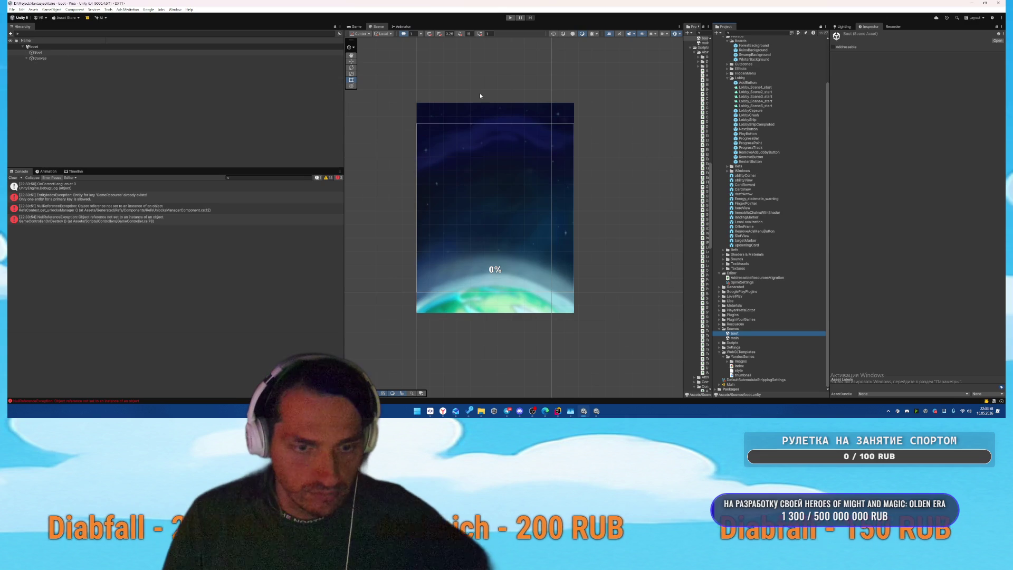
left_click(510, 17)
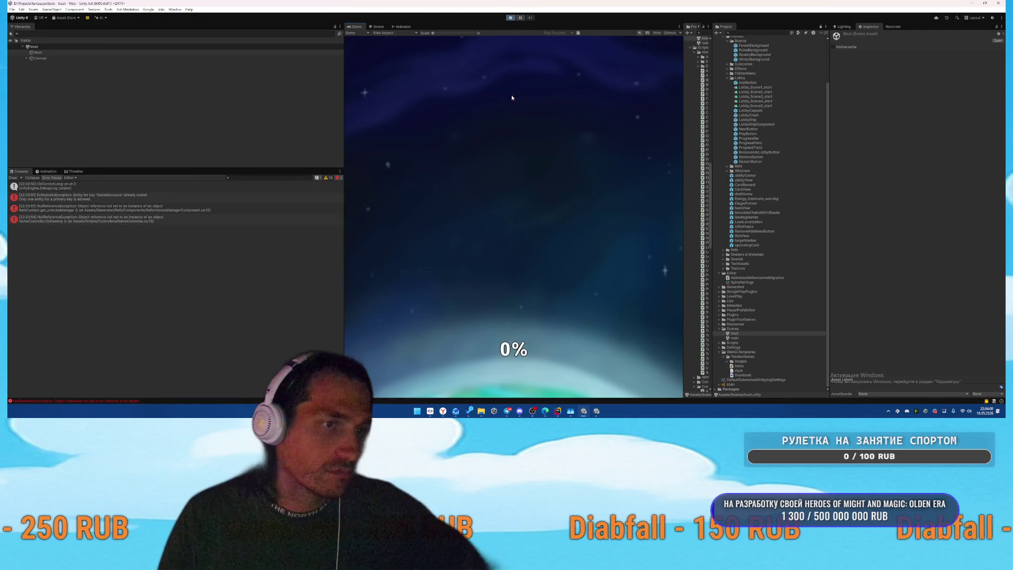
left_click(515, 205)
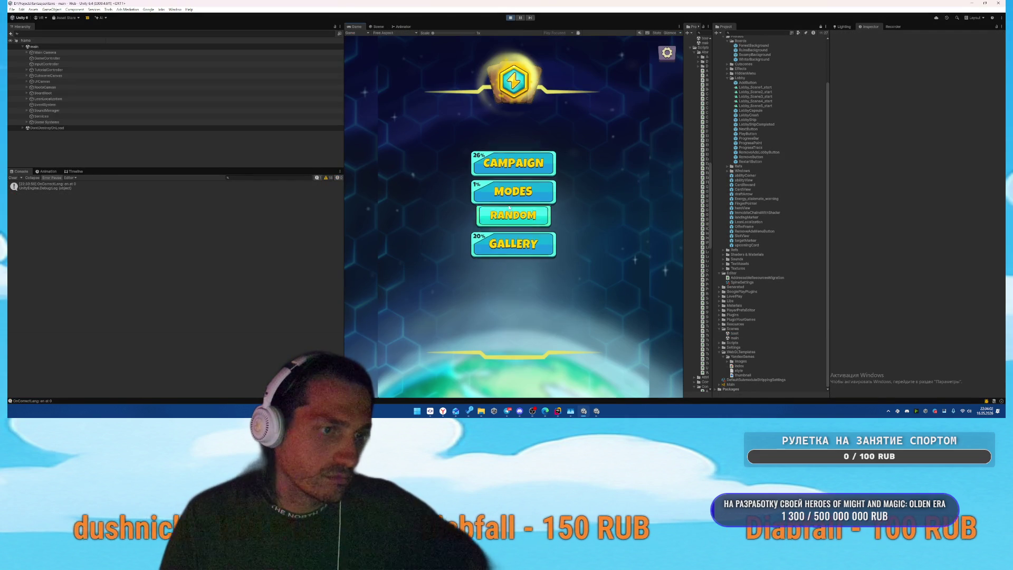
left_click(549, 192)
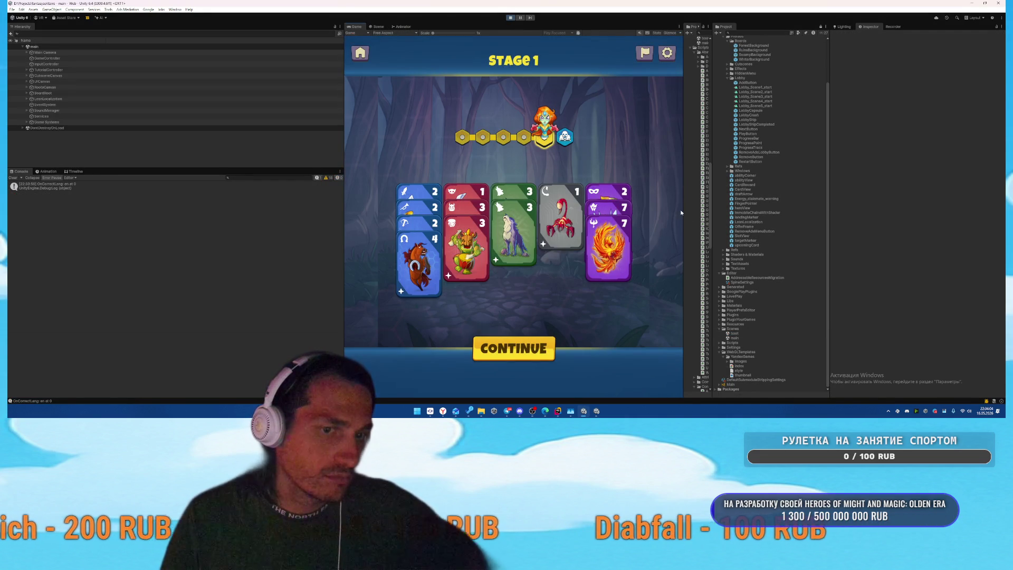
mouse_move(683, 211)
left_mouse_down()
mouse_move(720, 211)
mouse_move(651, 211)
left_mouse_up()
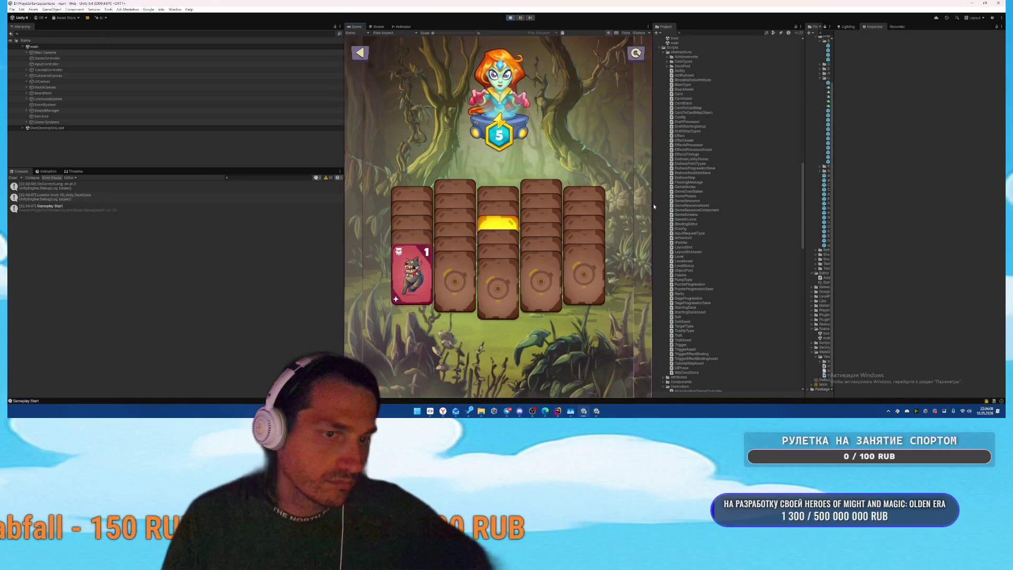
Step: Go back to the main menu, open the puzzle mode's Set 1 board, and stop playing
left_click(360, 53)
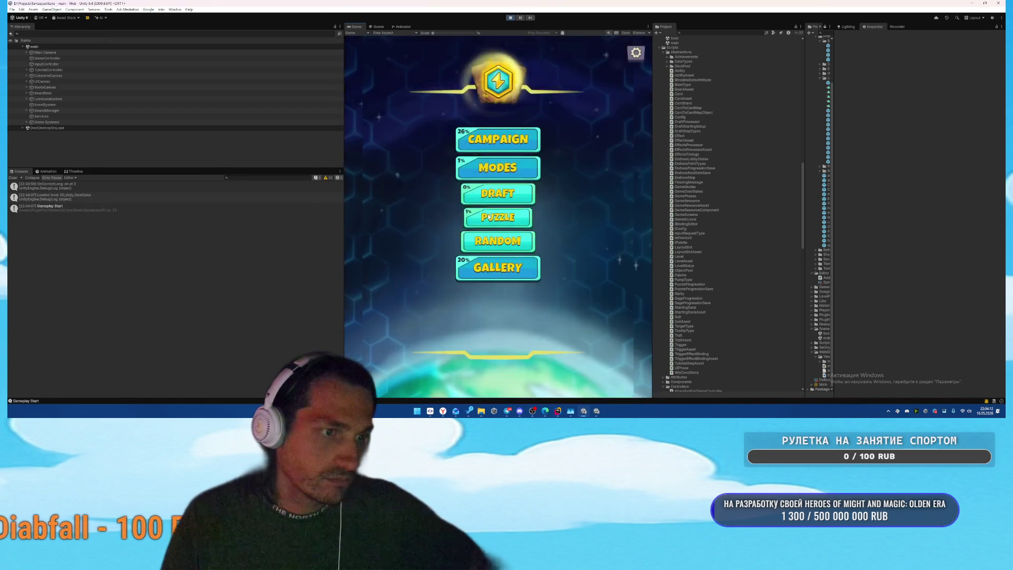
left_click(685, 201)
left_click_drag(653, 202, 676, 202)
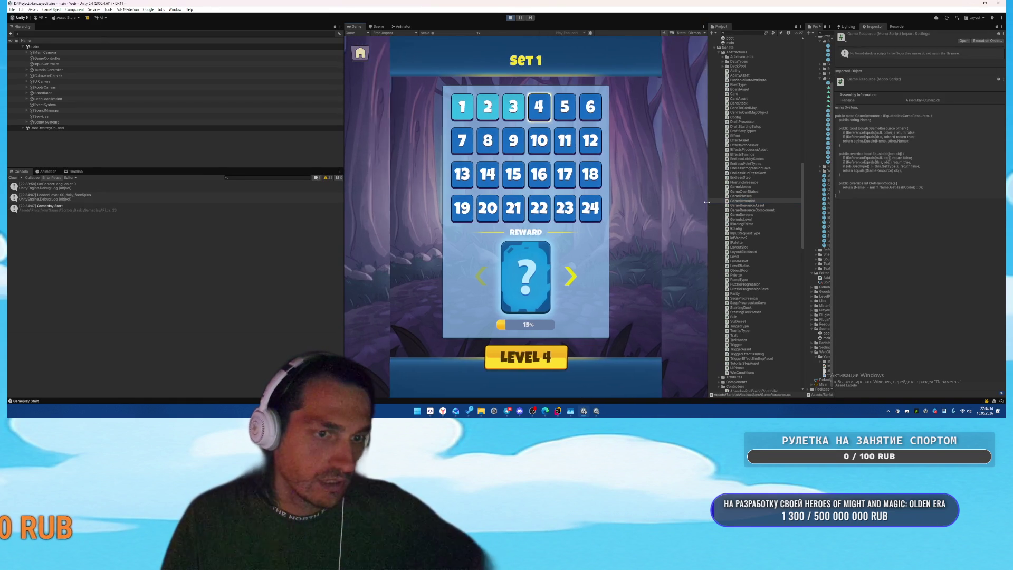
left_click(509, 18)
mouse_move(806, 135)
left_mouse_down()
mouse_move(695, 135)
mouse_move(717, 136)
left_mouse_up()
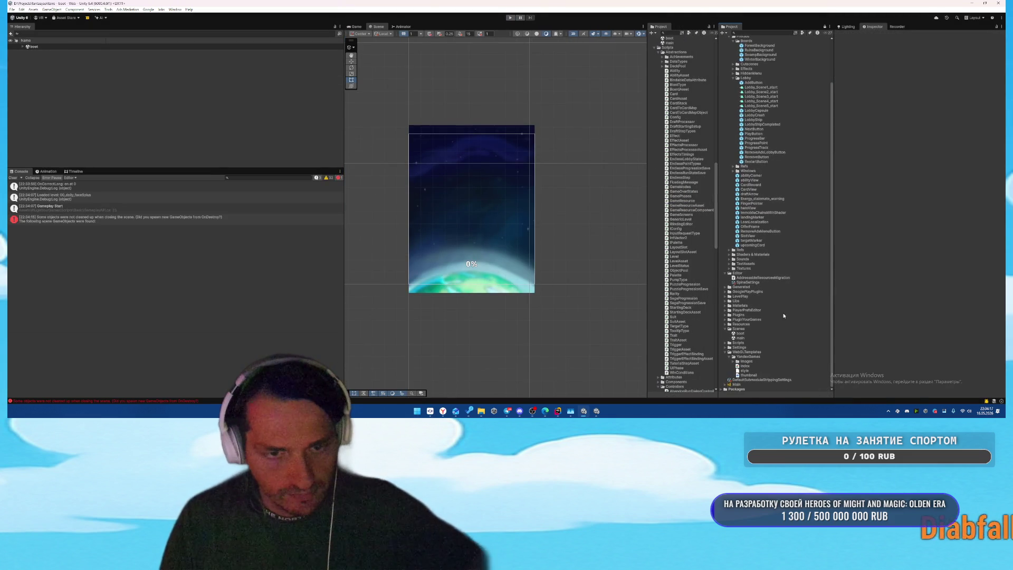
Step: Open the main scene and inspect PuzzleLobbyScreen's TopBanner, background and BottomBanner under UICanvas
left_click(736, 338)
double_click(734, 338)
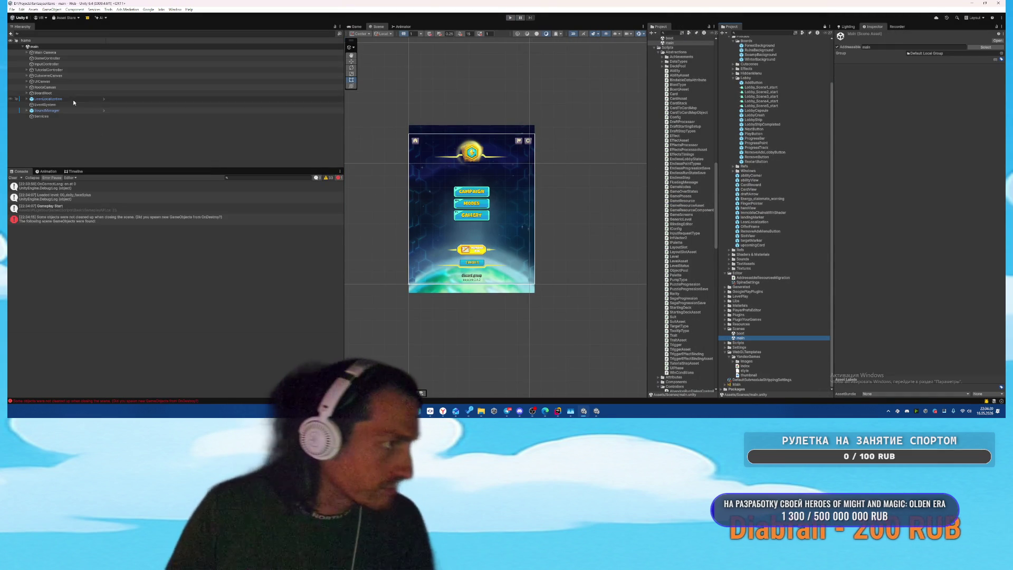
left_click(59, 81)
key("Right")
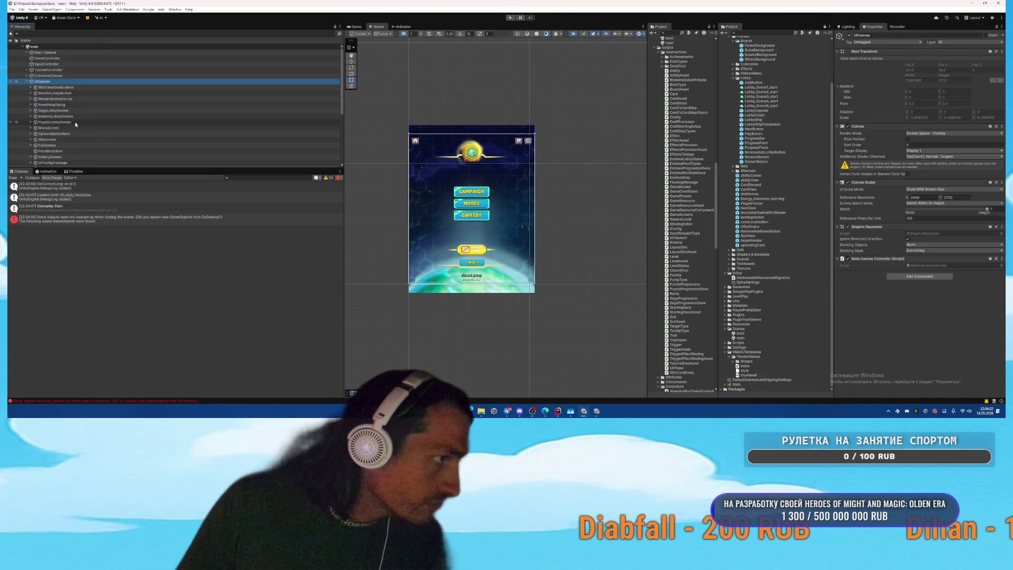
left_click(76, 122)
key("Right")
key("Down")
left_click(114, 145)
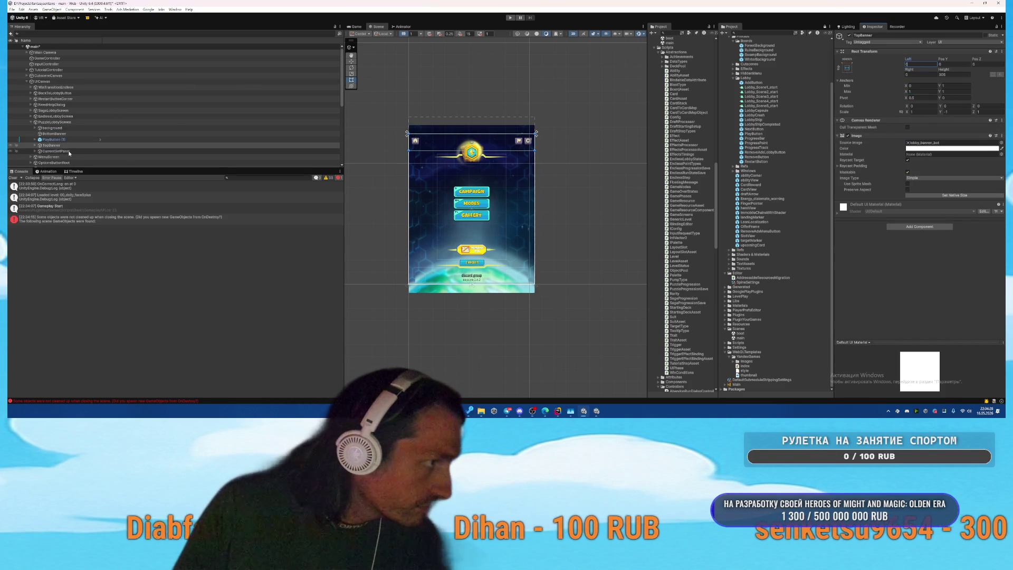
left_click(69, 130)
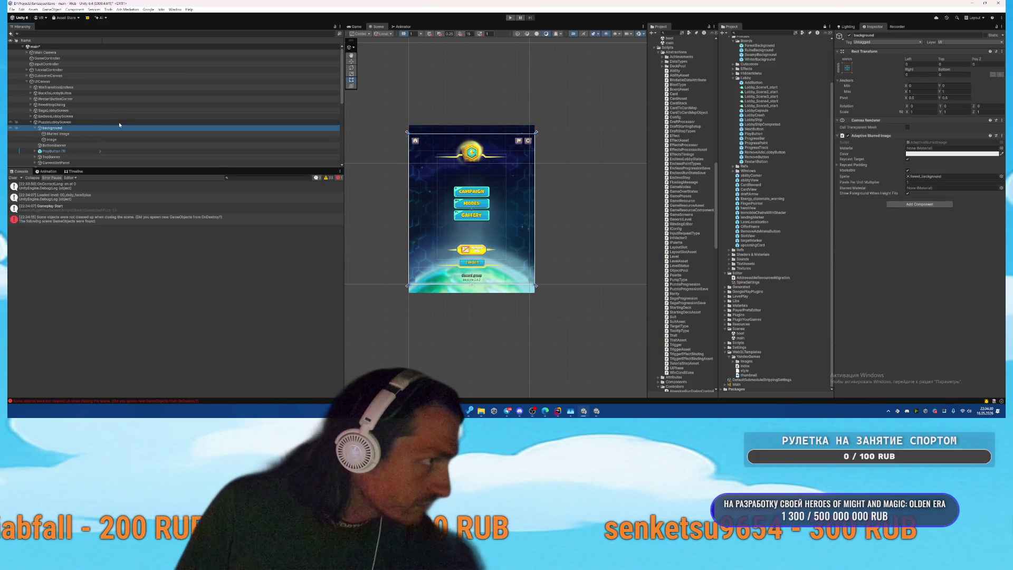
left_click(77, 133)
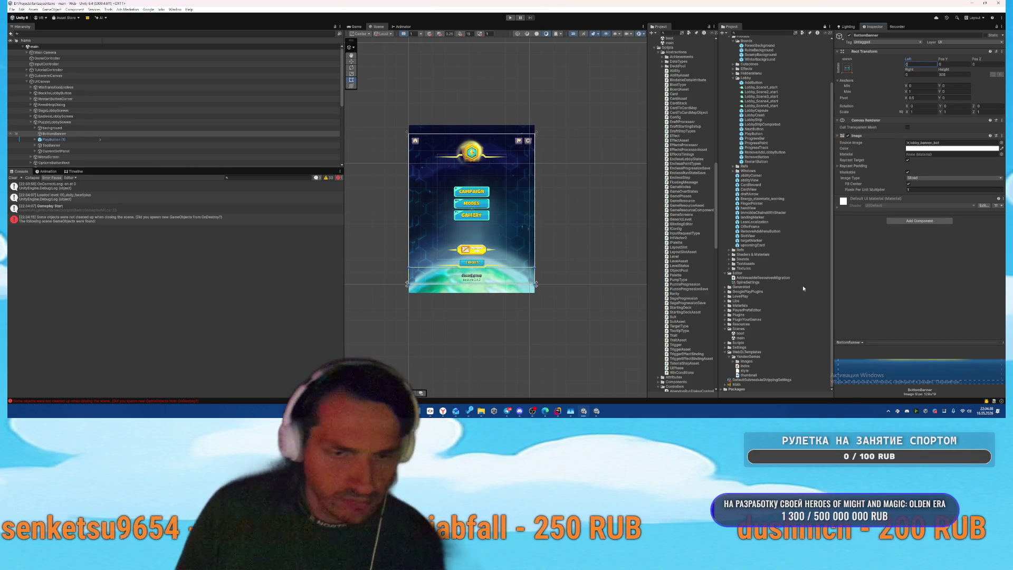
double_click(749, 333)
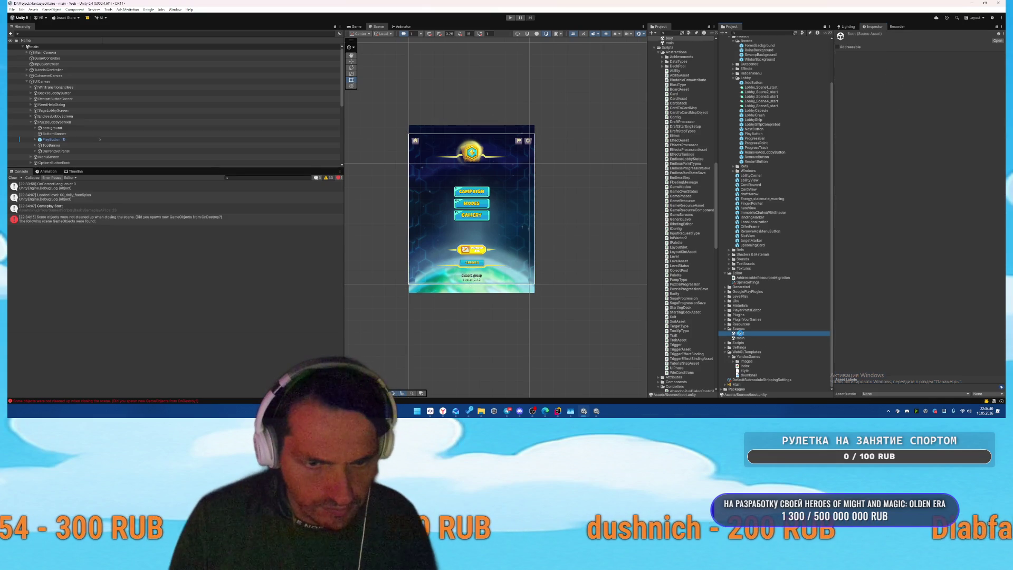
Step: Play the Boot scene, visiting campaign Chapter 4 and then the card Gallery, and stop
left_click(511, 18)
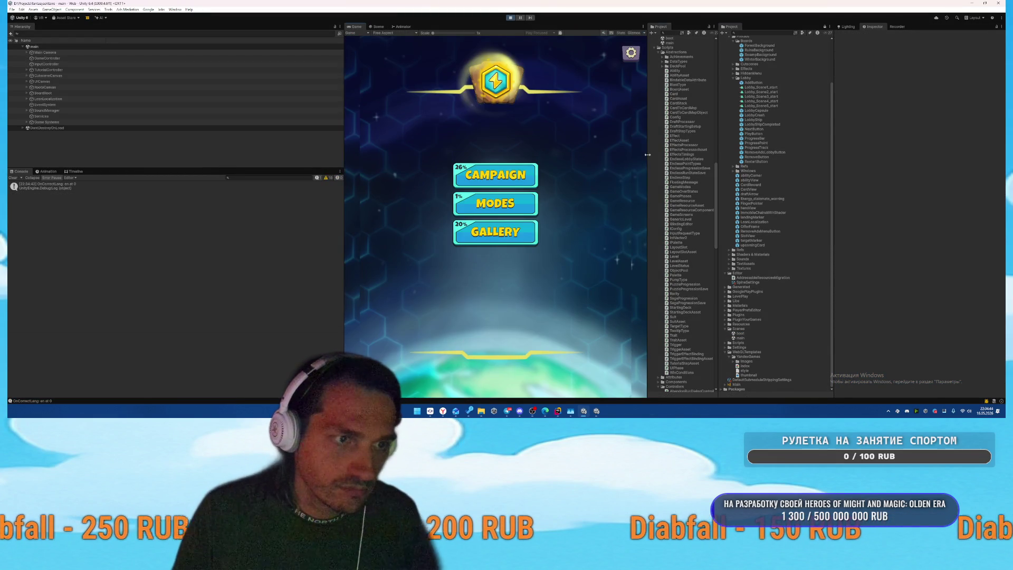
left_click_drag(647, 154, 796, 156)
left_click(585, 175)
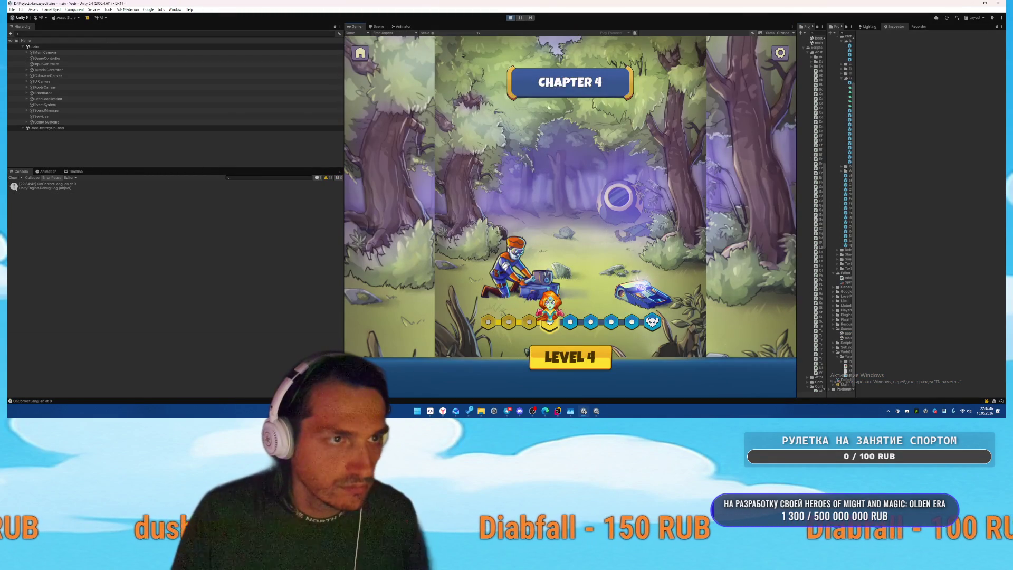
left_click(361, 55)
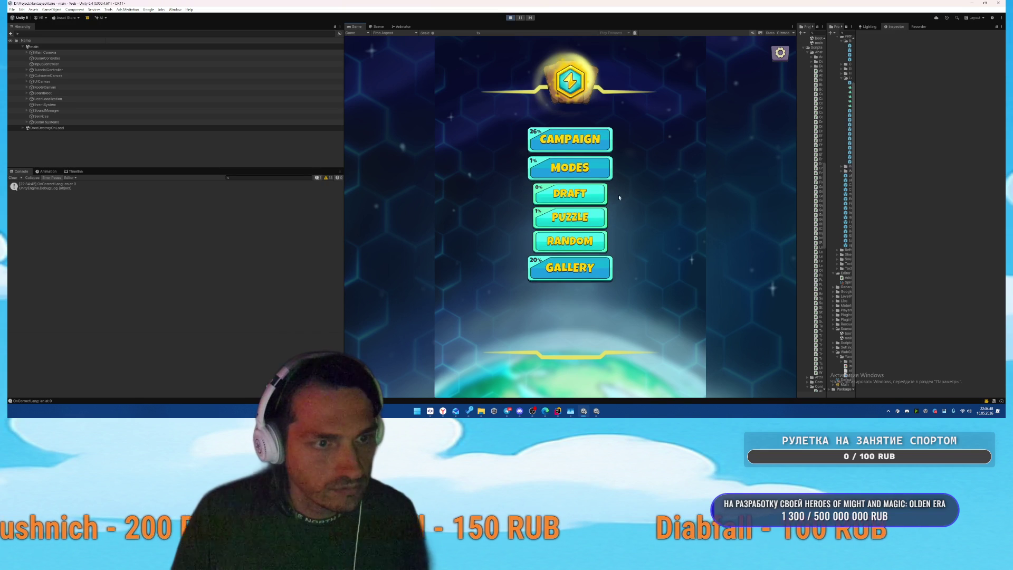
left_click(570, 268)
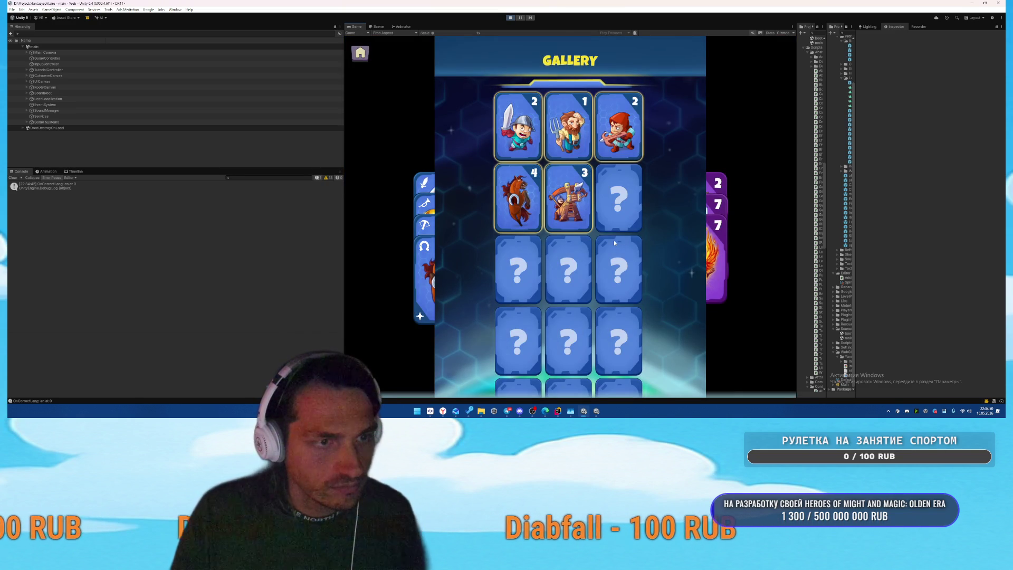
key("ctrl+p")
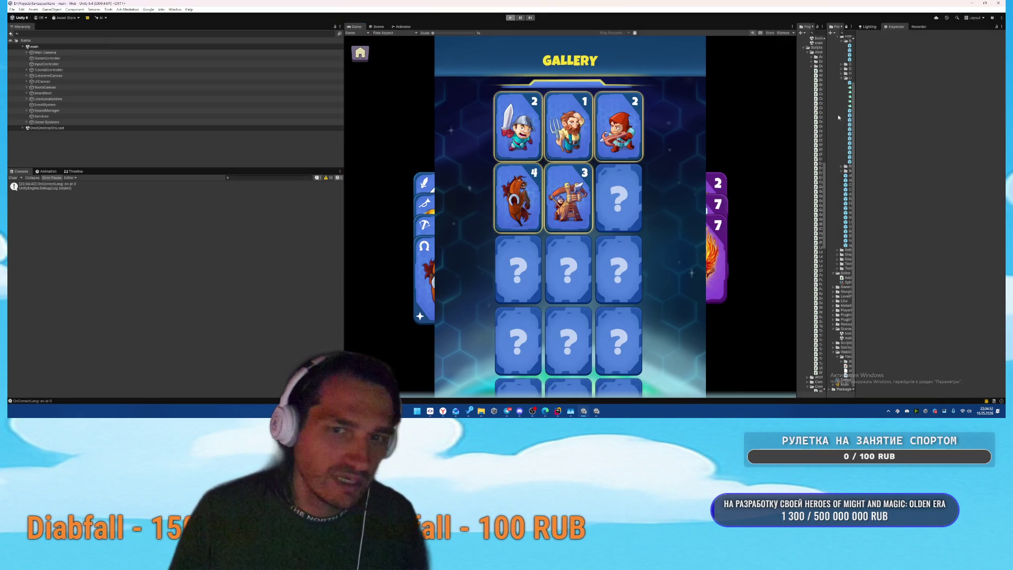
left_click_drag(798, 124, 572, 129)
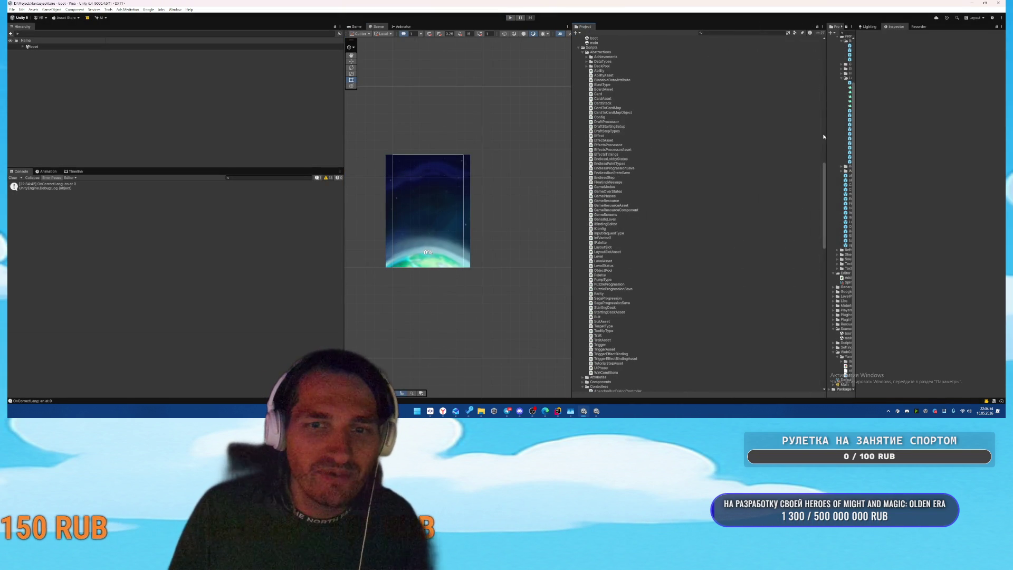
Step: Open the main scene and select GalleryScreen's Background under UICanvas
left_click_drag(827, 133, 662, 133)
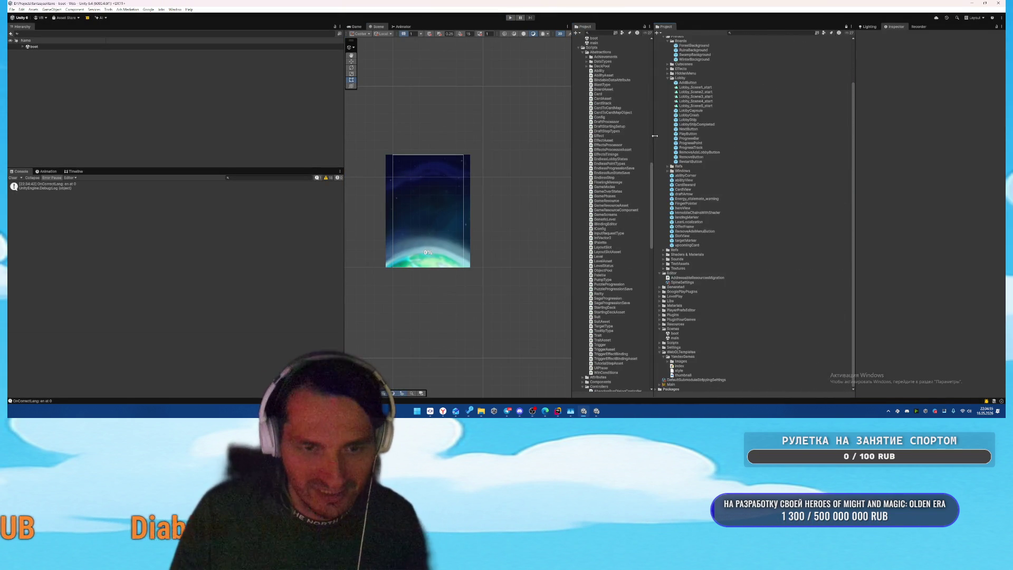
double_click(683, 338)
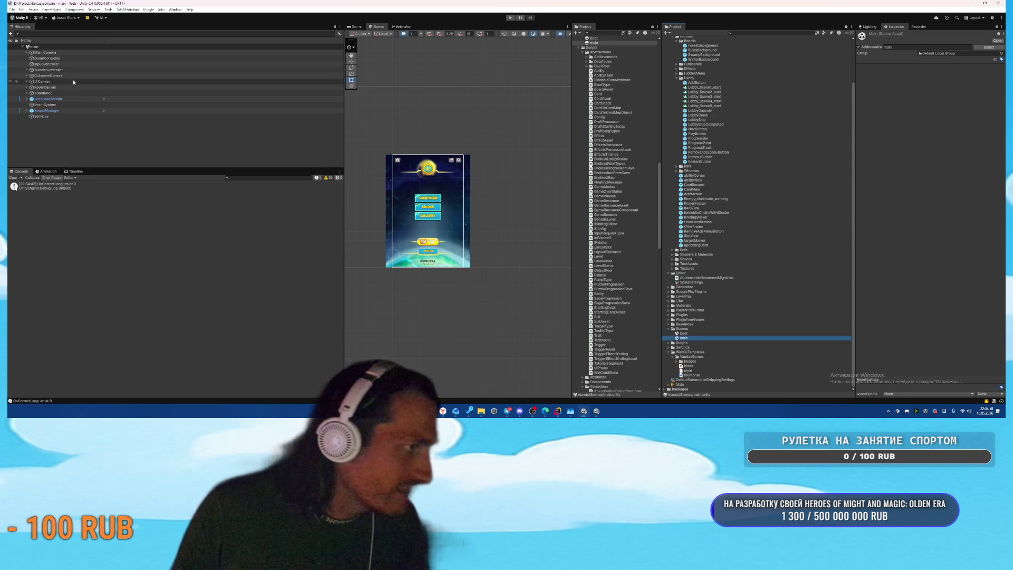
left_click(57, 81)
key("Right")
key("Down")
key("Down")
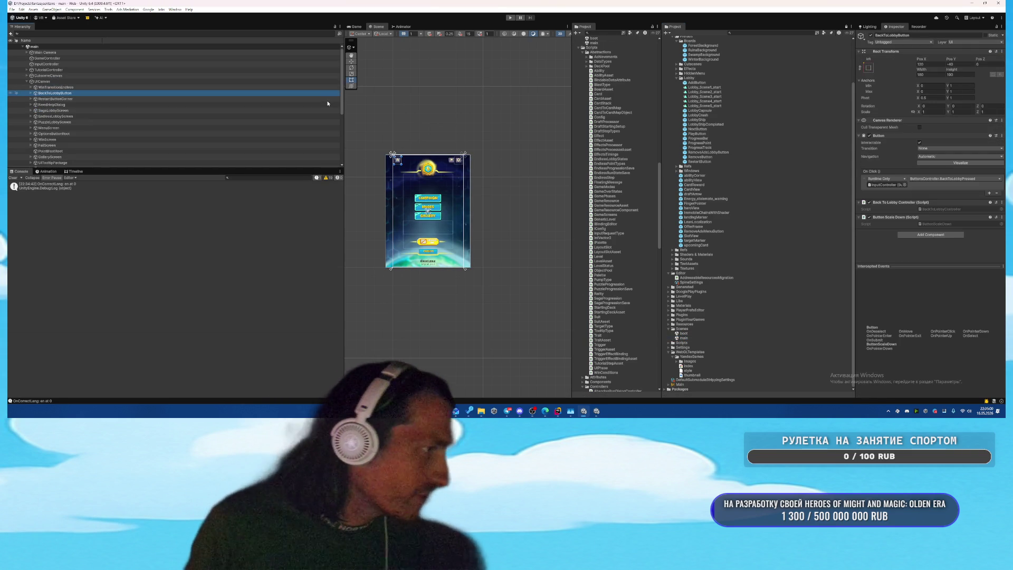
scroll(192, 101, "down", 1)
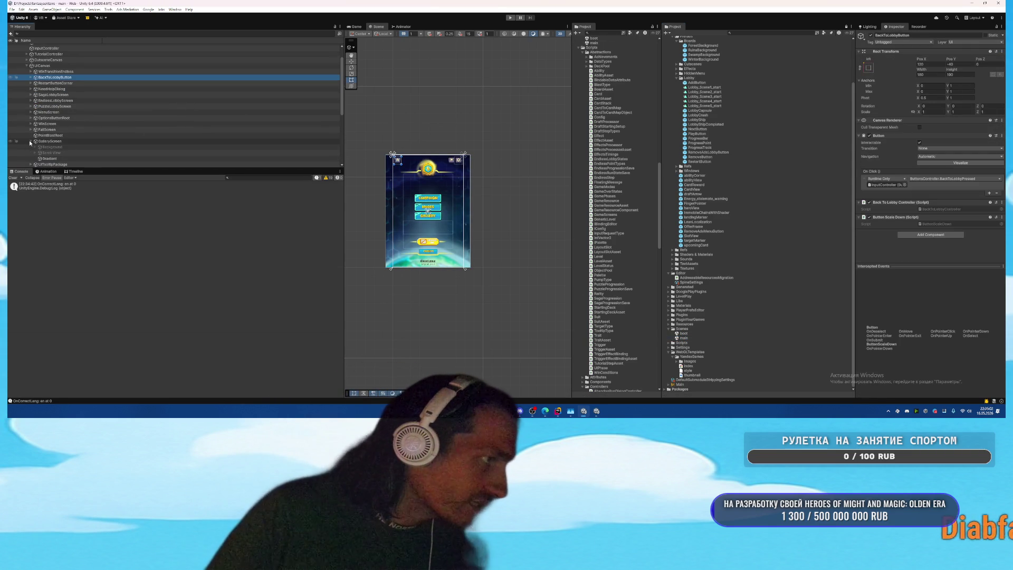
left_click(49, 141)
key("Right")
key("Down")
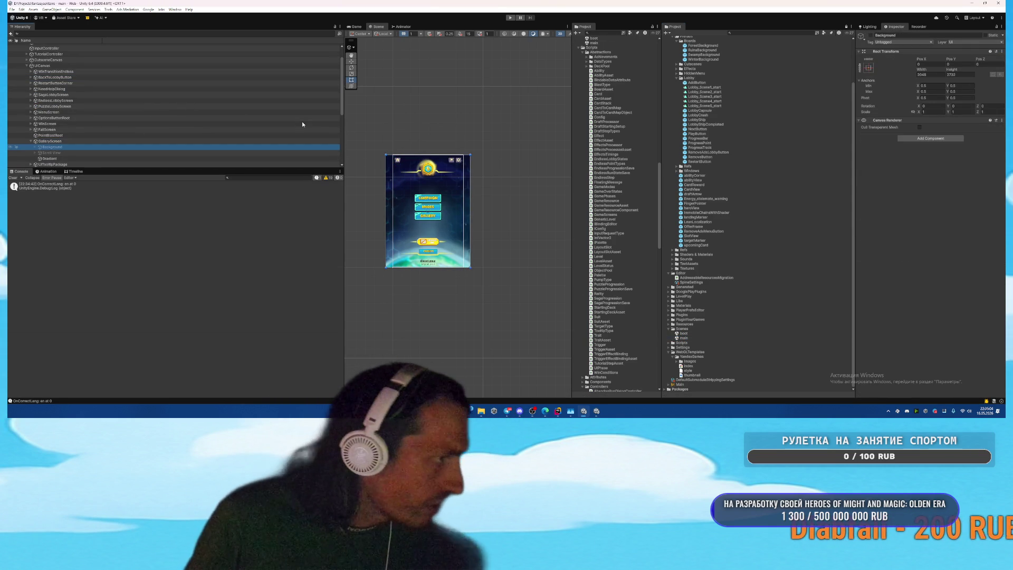
Step: Apply stretch anchor presets to Background and its child Background so both fill their parent
left_click(869, 67)
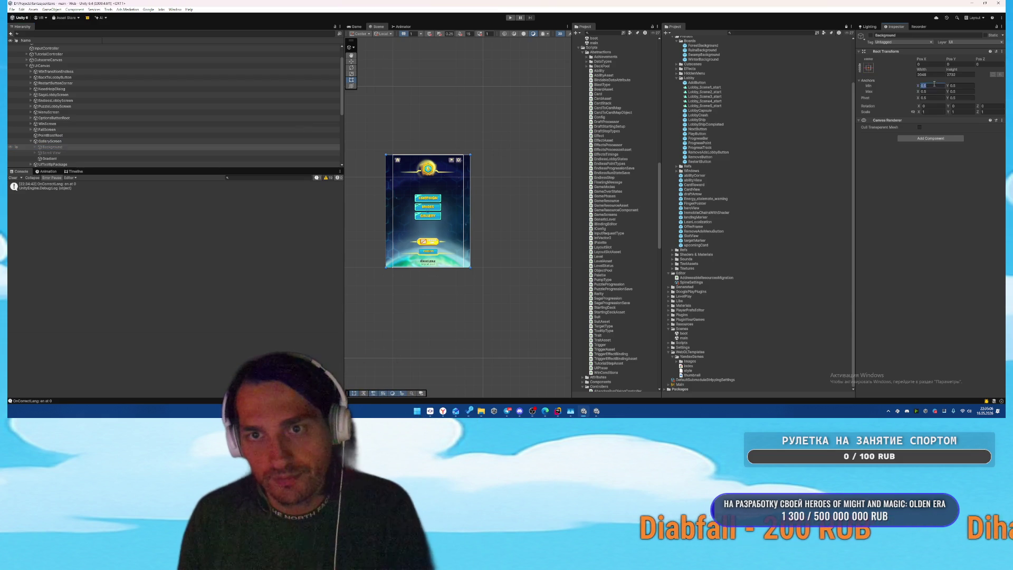
left_click(929, 64)
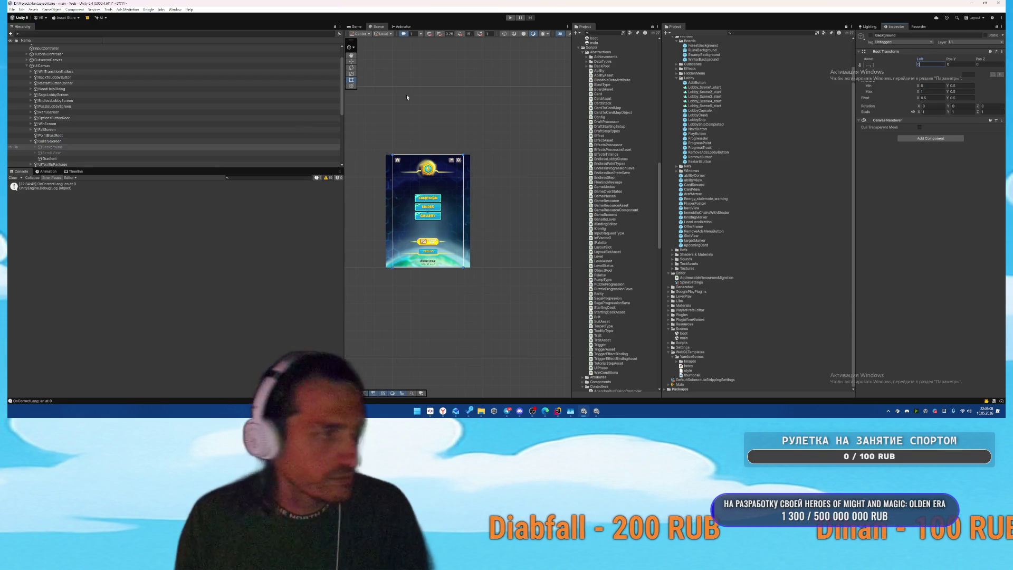
left_click(35, 147)
left_click(56, 152)
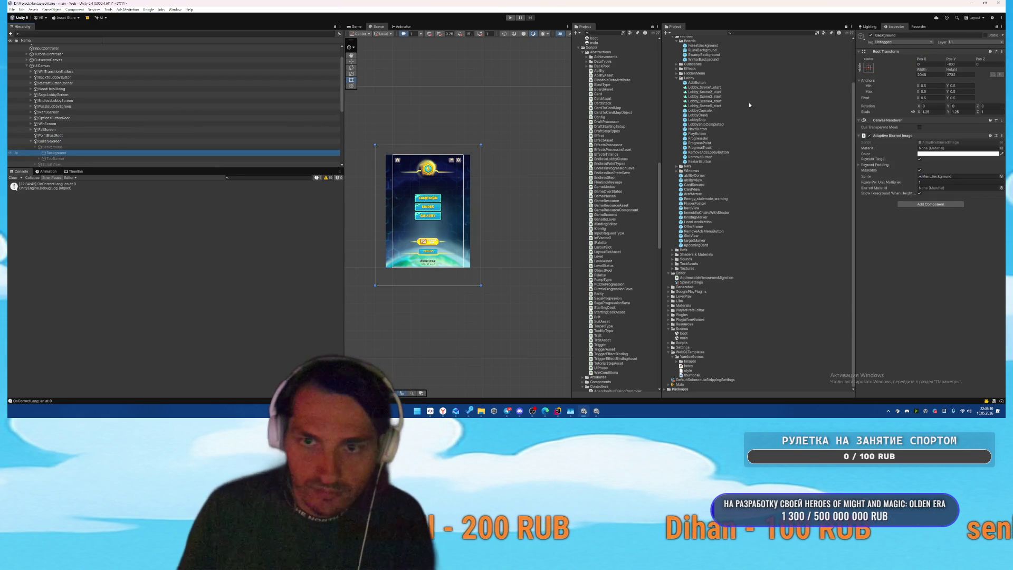
left_click(868, 68)
left_click(930, 155, "alt")
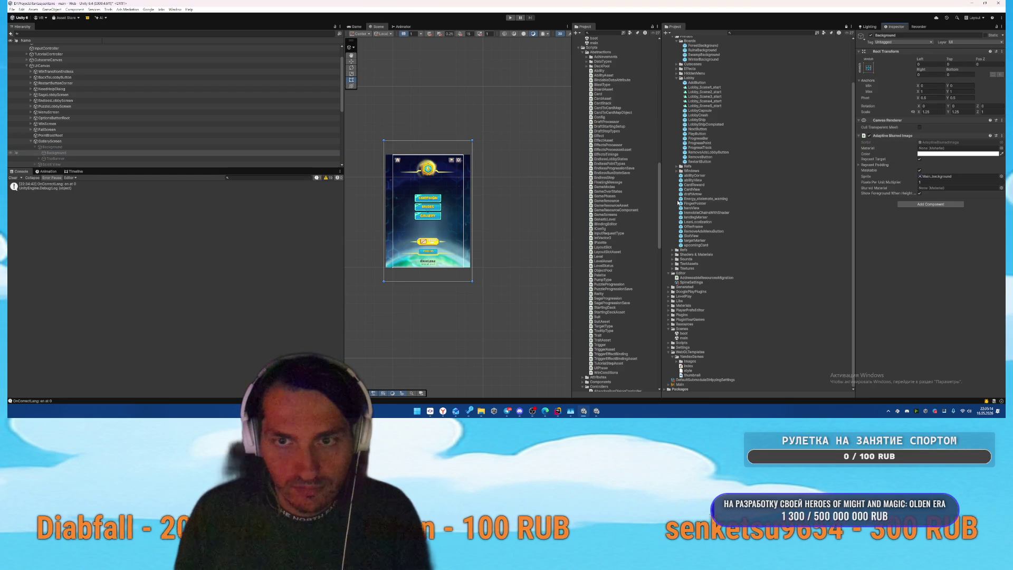
left_click(70, 159)
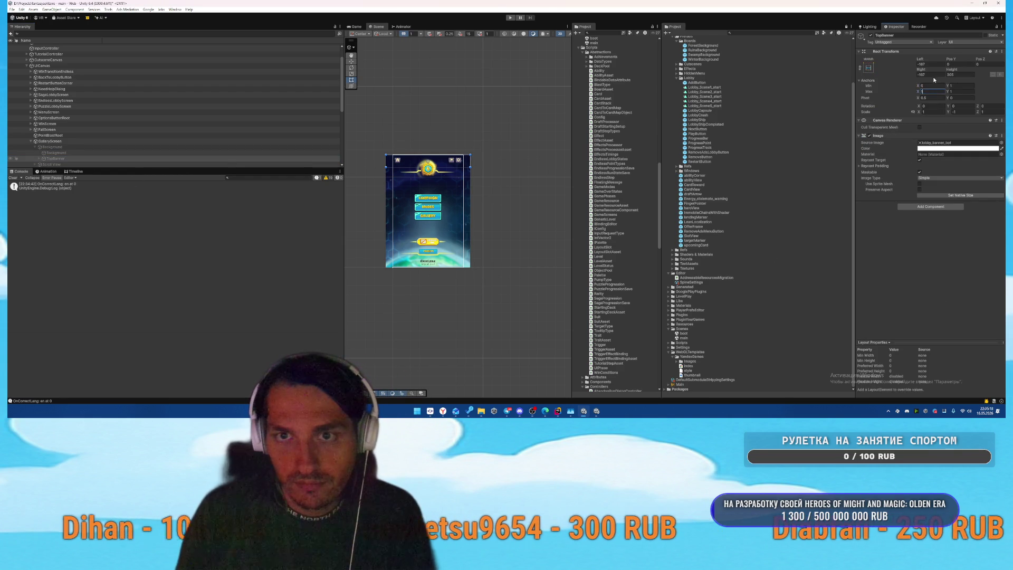
scroll(168, 115, "down", 3)
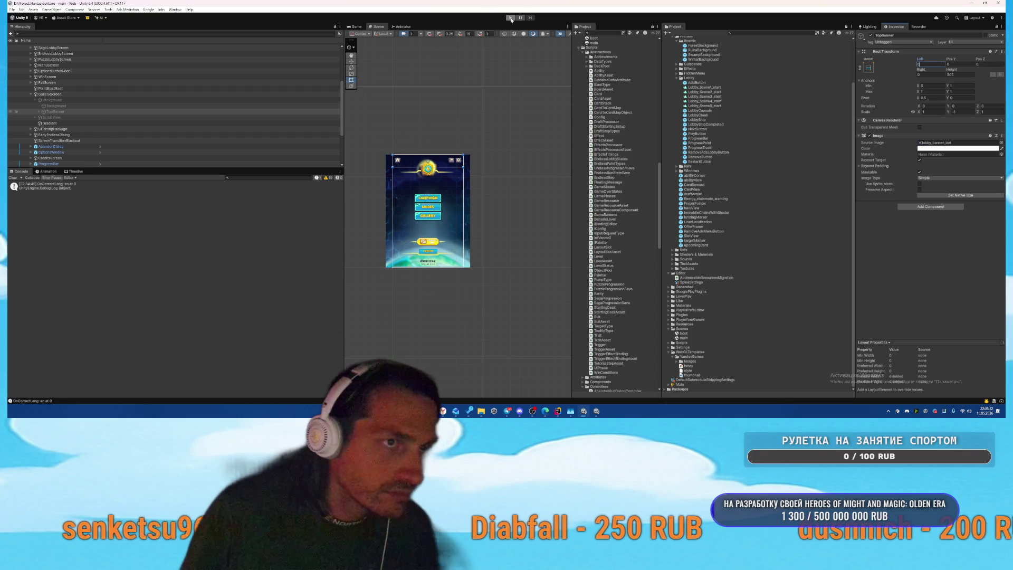
left_click(681, 334)
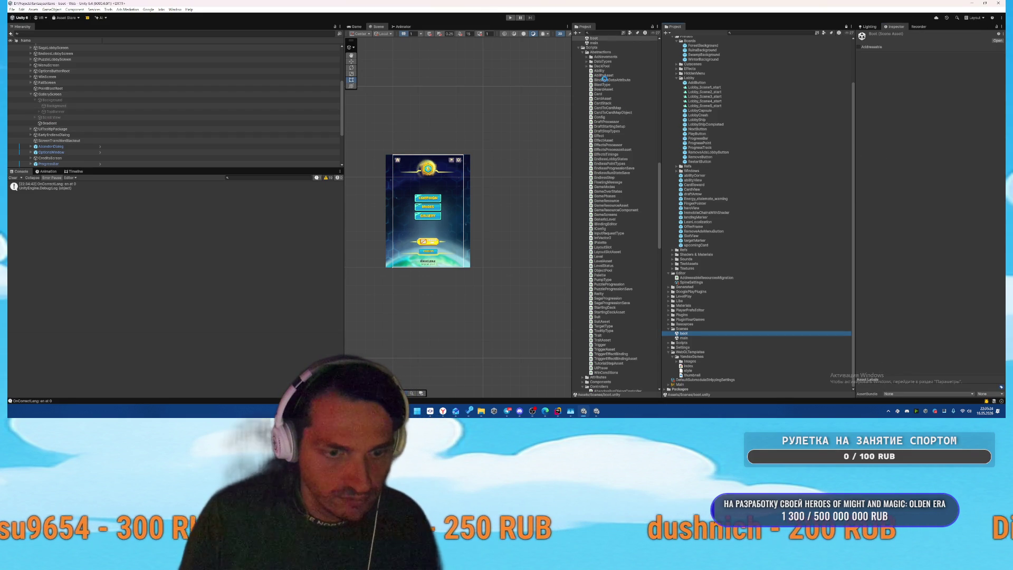
Step: Start Play and browse the Gallery, enlarging the caged-hero card and a locked card
left_click(510, 17)
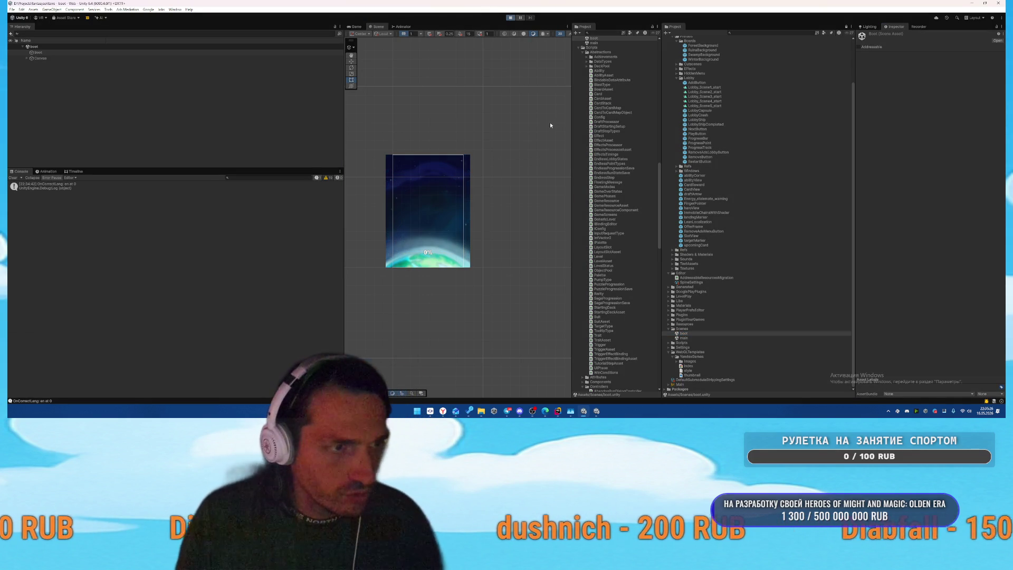
left_click(465, 232)
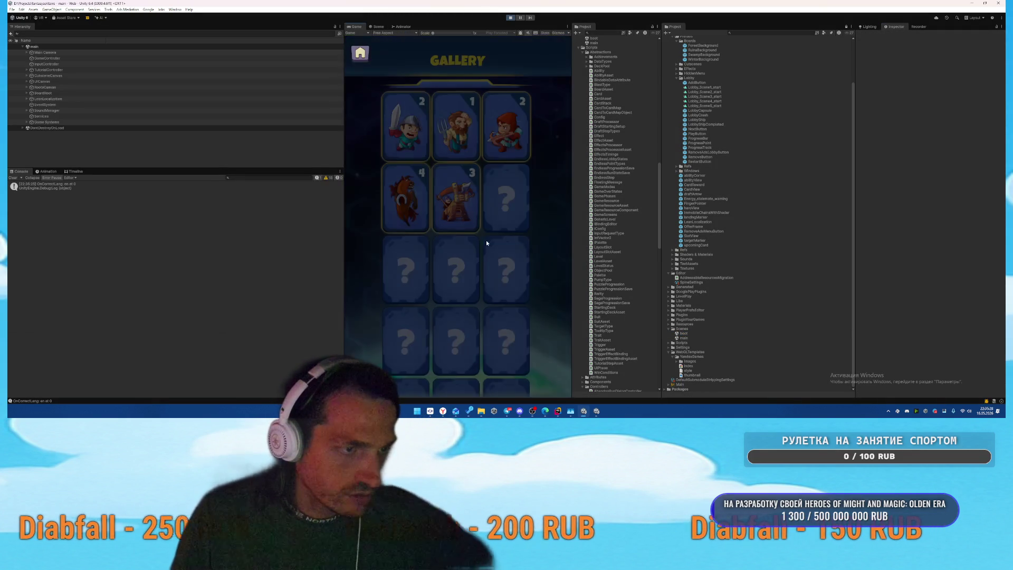
left_click_drag(574, 223, 687, 223)
scroll(512, 135, "down", 10)
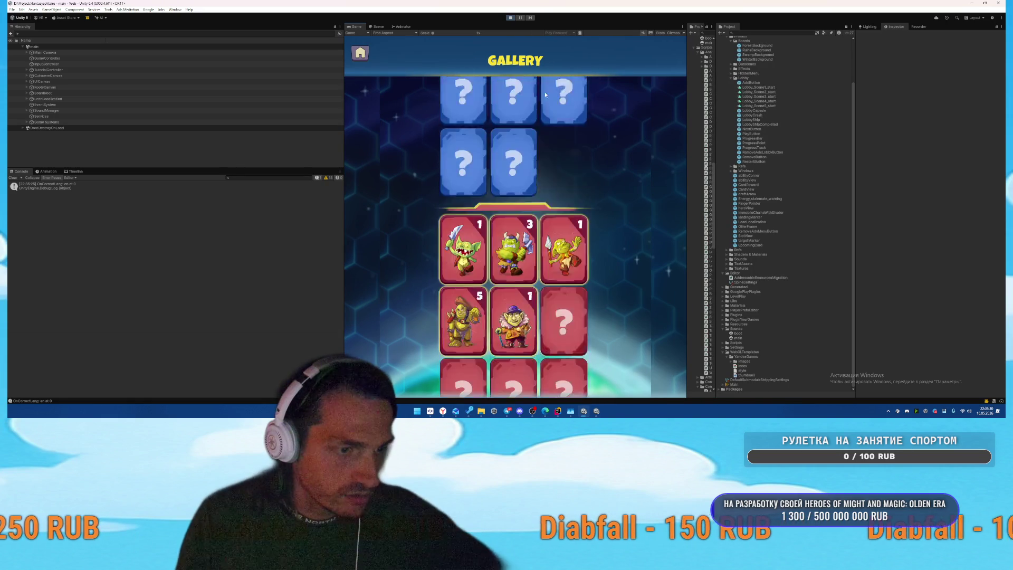
scroll(511, 136, "down", 10)
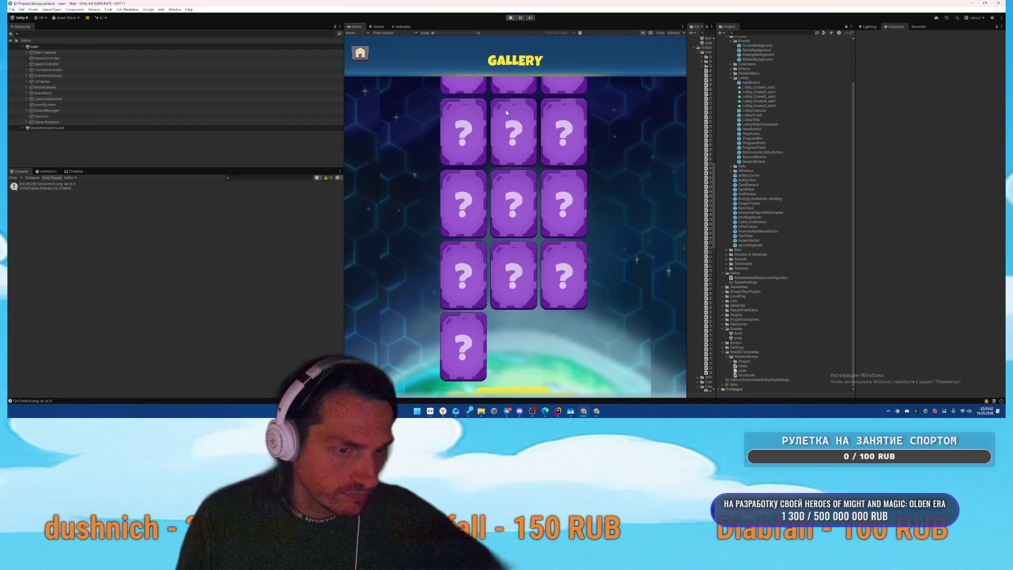
left_click(488, 197)
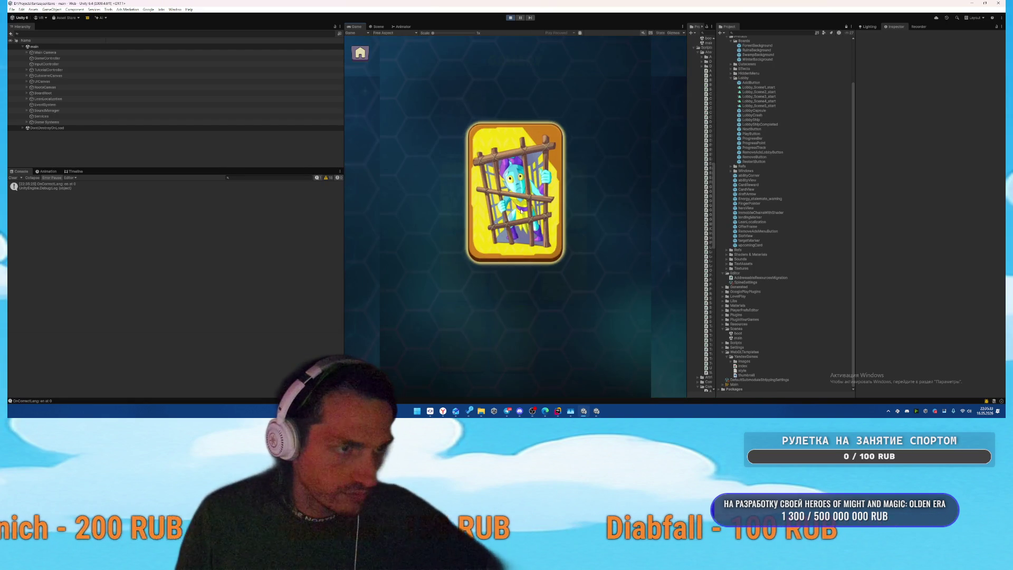
left_click(598, 247)
left_click(596, 232)
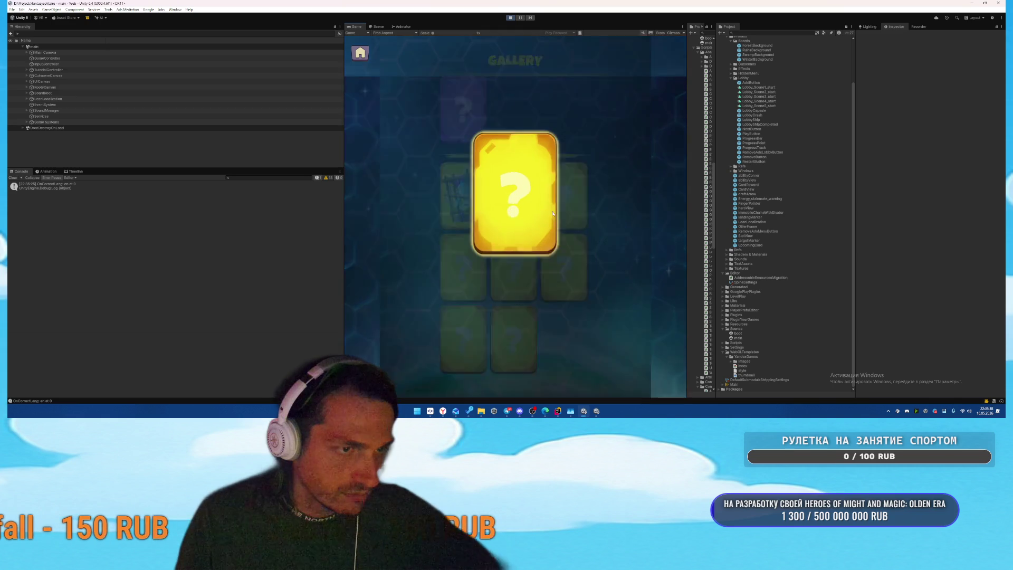
left_click(598, 218)
scroll(507, 243, "down", 10)
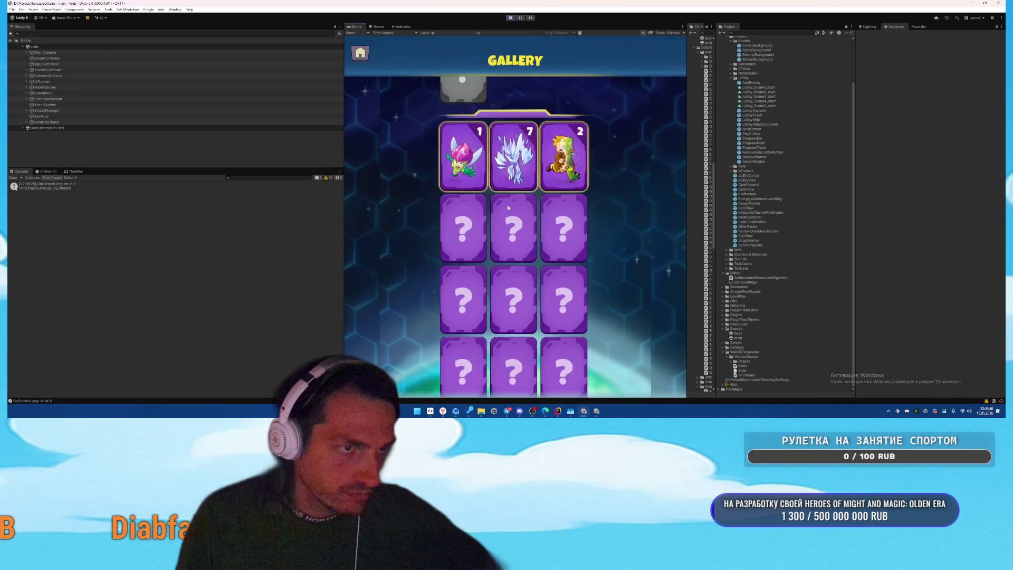
scroll(507, 244, "down", 15)
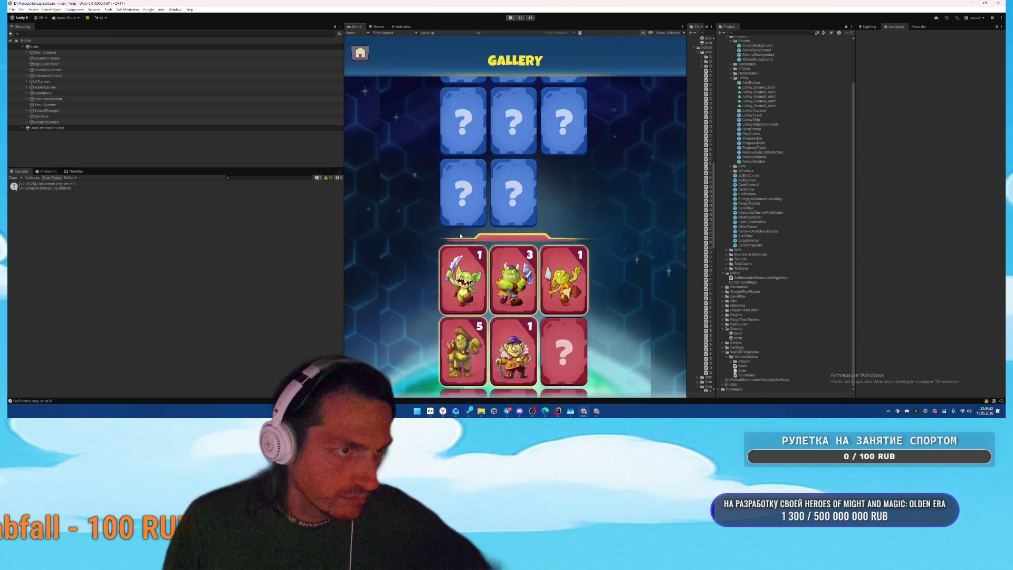
left_click(360, 53)
Step: Visit the Stage 1 map from Modes and the Chapter 4 campaign map, returning to the menu each time
left_click(527, 203)
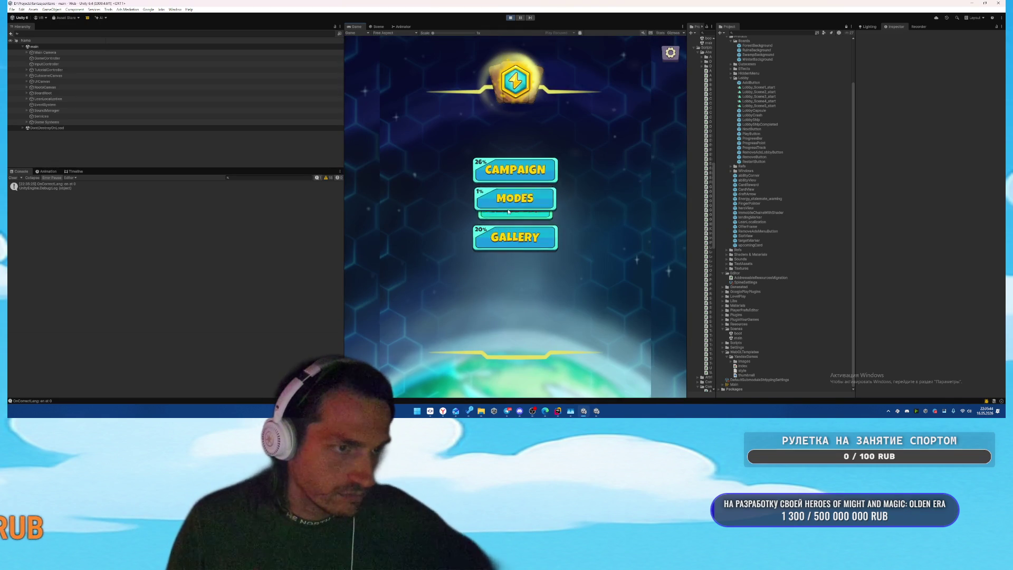
left_click(549, 189)
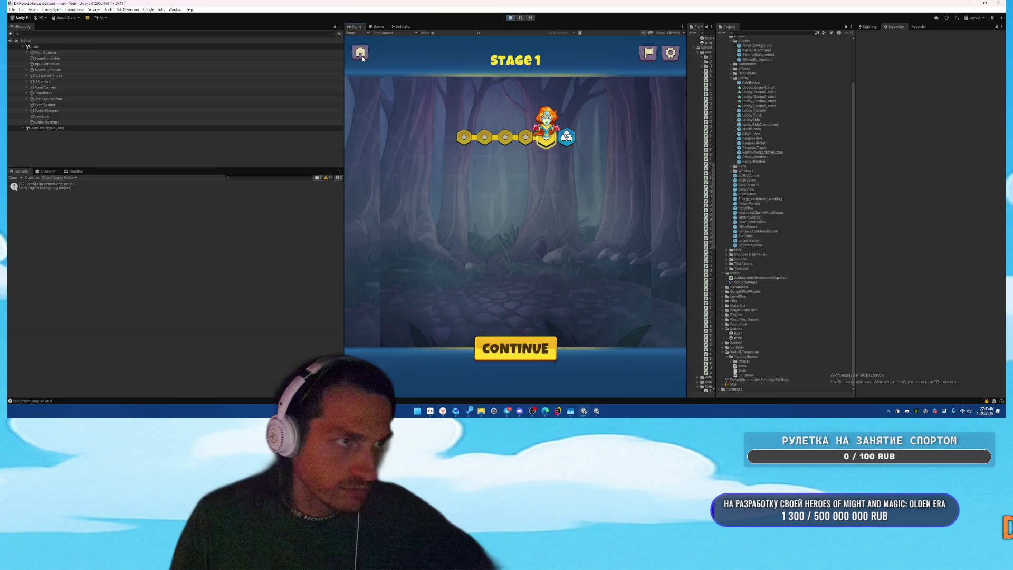
left_click(361, 54)
left_click(515, 138)
left_click(359, 51)
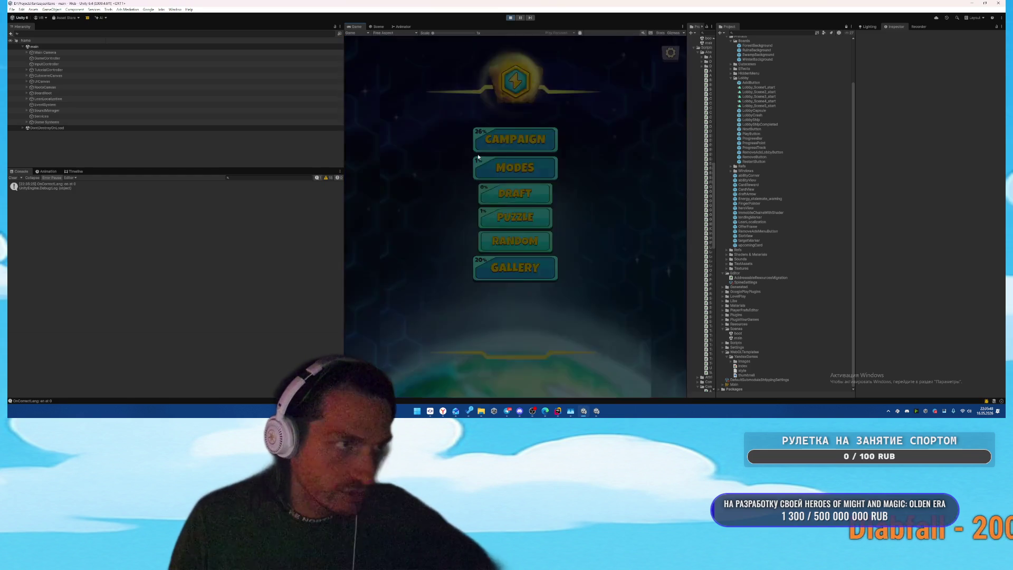
left_click(530, 138)
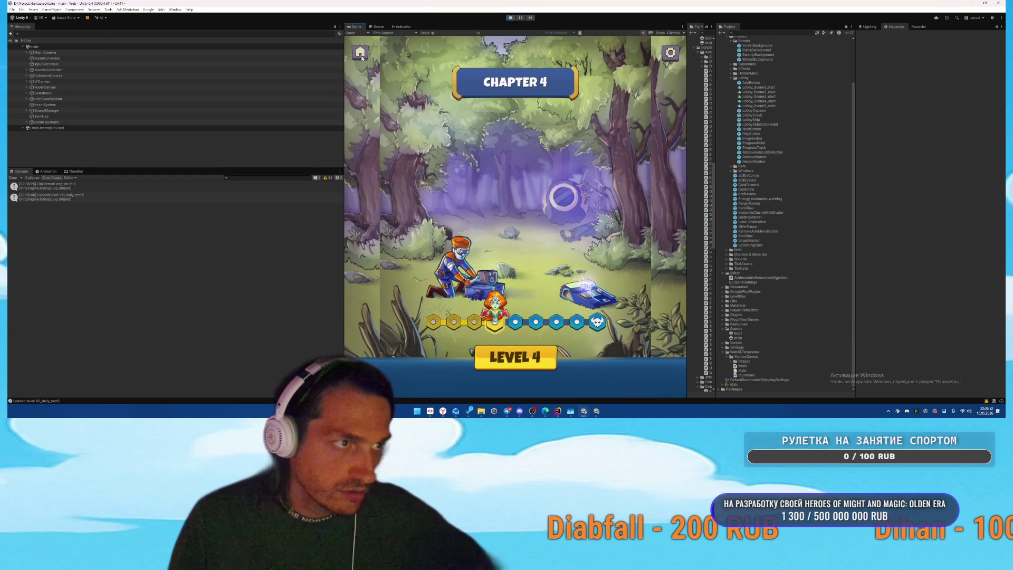
left_click(361, 54)
Step: Load the dragon boss level and Final chapter level 6 spaceship, then return to the main menu
left_click(516, 139)
left_click(516, 246)
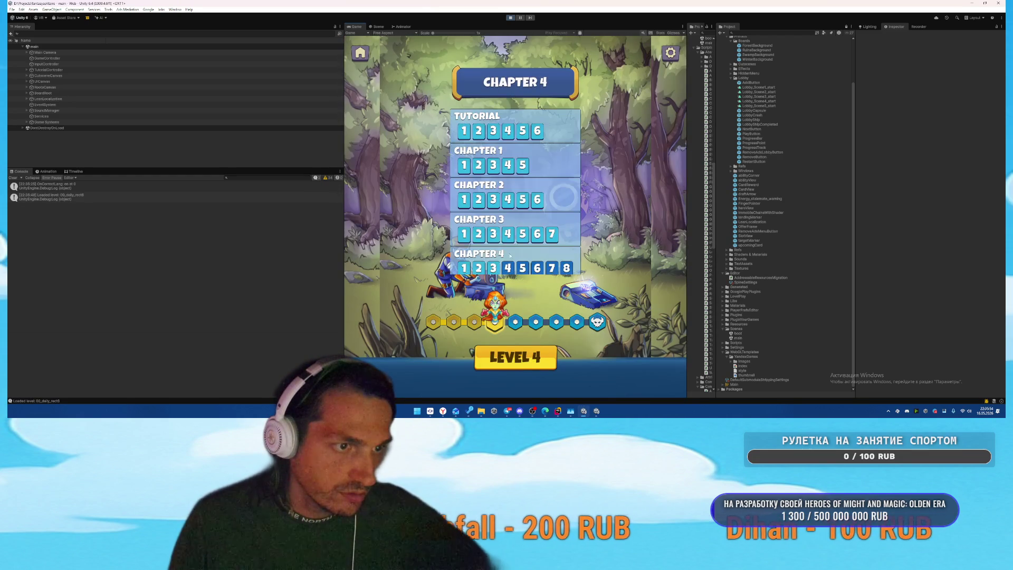
scroll(516, 246, "down", 5)
left_click(546, 195)
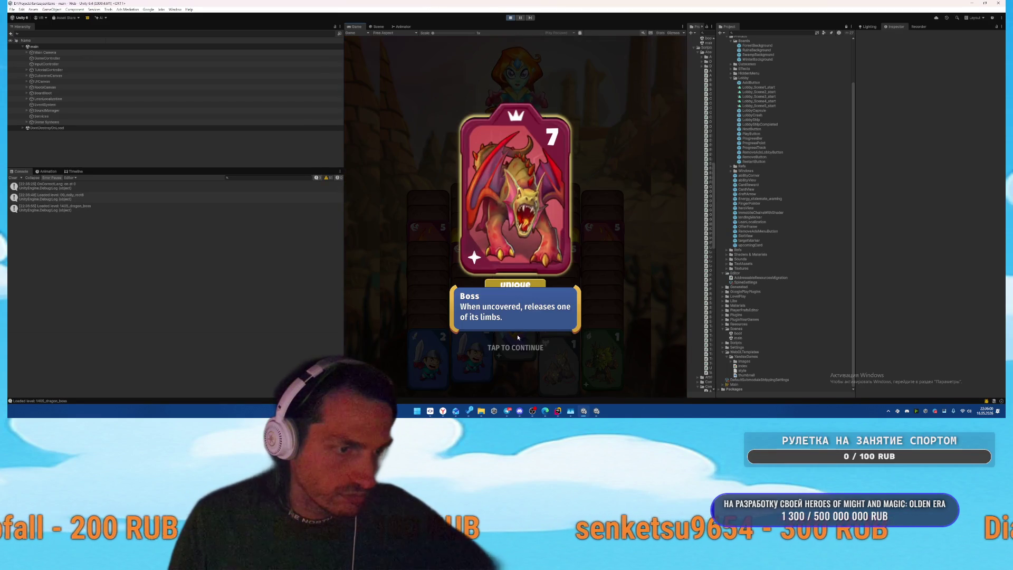
left_click(521, 331)
left_click(360, 53)
left_click(515, 82)
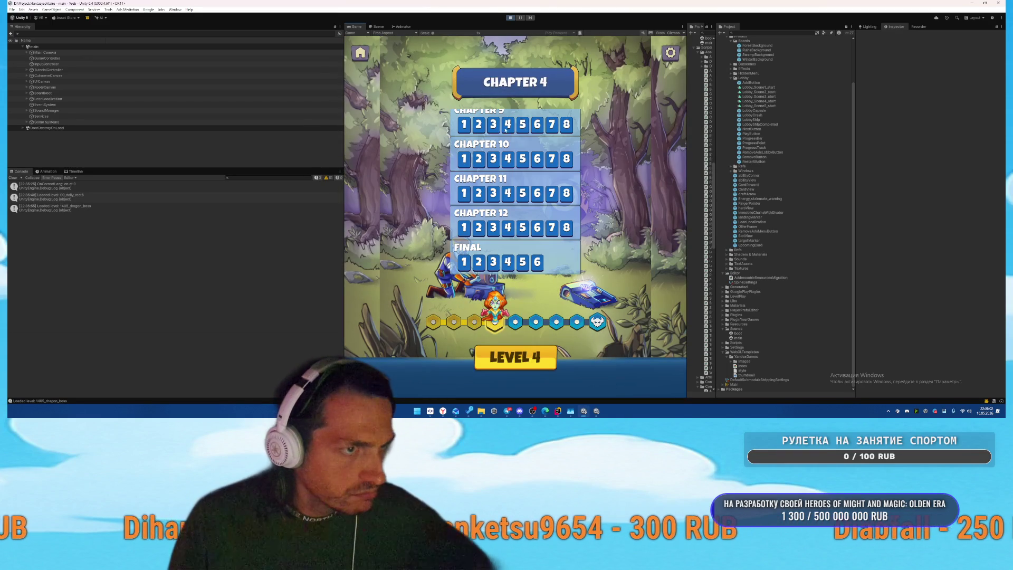
left_click(533, 263)
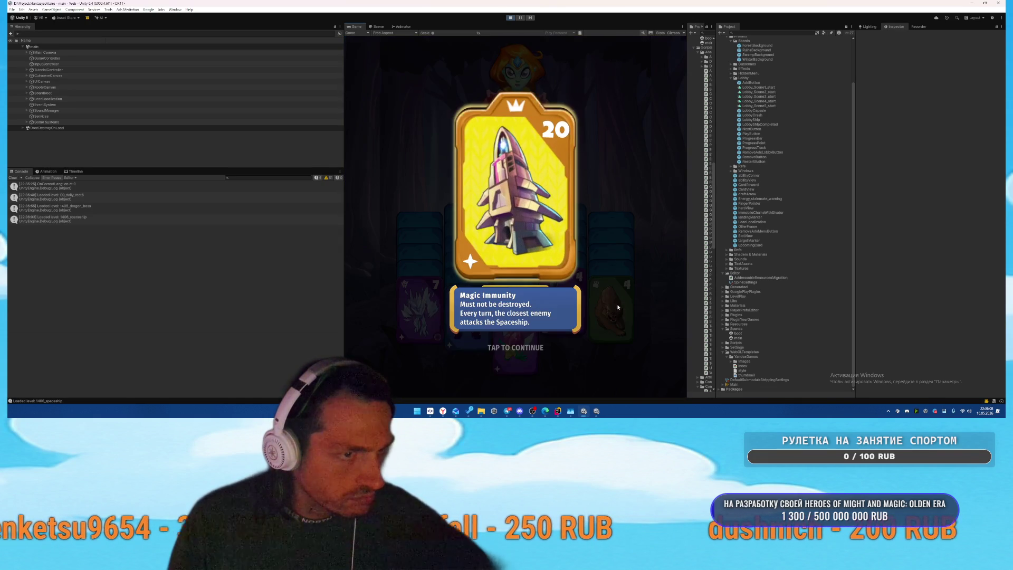
left_click(584, 347)
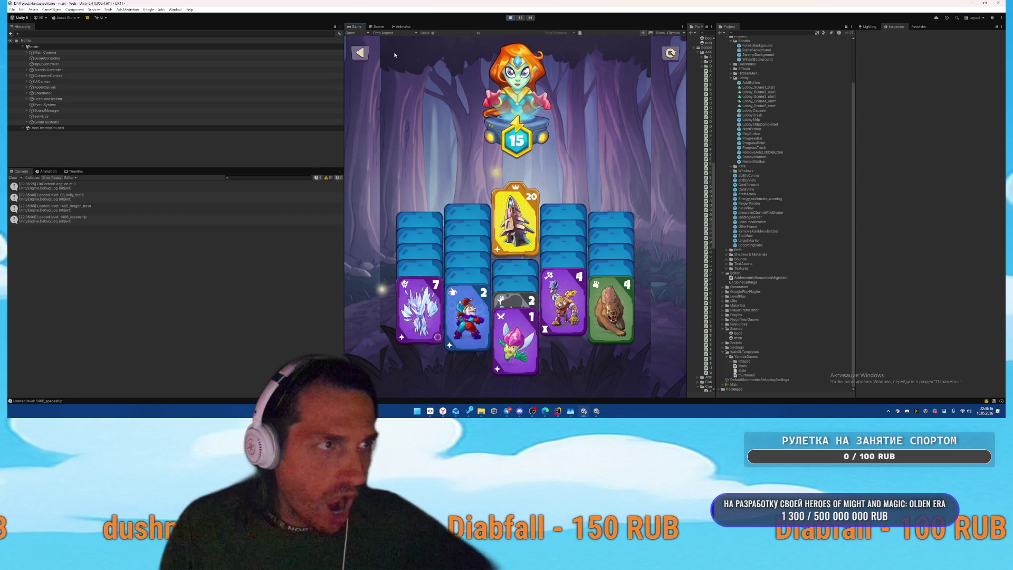
left_click(367, 53)
left_click(361, 53)
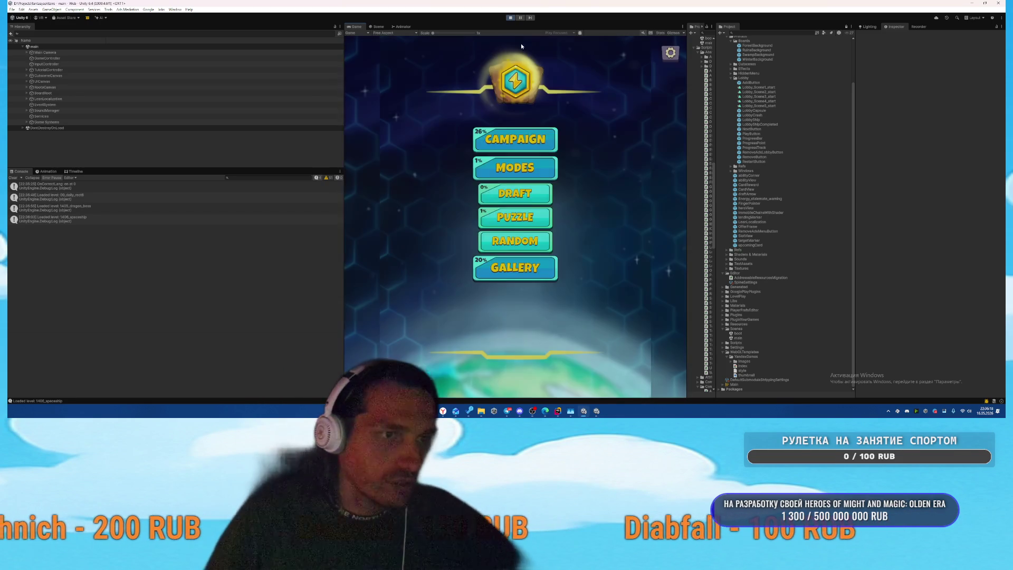
key("alt+Tab")
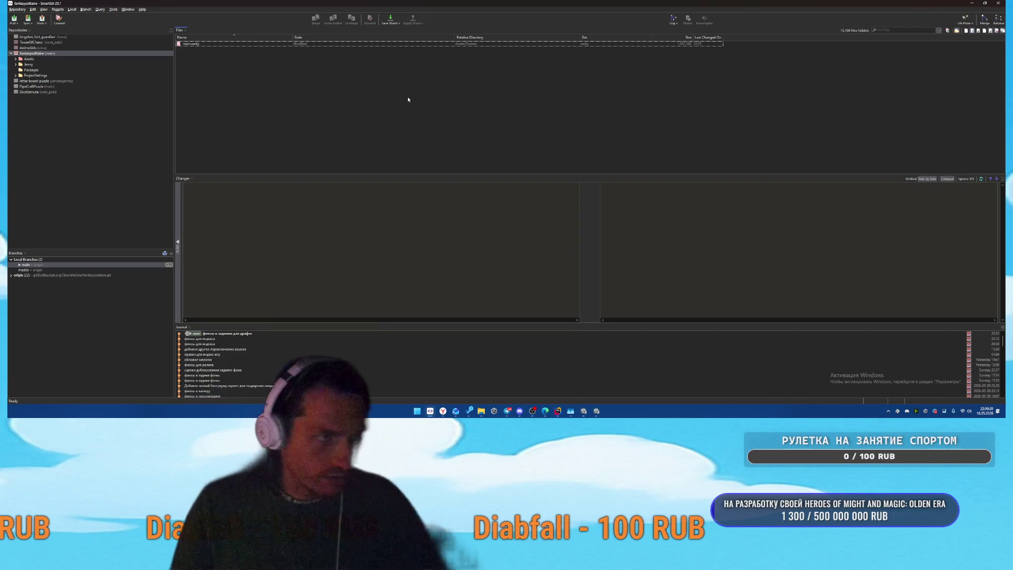
Step: Commit main.unity in SmartGit as 'задние фоны для всех режимов для портрета' and dismiss the output
right_click(247, 45)
left_click(264, 103)
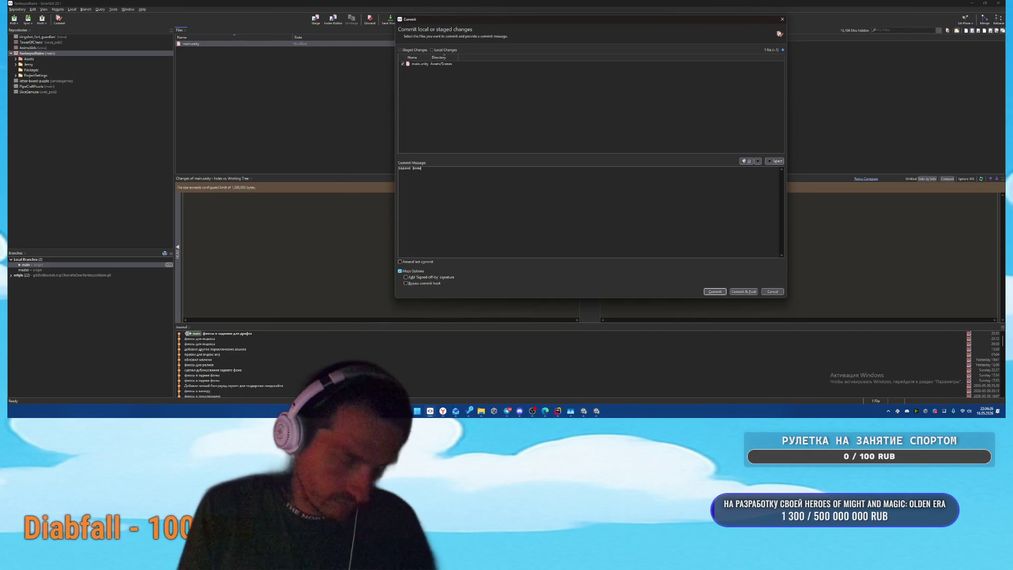
type("режимов для портре")
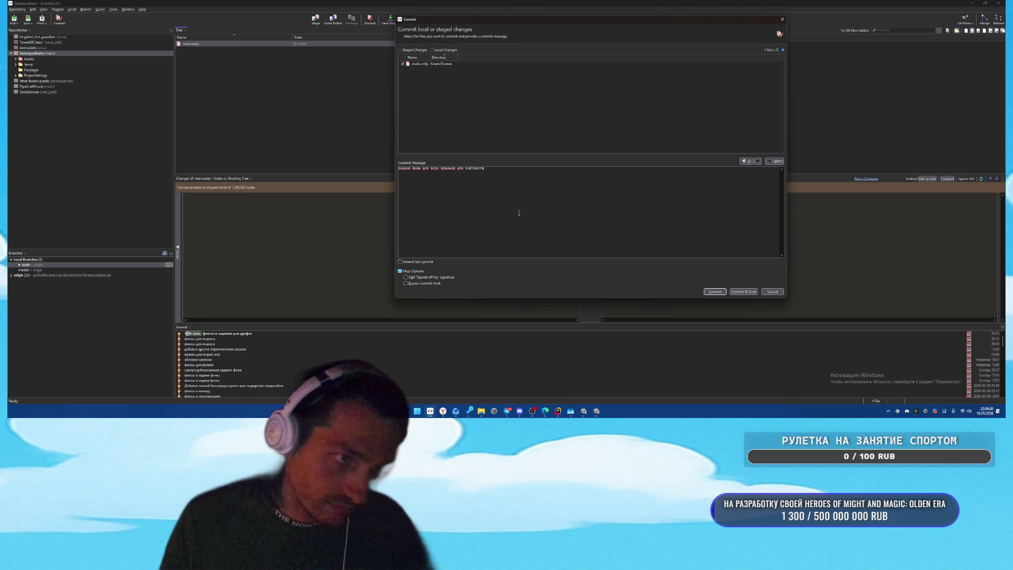
type("та")
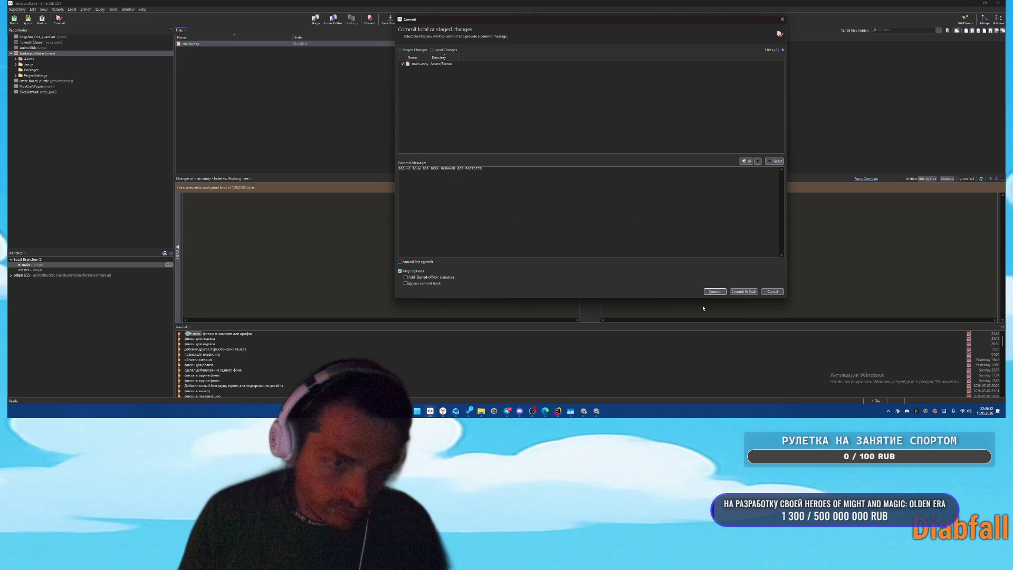
key("ctrl+Return")
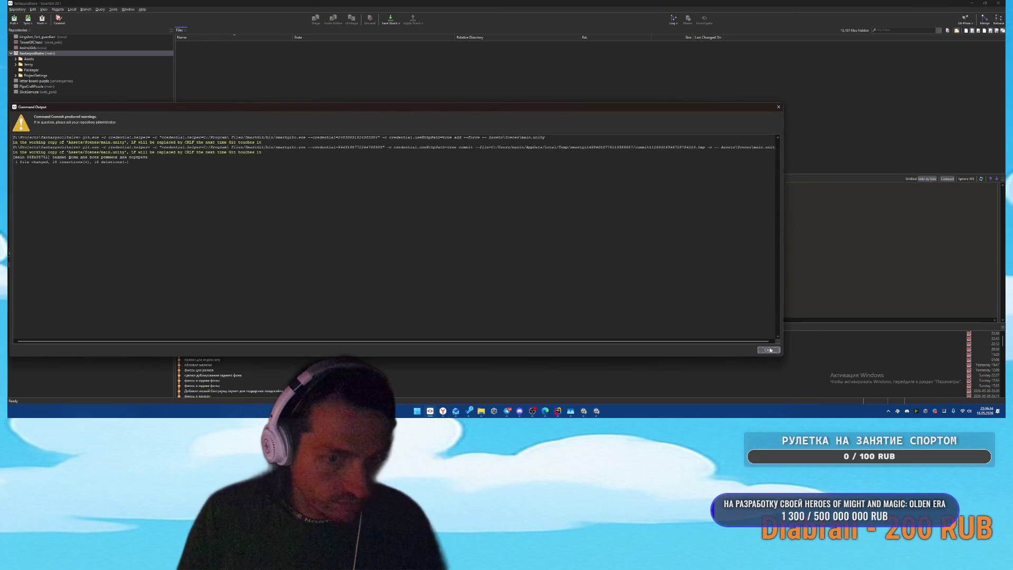
left_click(769, 350)
mouse_move(558, 411)
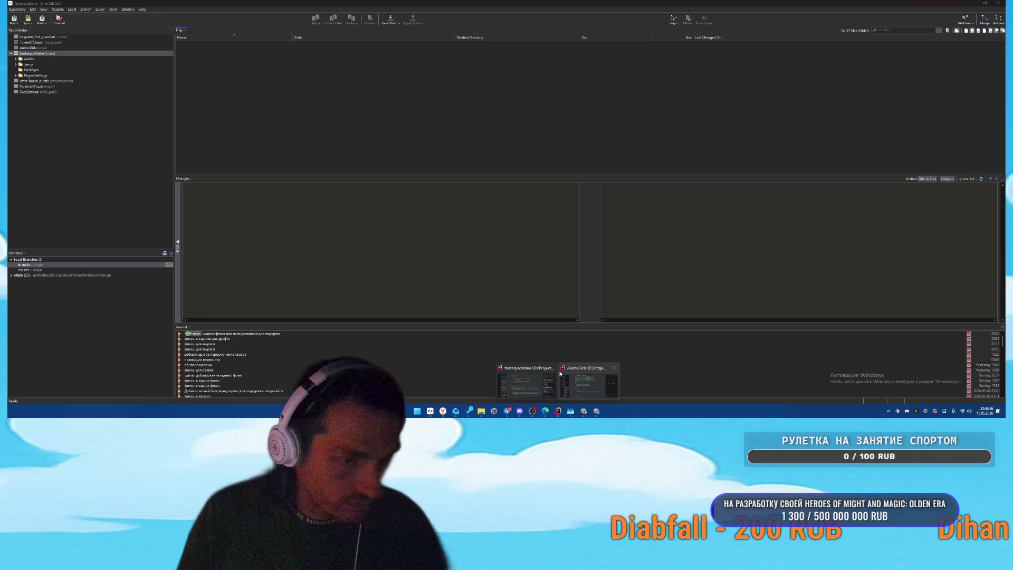
left_click(589, 381)
Step: Send Rider's AI agent the request to give EndlessLobby the normal mode's 3:4 camera-fit logic
left_click(871, 368)
type("сделай для Endl")
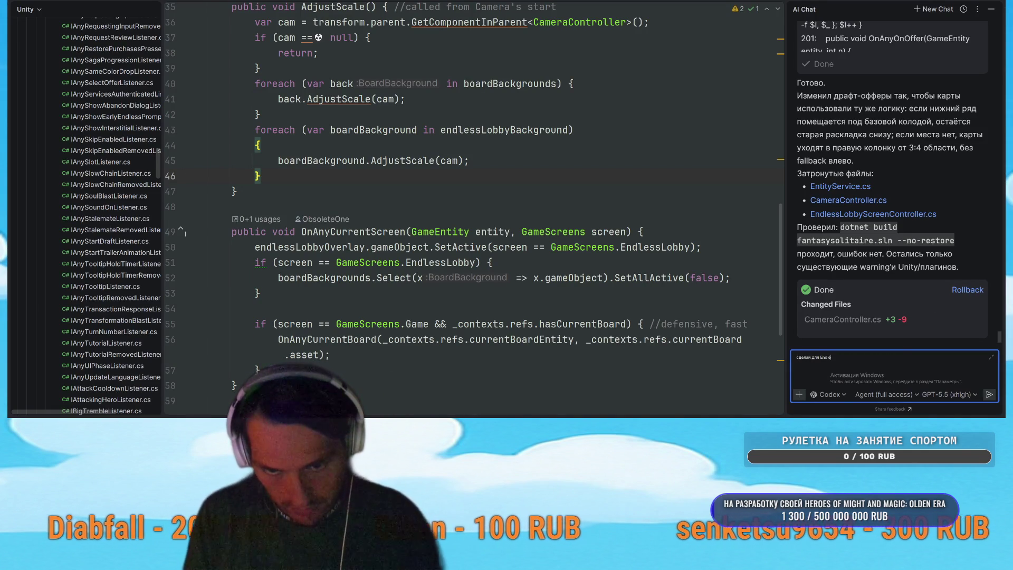
type("ssLobby режима (тоже самое что драфт) чтобы логика камеры была такой")
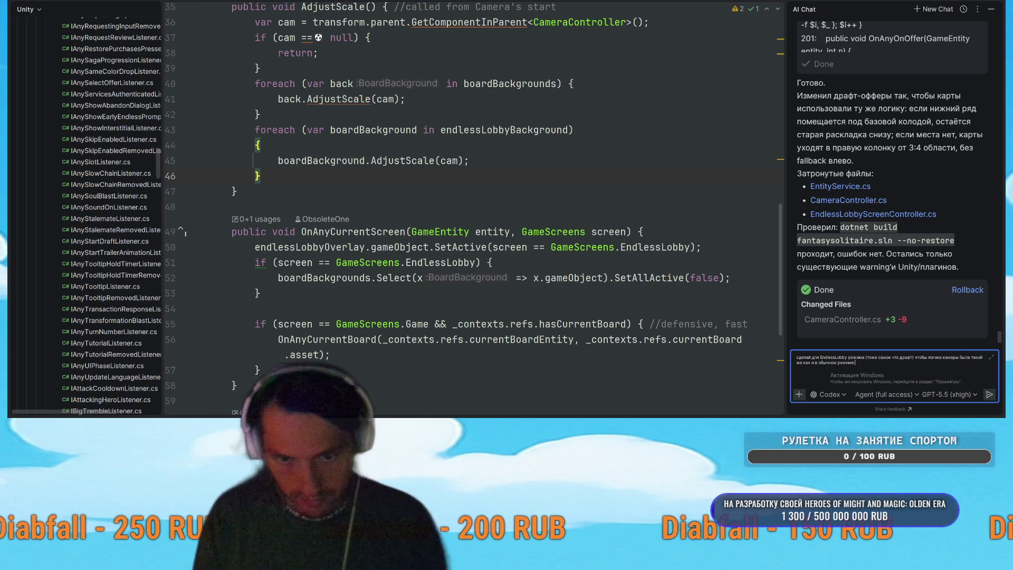
type("(что")
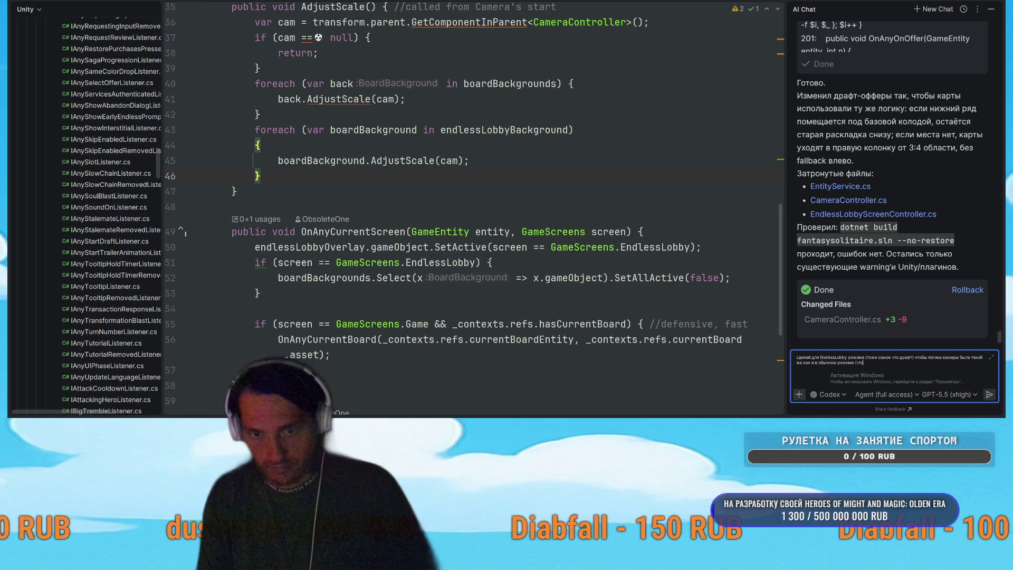
type(" и")
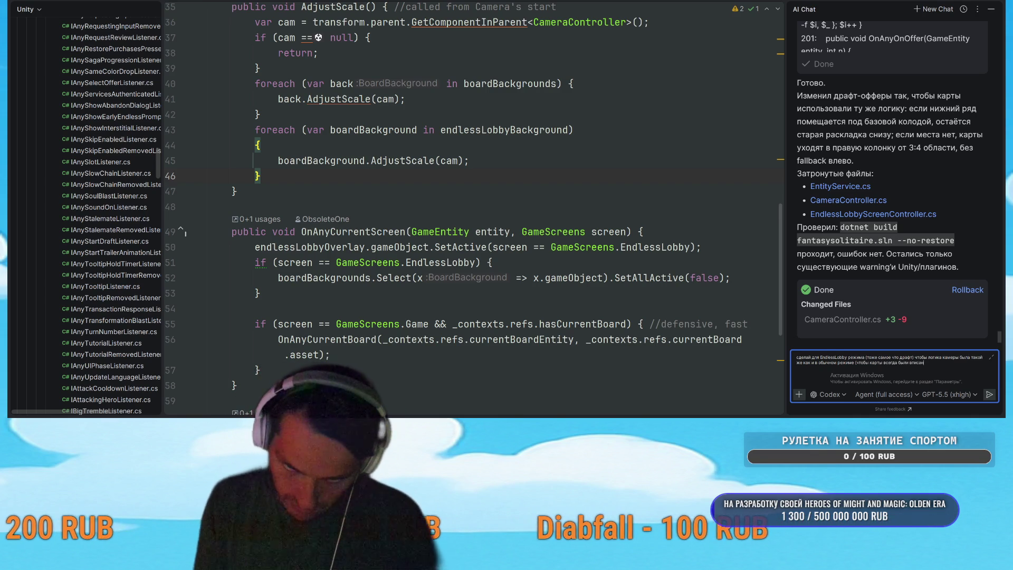
key("BackSpace")
key("BackSpace")
key("BackSpace")
key("BackSpace")
key("BackSpace")
key("BackSpace")
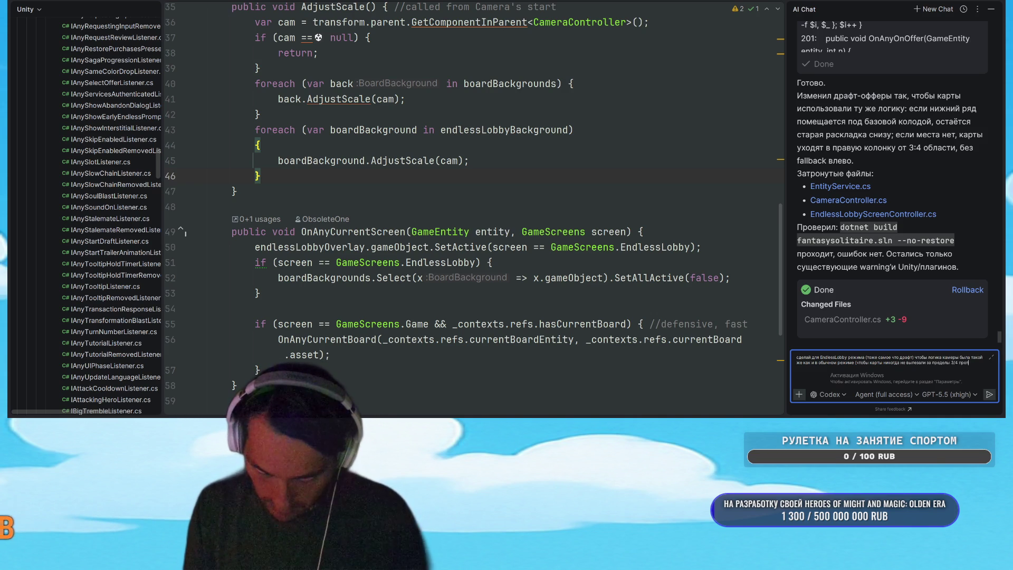
key("Return")
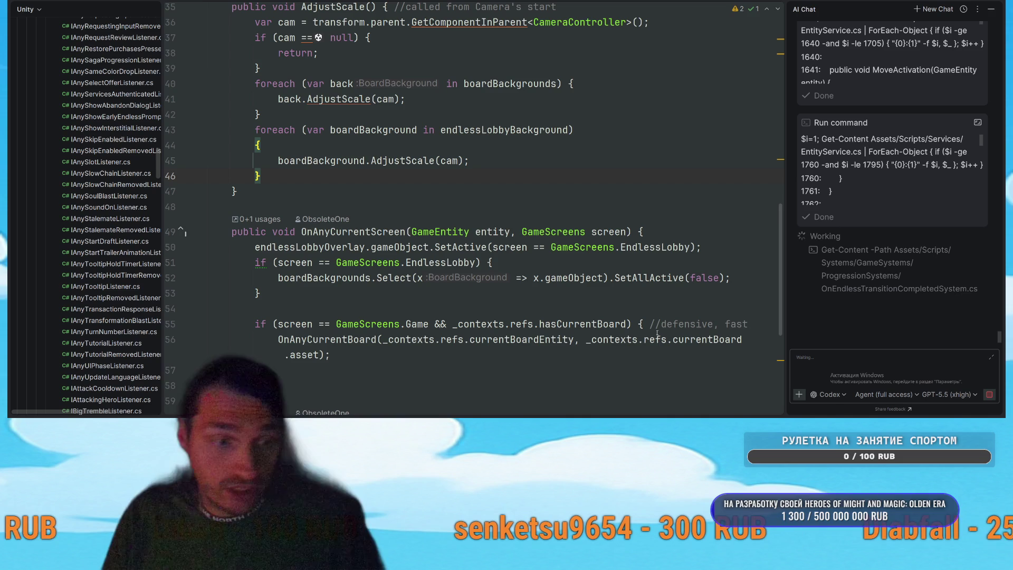
key("alt+Tab")
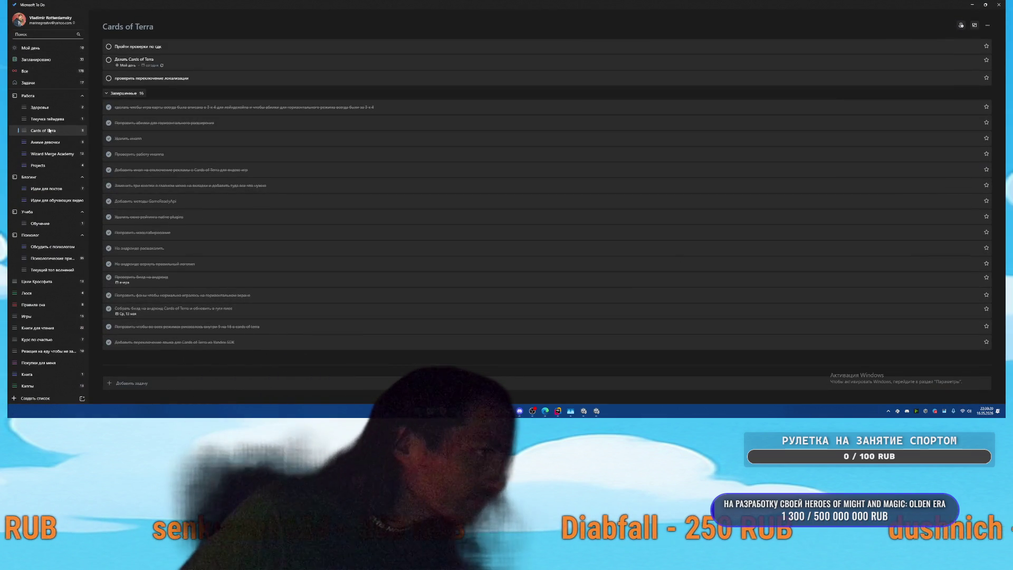
Step: Mark the localization check and SDK checks tasks as completed in Cards of Terra
left_click(109, 78)
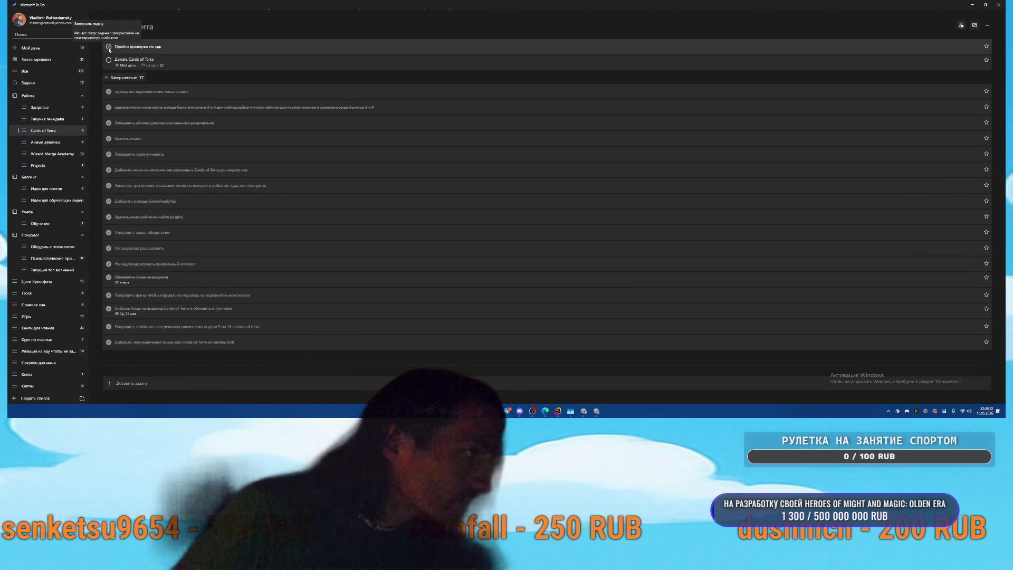
left_click(109, 46)
left_click(118, 62)
Step: Add a task to fix backgrounds in all game modes for landscape orientation, then minimize To Do
left_click(203, 382)
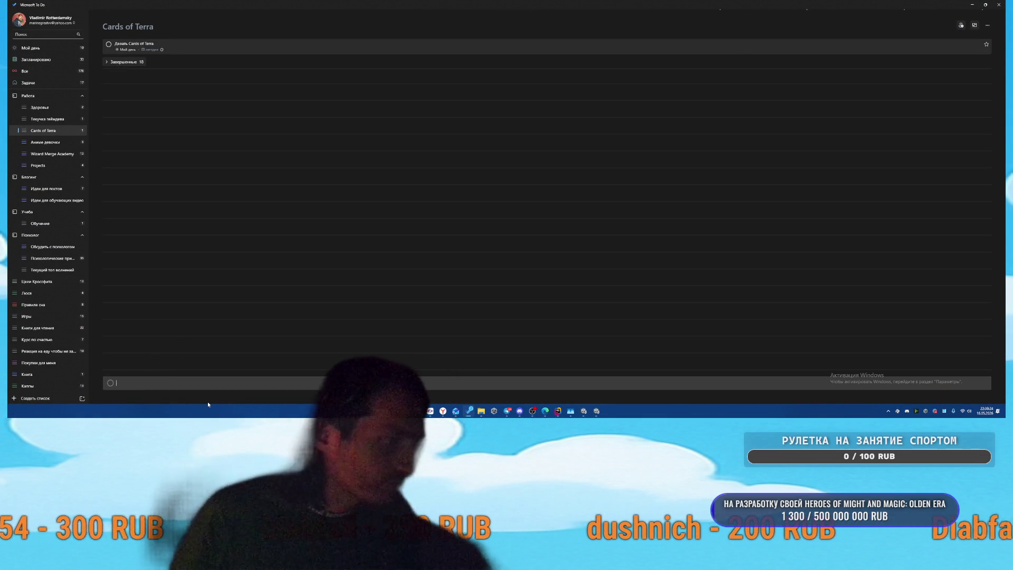
type("Поправить")
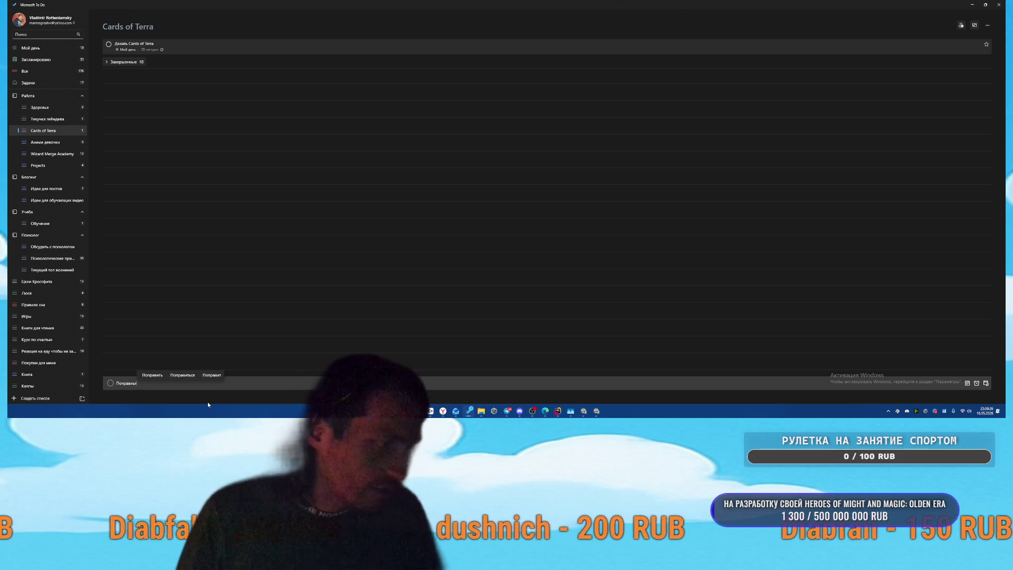
type(" фон")
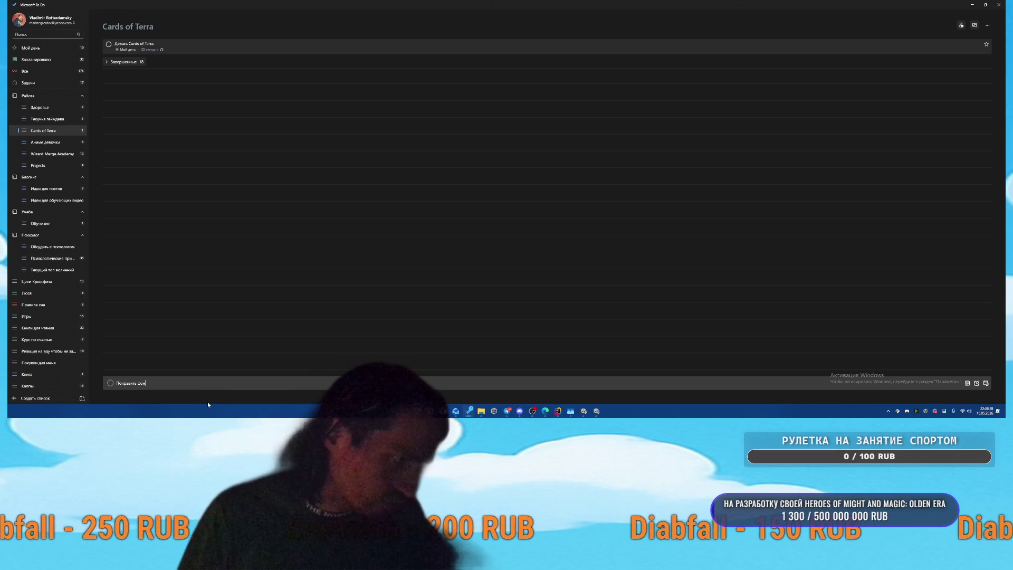
key("BackSpace")
key("BackSpace")
key("BackSpace")
type("за")
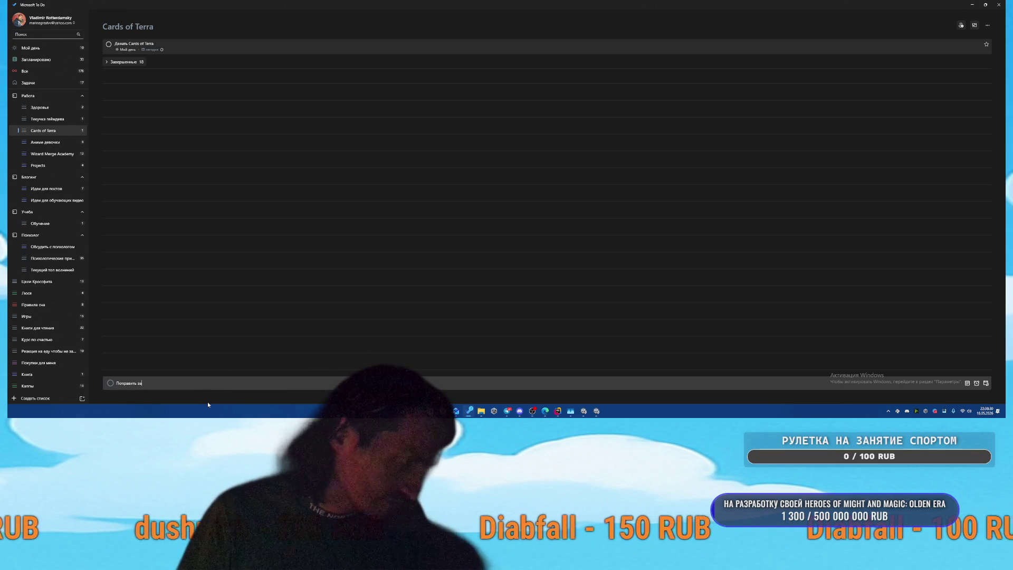
type("дние фоны на всех")
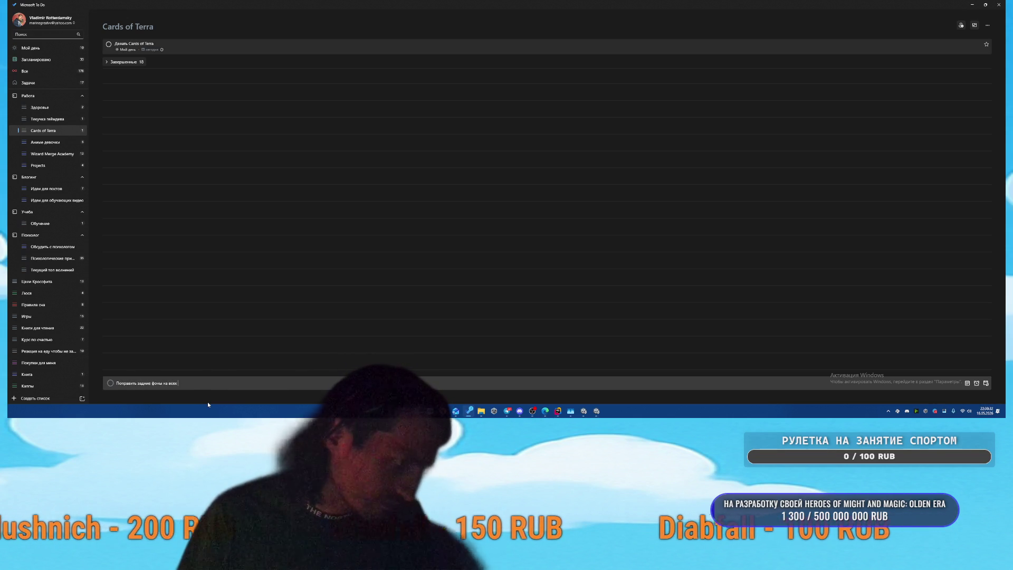
type(" режимов игр")
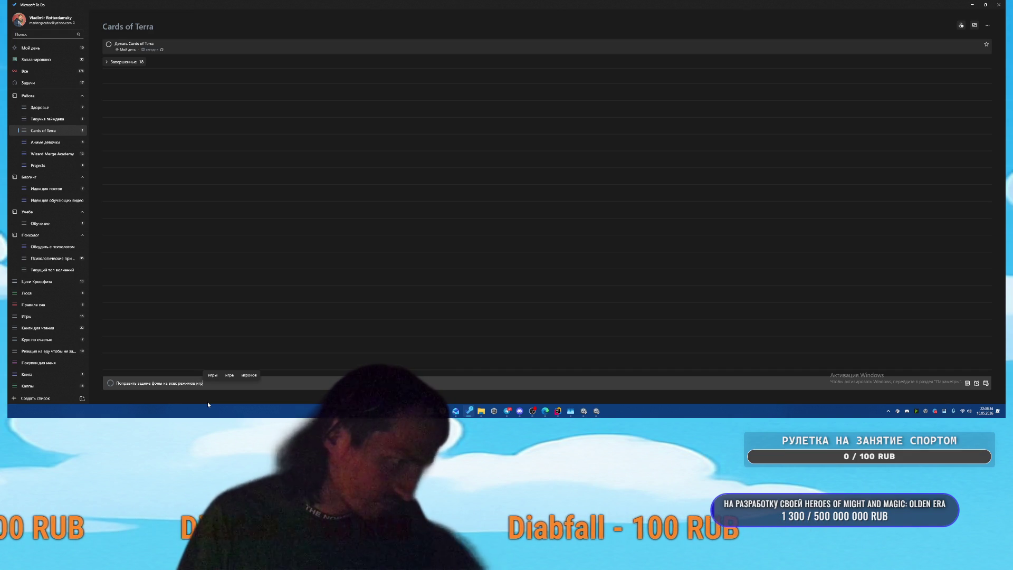
type("ы для ")
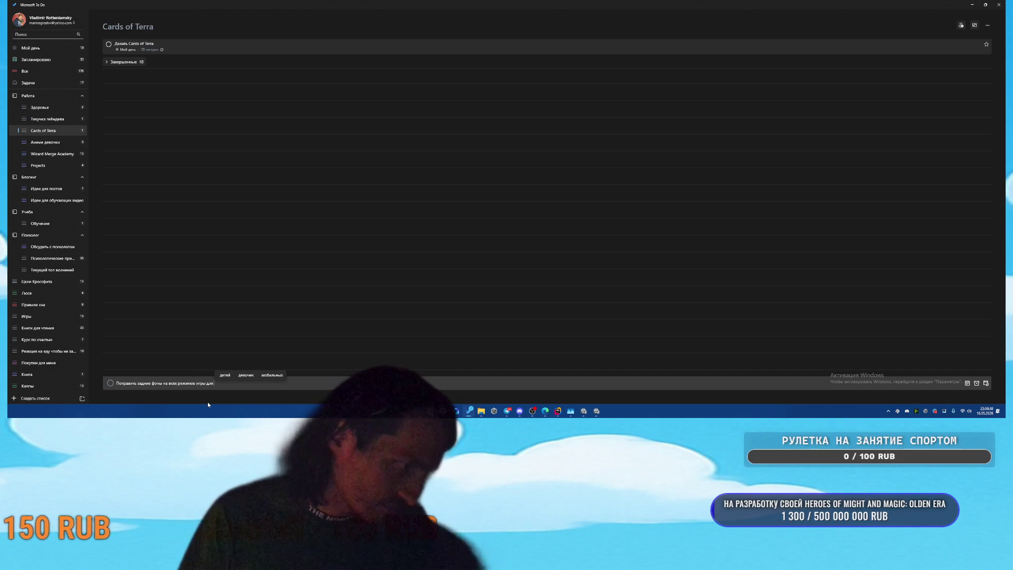
type("л")
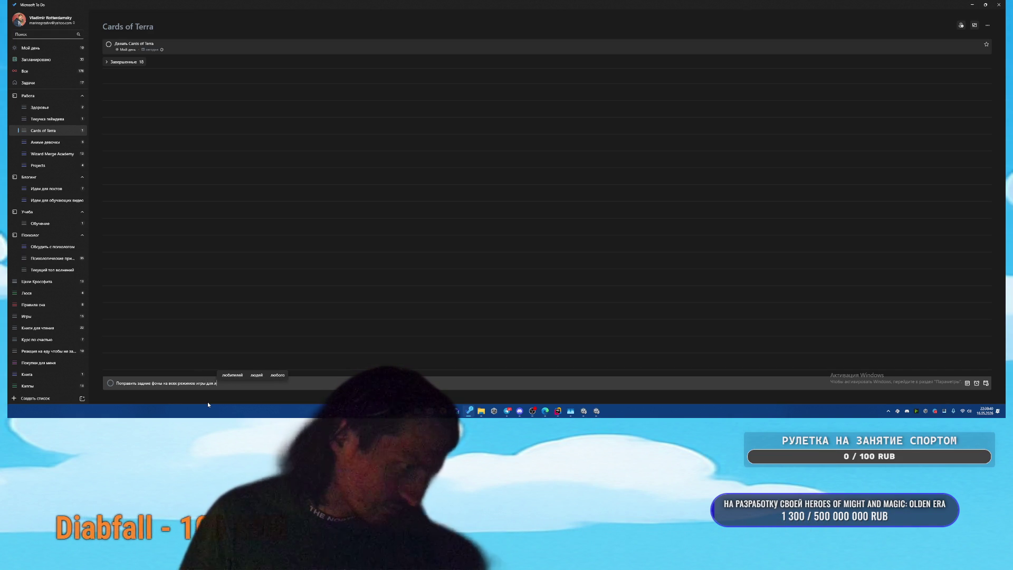
type("эндскейпной ориентации")
key("Return")
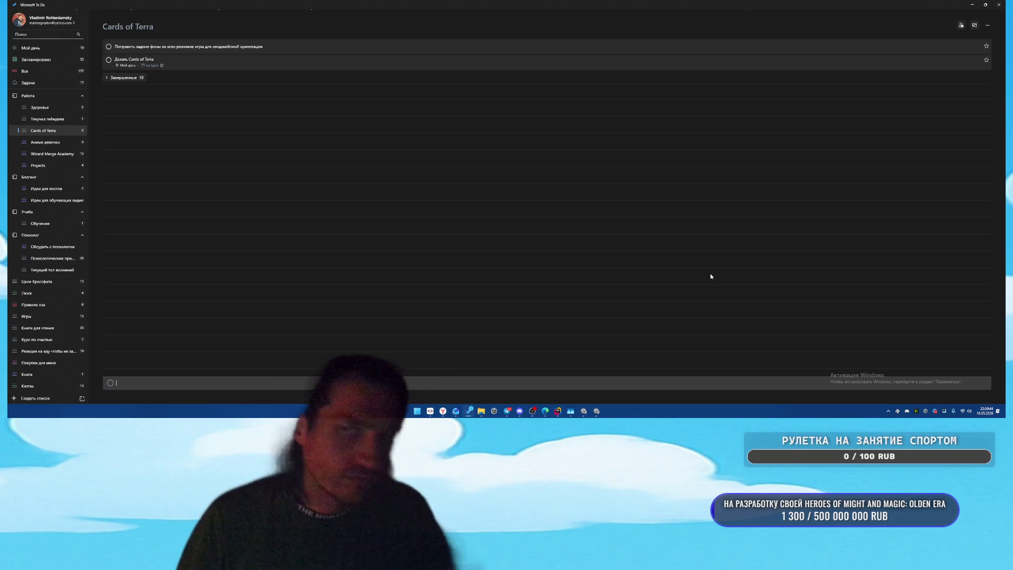
left_click(972, 4)
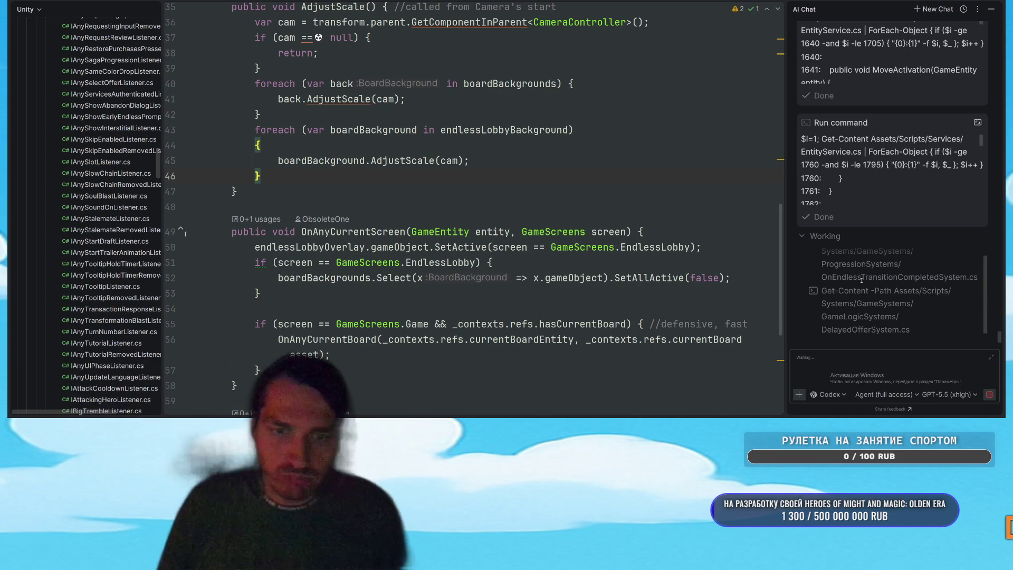
Step: Scroll the AI chat to follow the agent until it reports the EndlessLobby camera change done
scroll(850, 276, "up", 2)
scroll(849, 274, "up", 10)
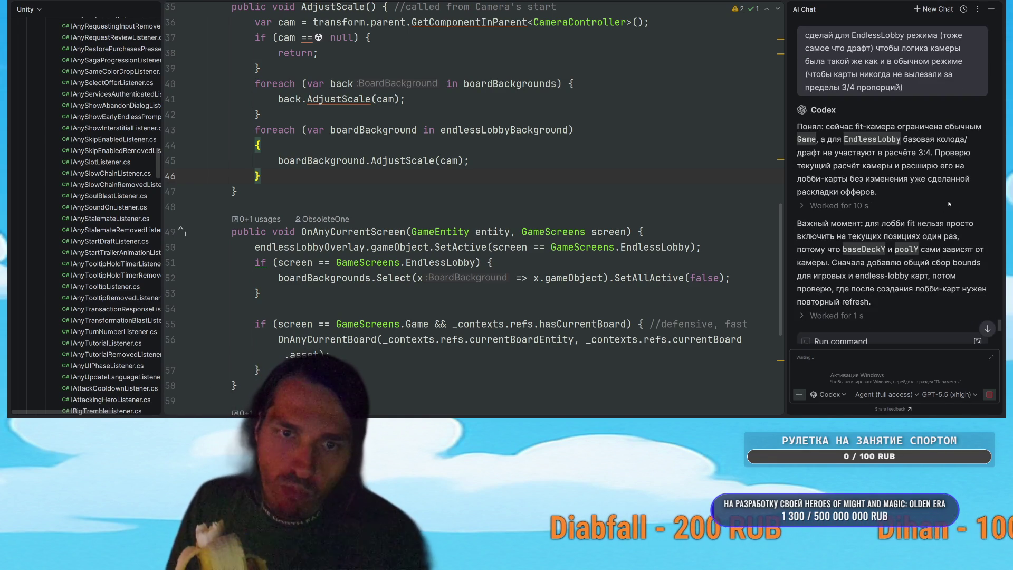
scroll(935, 244, "down", 5)
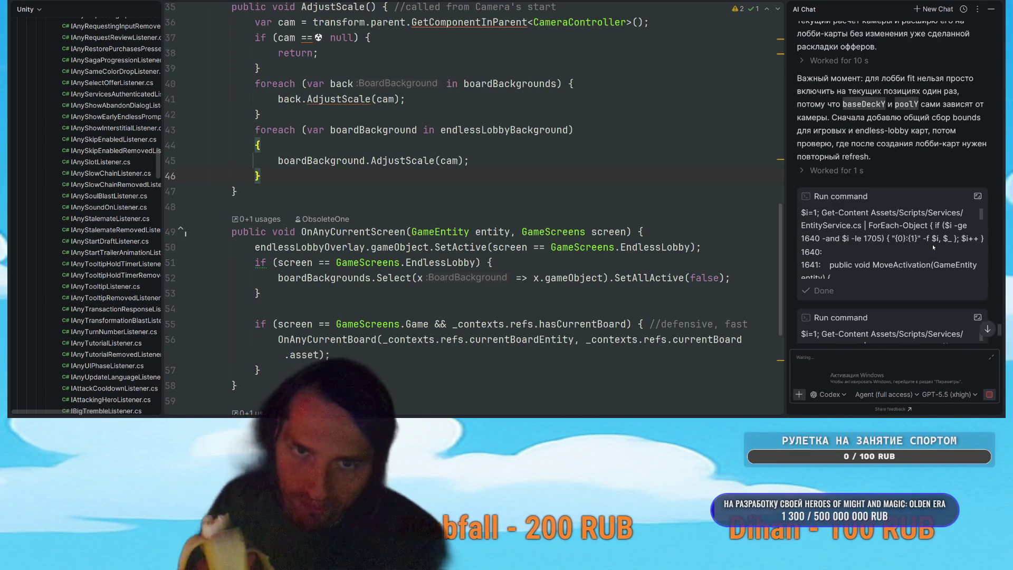
scroll(894, 221, "up", 1)
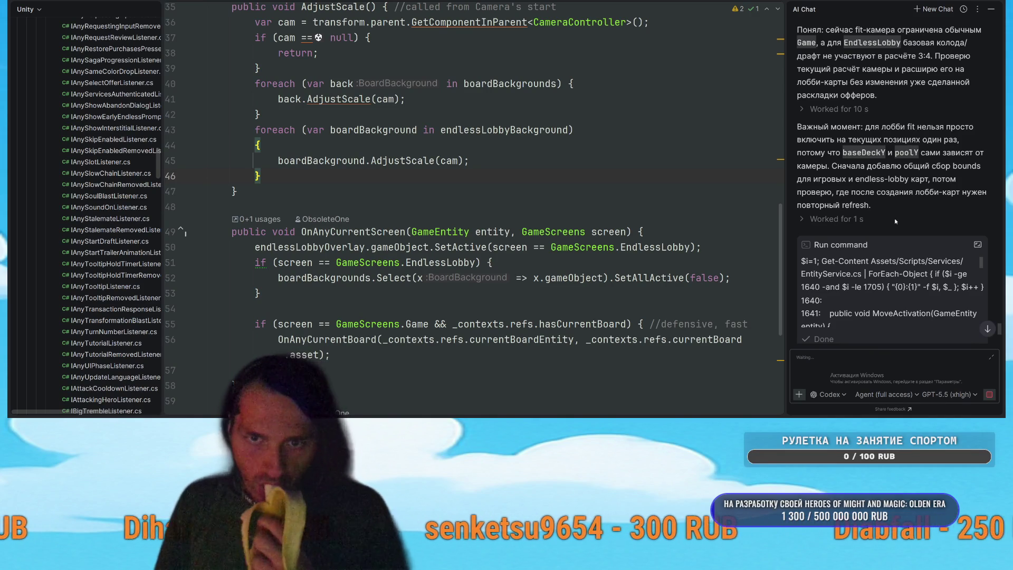
scroll(897, 237, "down", 9)
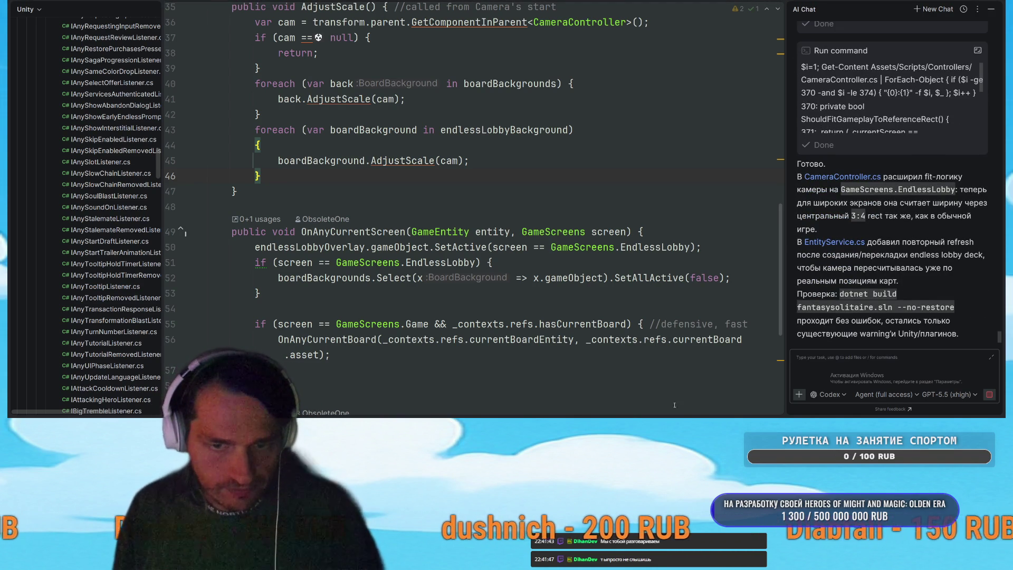
key("alt+Tab")
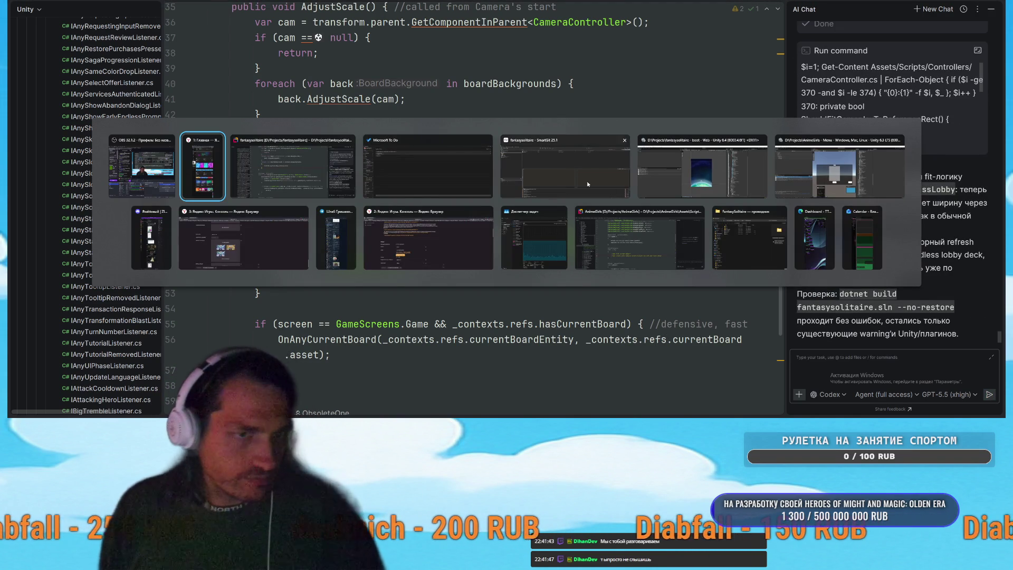
Step: In Unity's running game, start Draft mode from MODES and widen the Game view
left_click(659, 176)
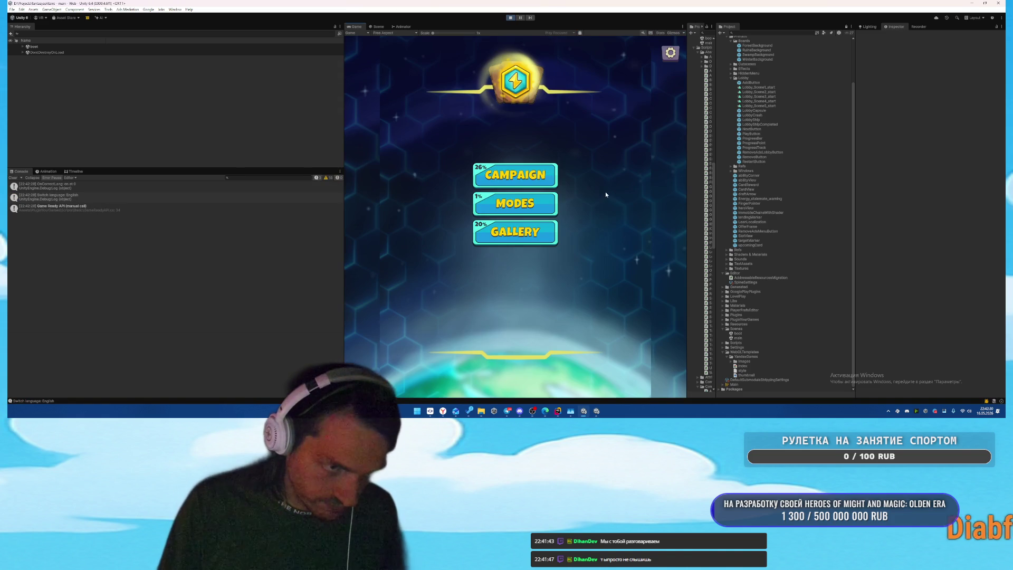
left_click(548, 200)
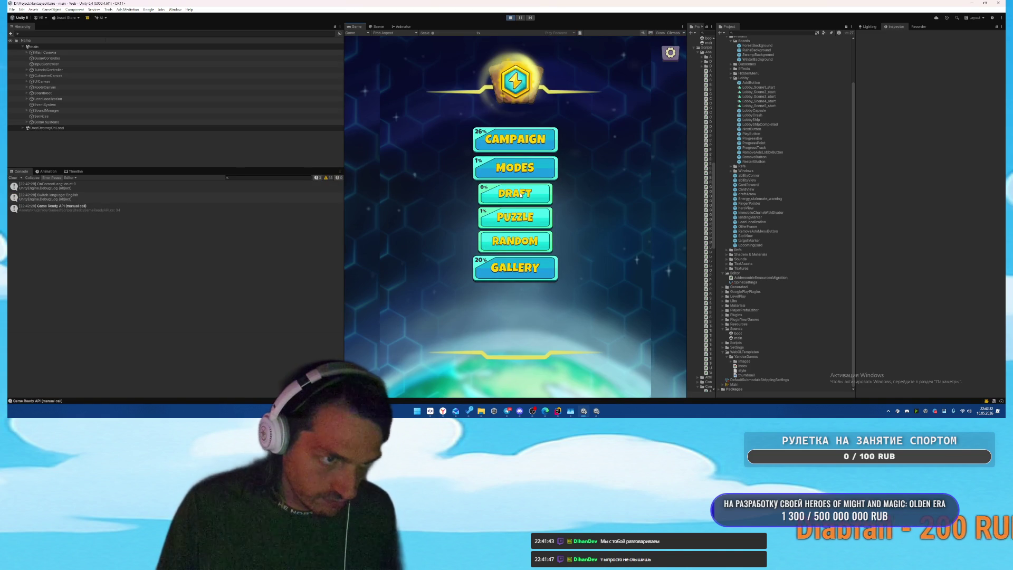
left_click(521, 194)
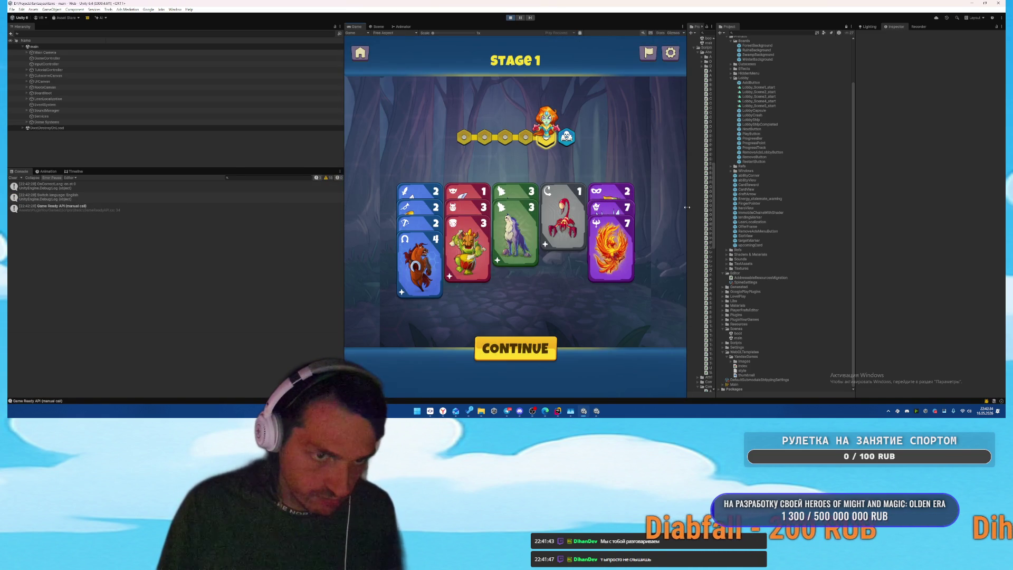
mouse_move(687, 207)
left_mouse_down()
mouse_move(982, 199)
mouse_move(556, 219)
mouse_move(692, 236)
mouse_move(544, 241)
mouse_move(591, 245)
mouse_move(565, 261)
mouse_move(948, 262)
mouse_move(607, 259)
mouse_move(794, 259)
mouse_move(753, 258)
left_mouse_up()
Step: Continue past Stage 1 to the chapter map and start a level from a later chapter
left_click(364, 53)
left_click(554, 140)
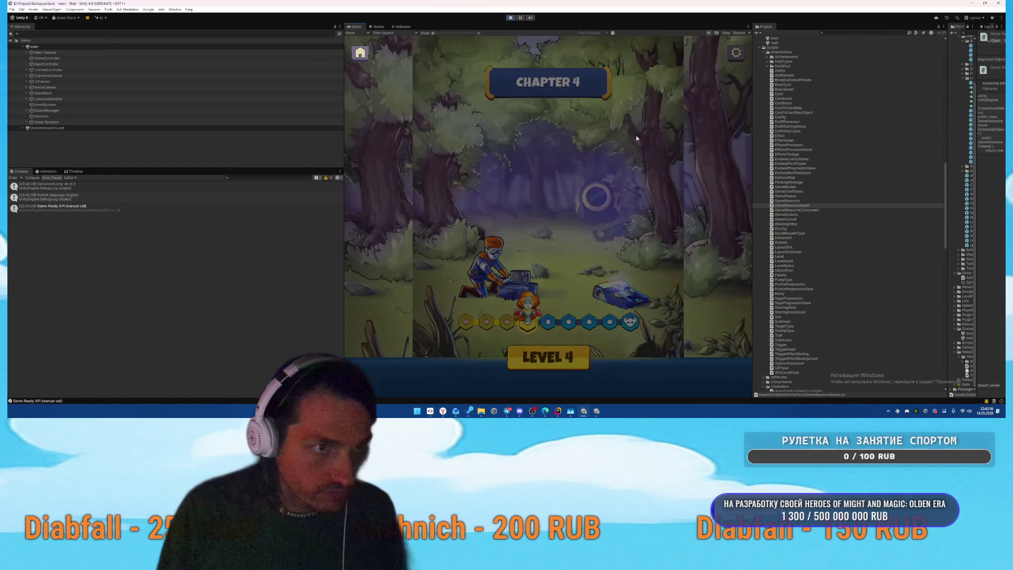
left_click_drag(752, 194, 826, 196)
left_click(634, 202)
scroll(620, 255, "down", 10)
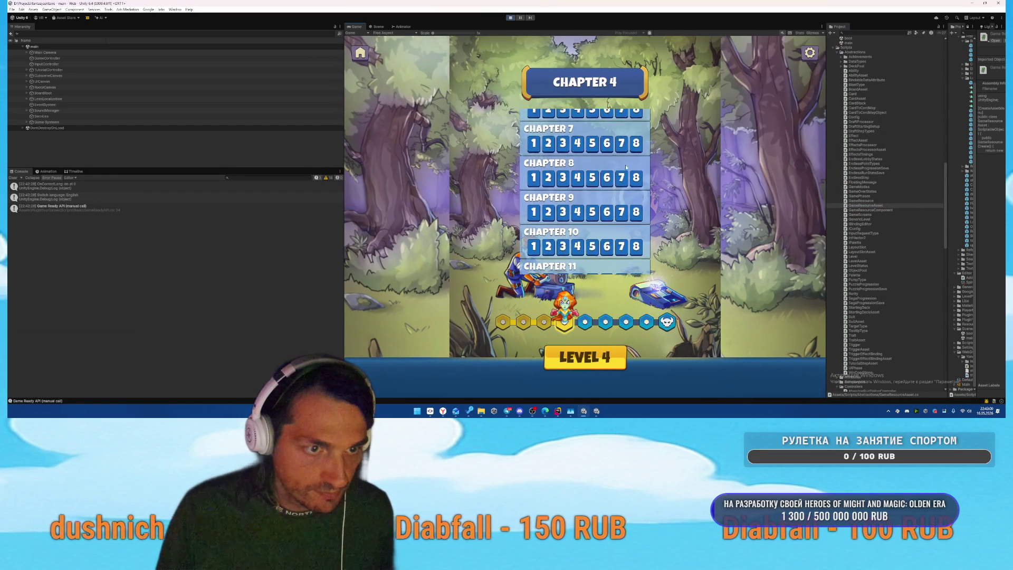
left_click(625, 260)
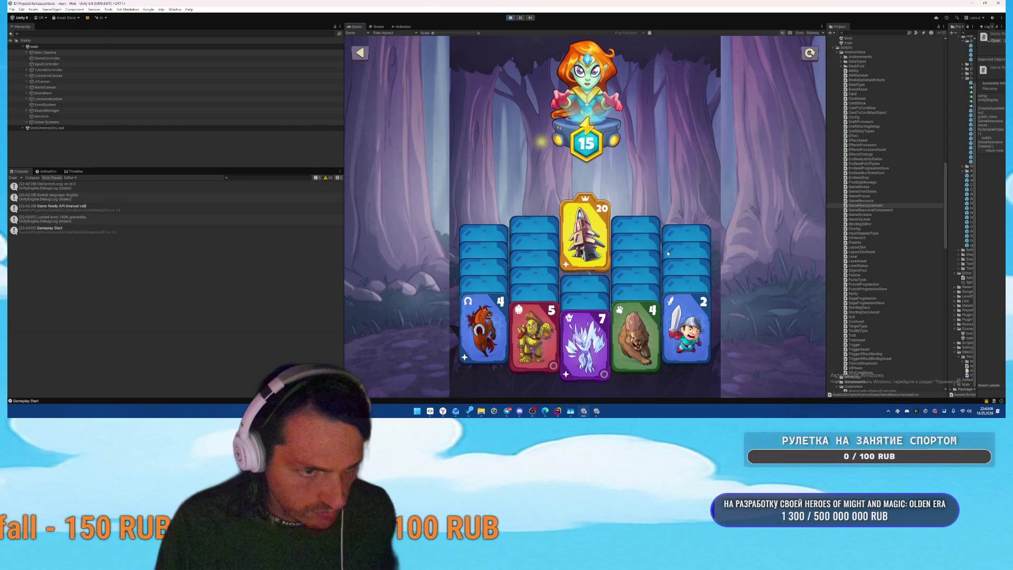
Step: Check the orc's Slow and horse's Trample traits, then play the axe, ghost and elephant cards
left_click(536, 332)
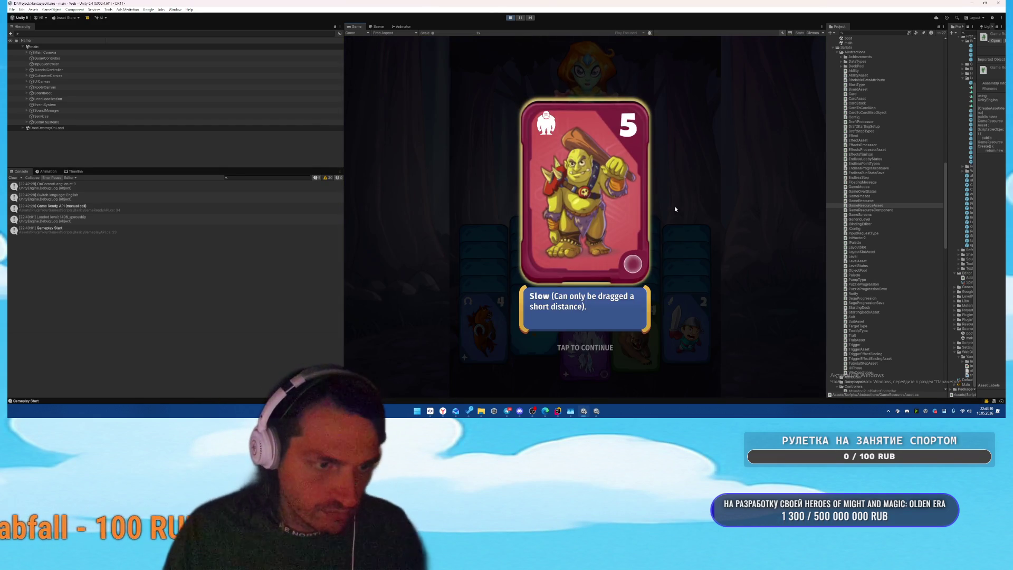
left_click(681, 201)
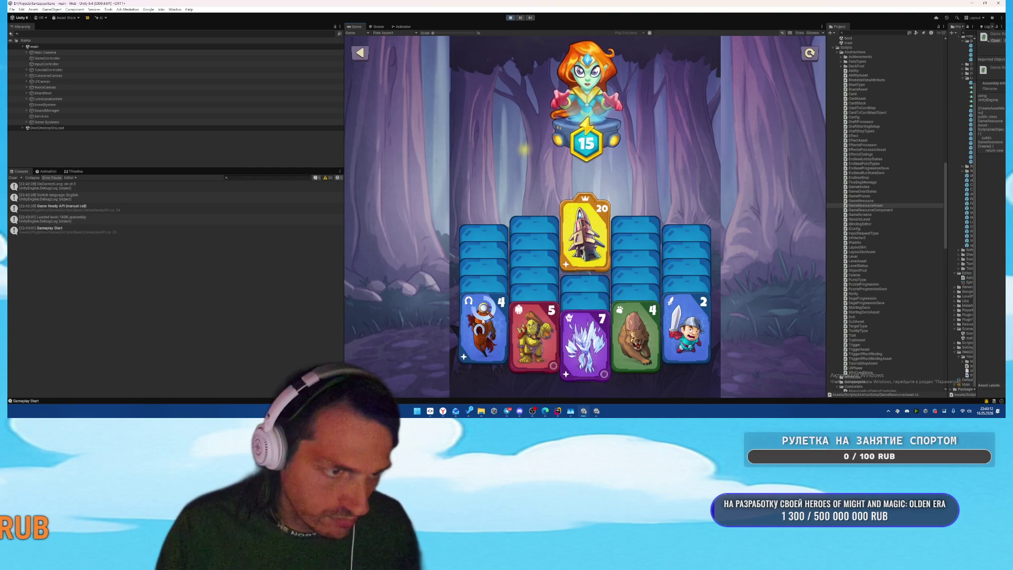
left_click(483, 322)
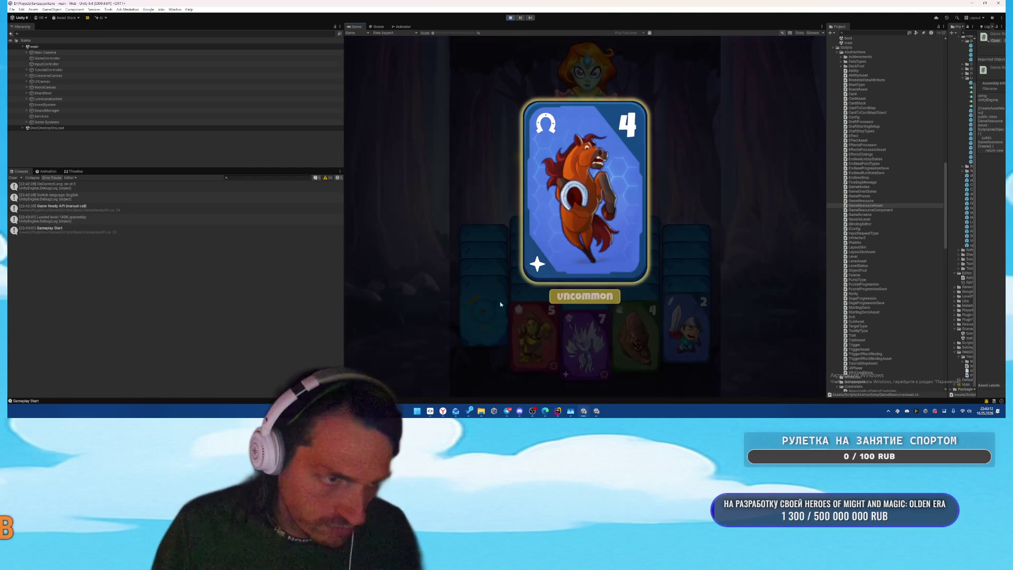
left_click(742, 168)
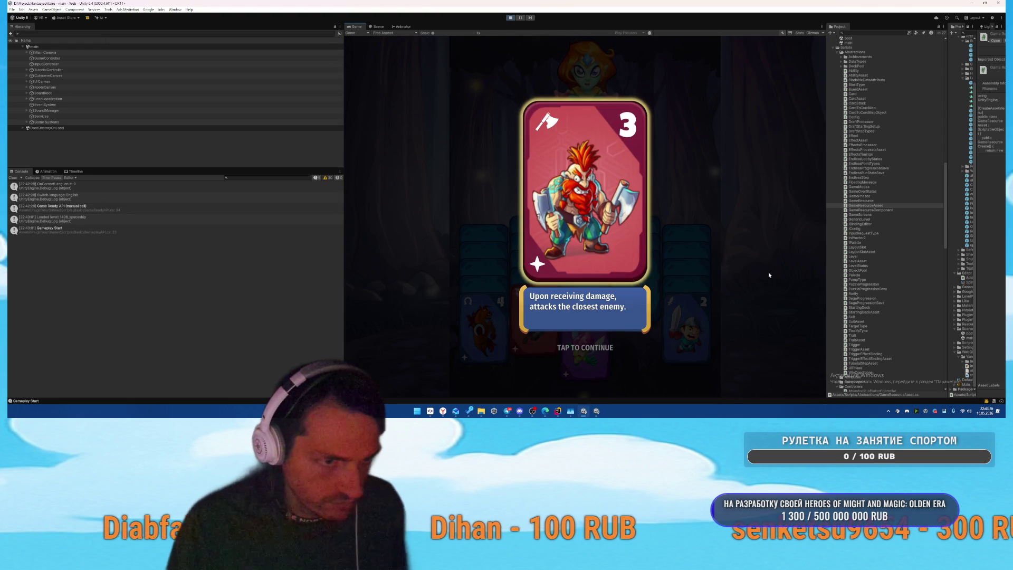
left_click(768, 272)
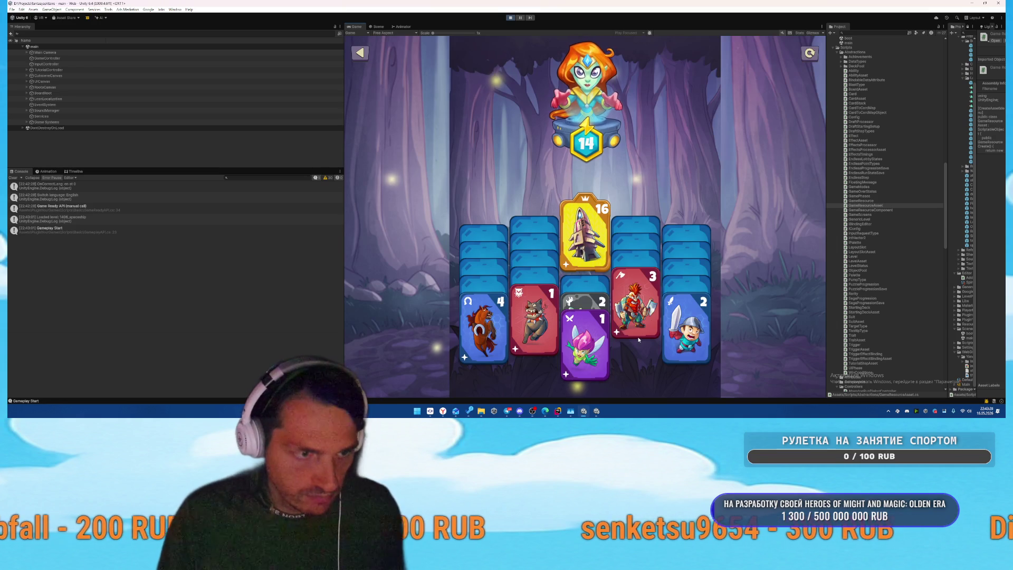
left_click(637, 308)
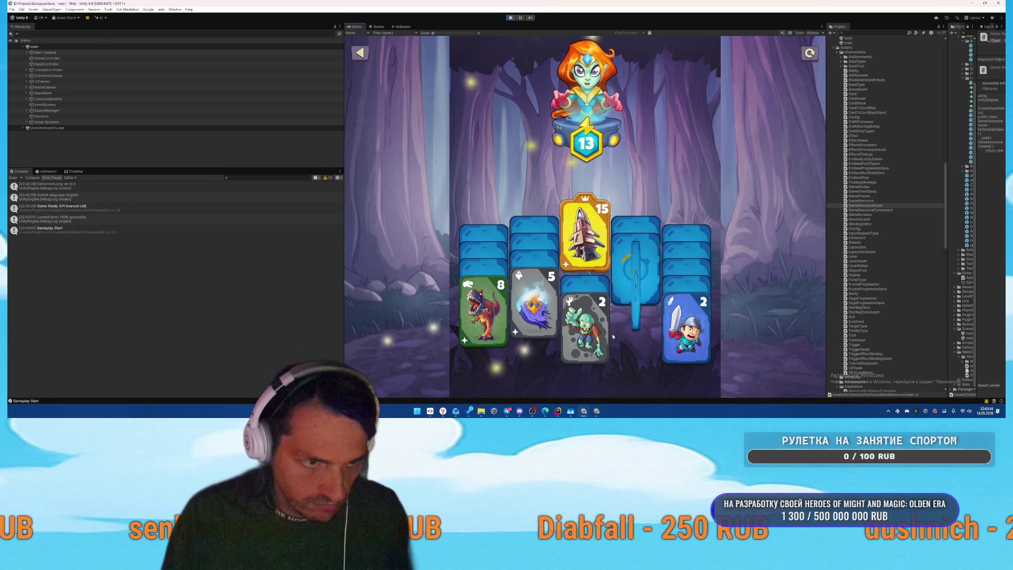
left_click(537, 304)
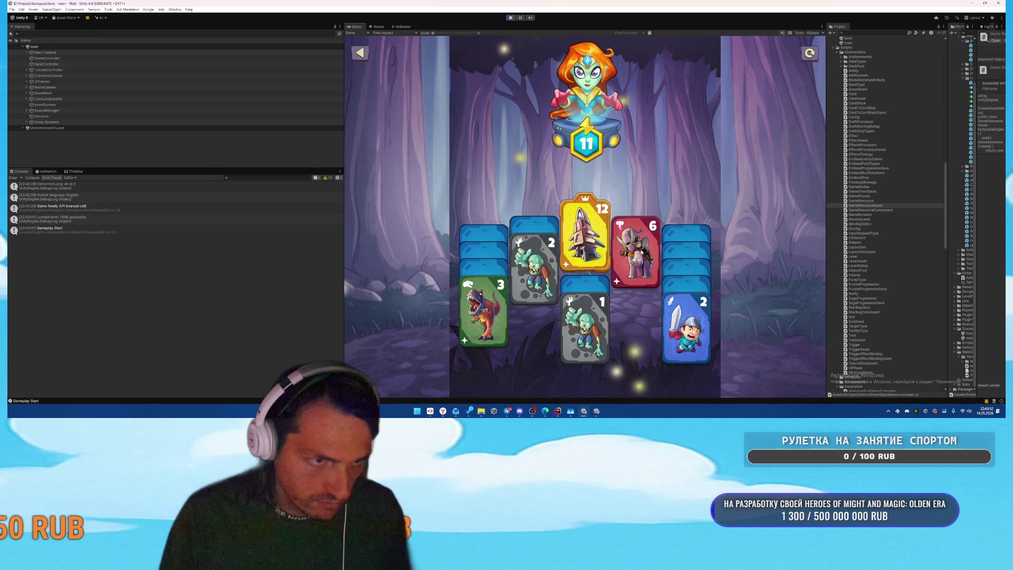
left_click(636, 253)
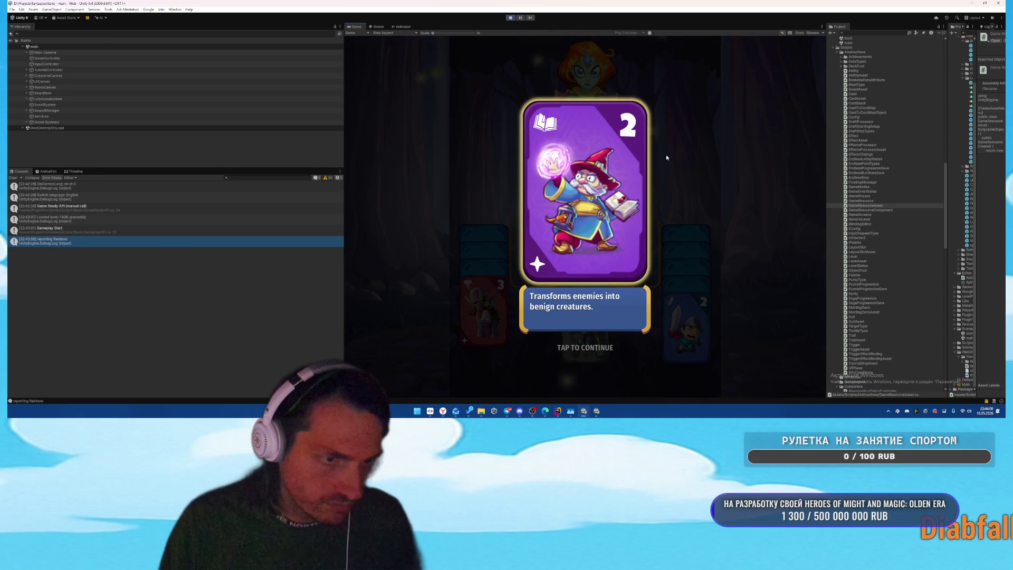
Step: Play the wizard, archer, trumpeter, ghost and red cards to win, then continue past Victory
left_click(668, 156)
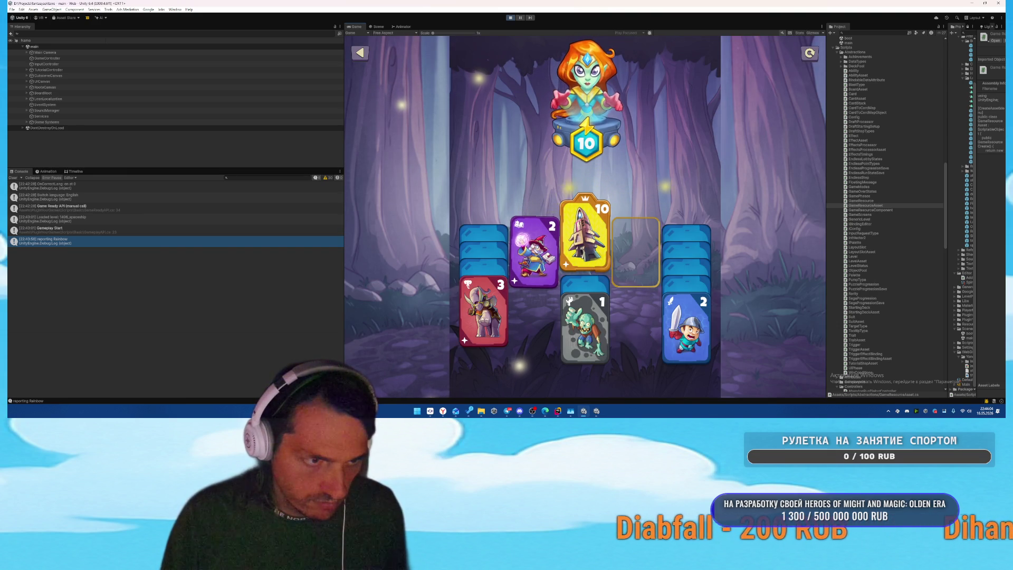
left_click(534, 253)
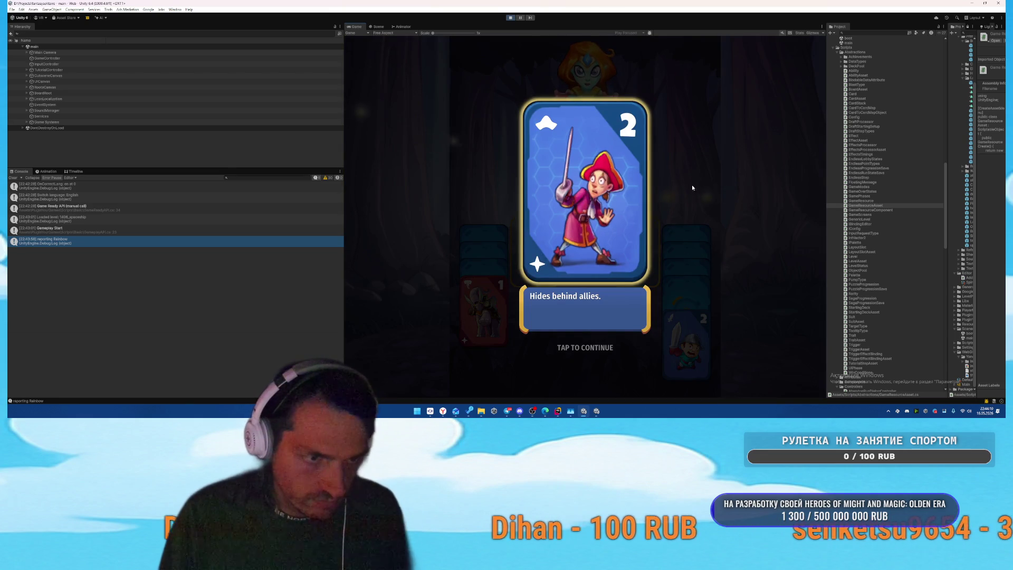
left_click(690, 191)
left_click(692, 303)
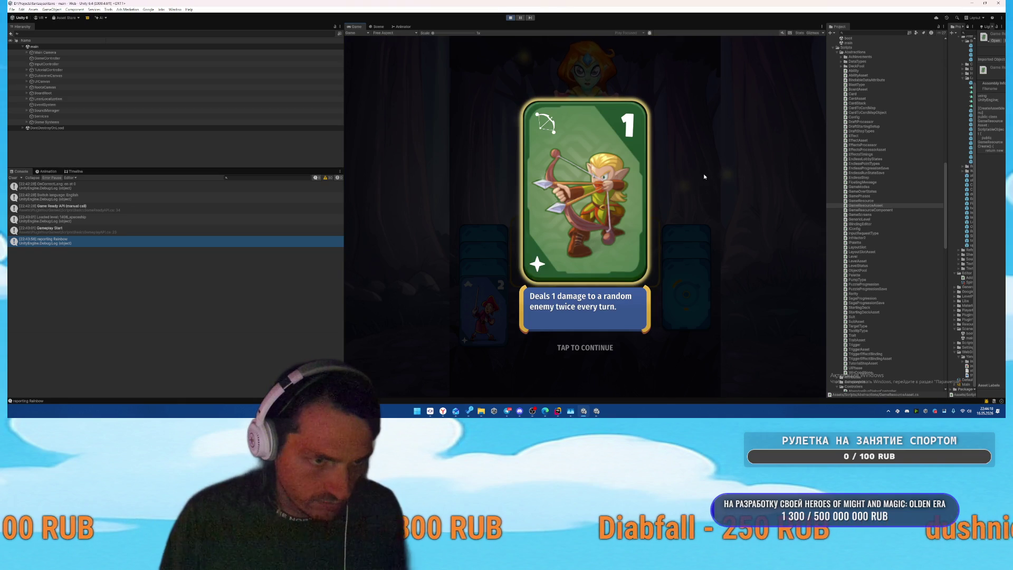
left_click(682, 157)
left_click_drag(686, 296, 552, 279)
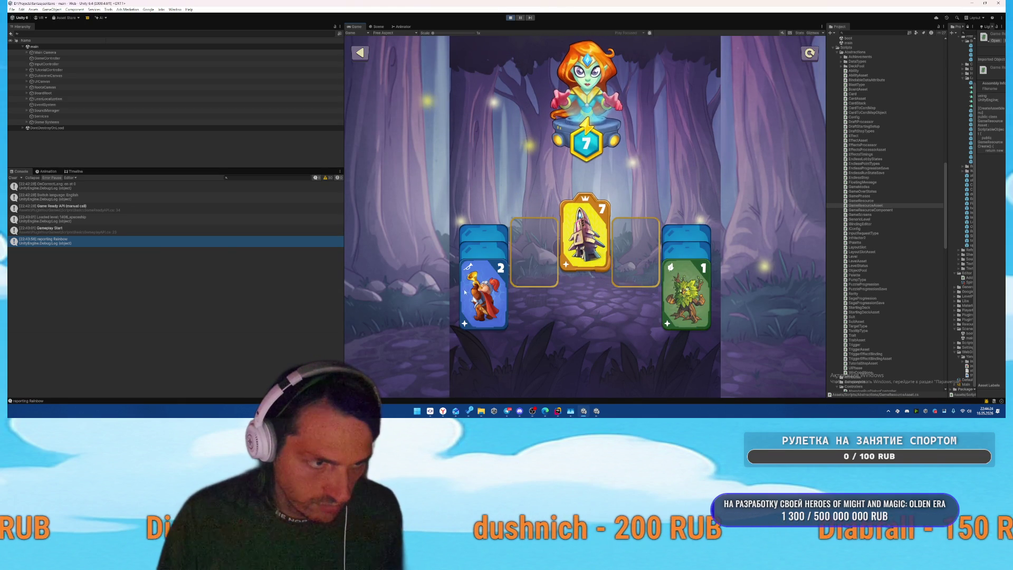
left_click_drag(501, 292, 704, 295)
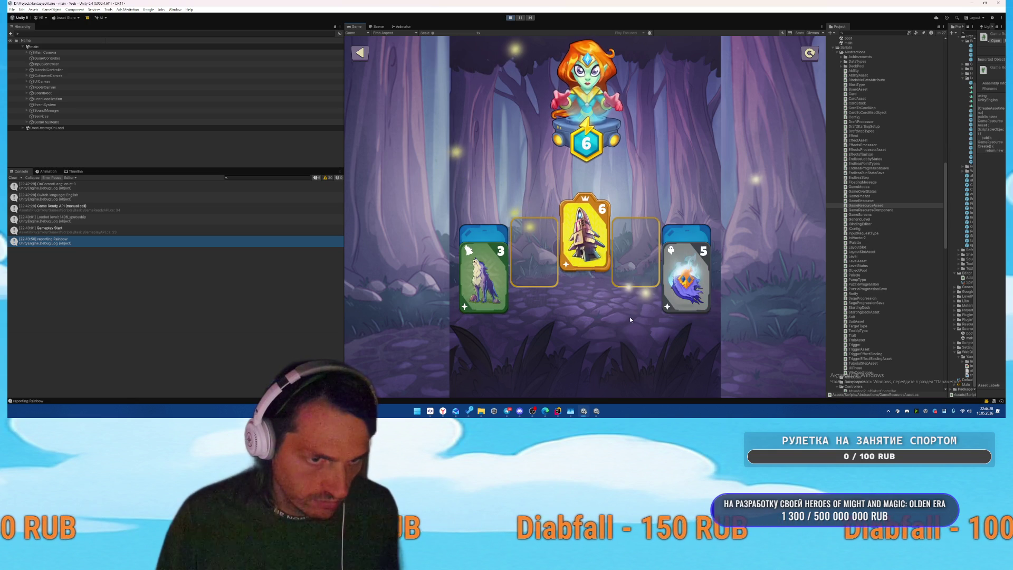
left_click(679, 306)
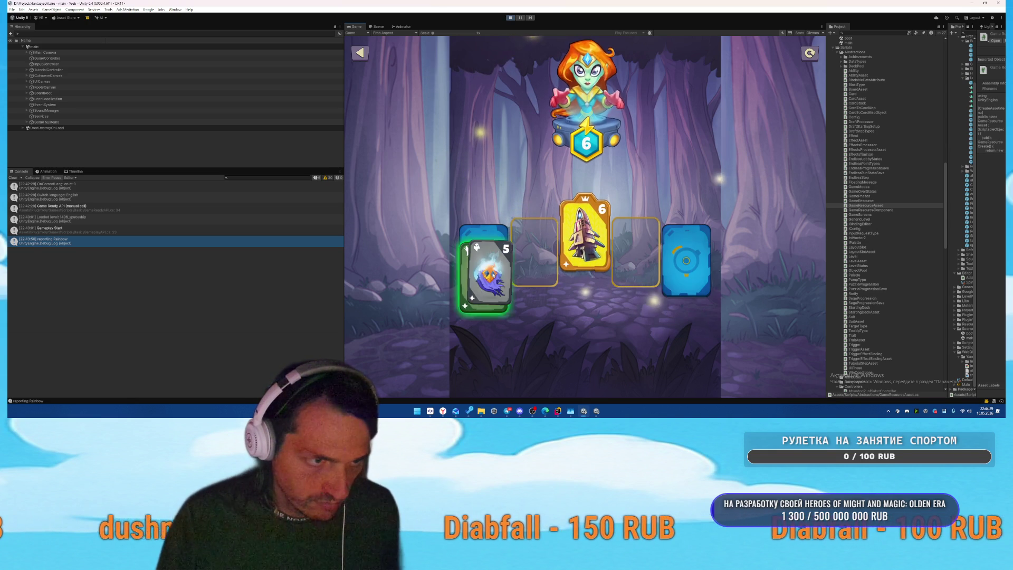
left_click(682, 296)
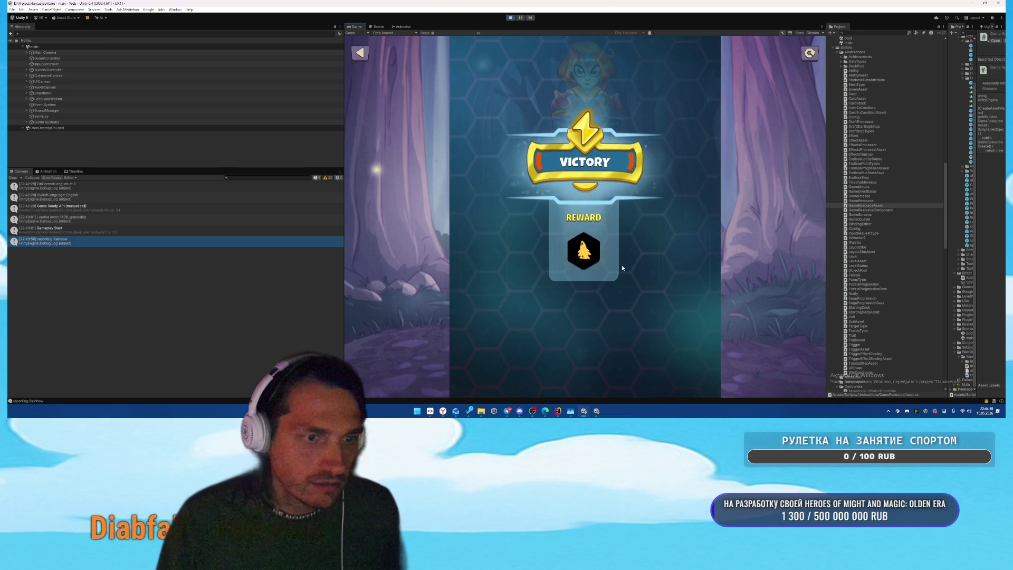
left_click(586, 315)
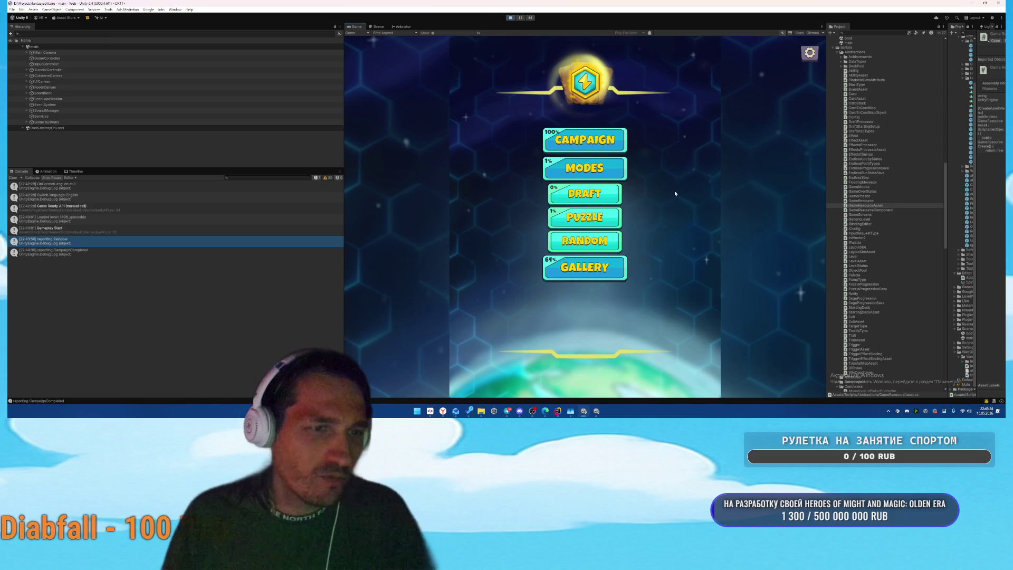
Step: View THE END screen in the Scene view, return to Game, and open the 'No fallback for' error's code
left_click(598, 142)
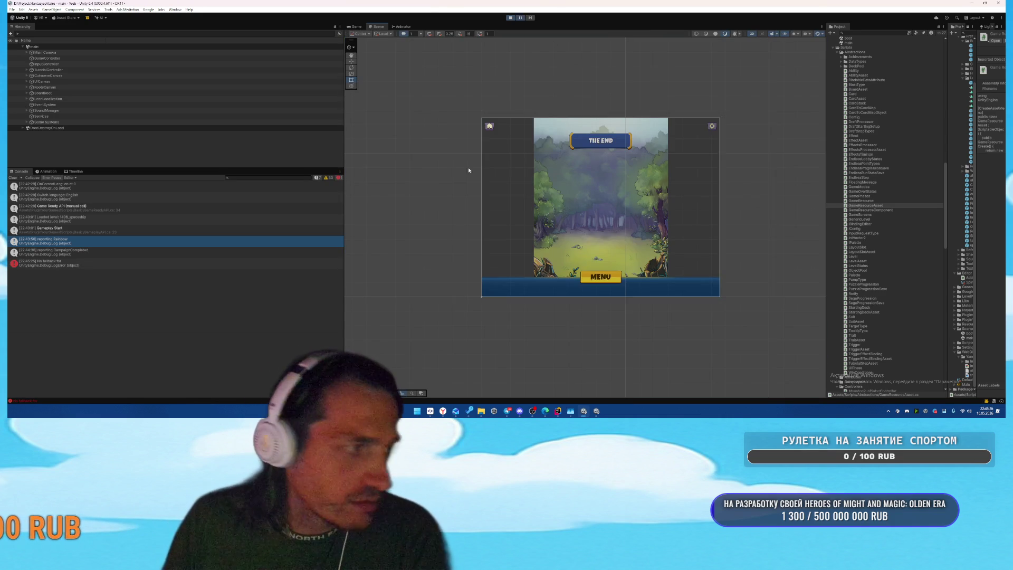
left_click(355, 26)
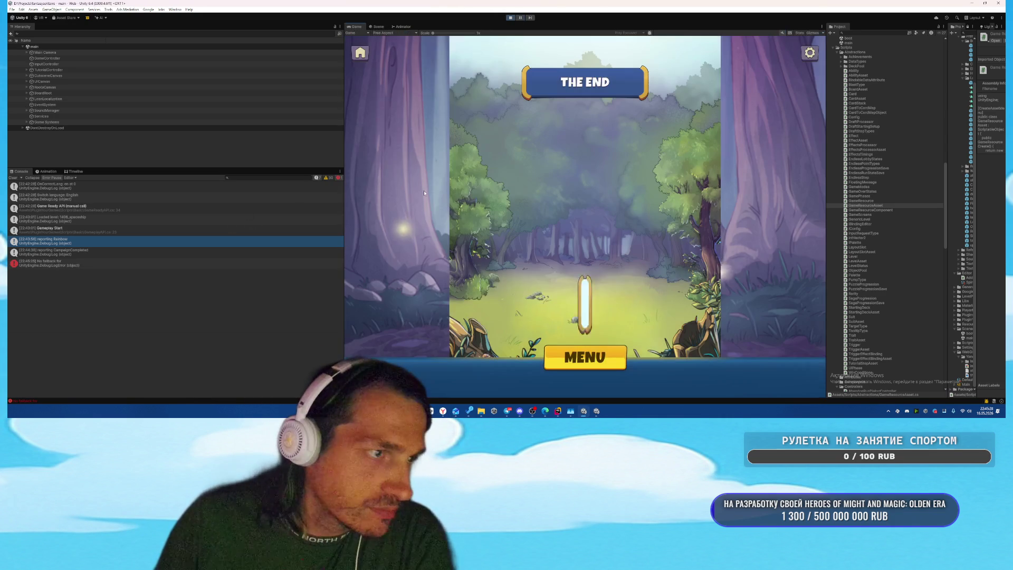
double_click(117, 265)
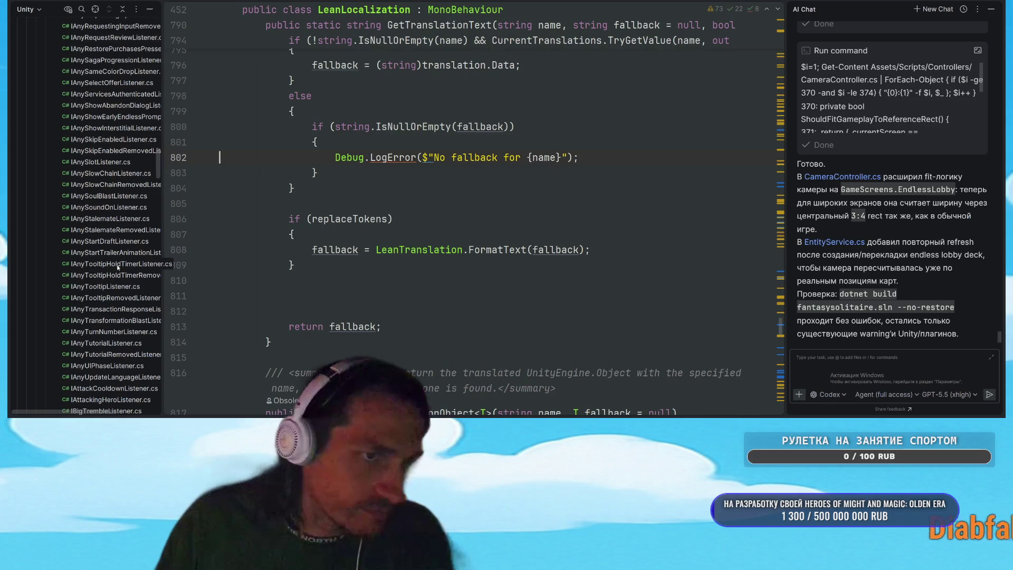
Step: Switch back to Unity and stop Play mode
left_click(478, 217)
key("alt+Tab")
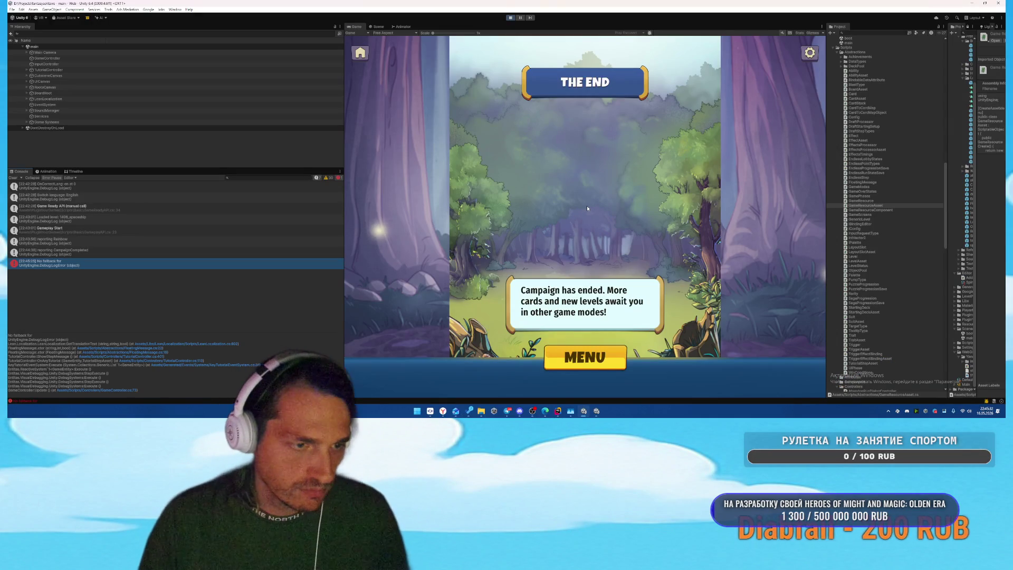
key("alt+Tab")
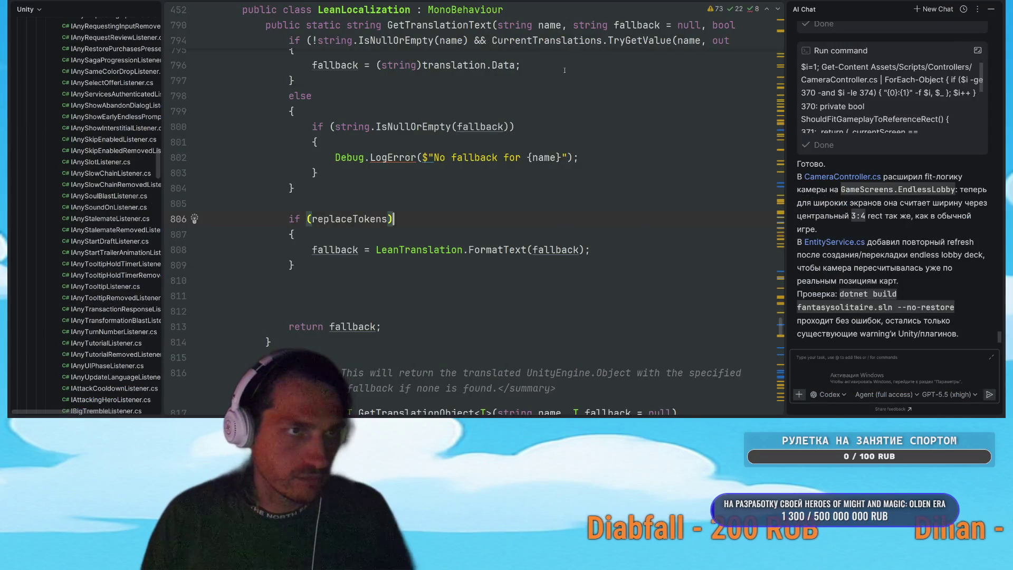
key("alt+Tab")
left_click(510, 18)
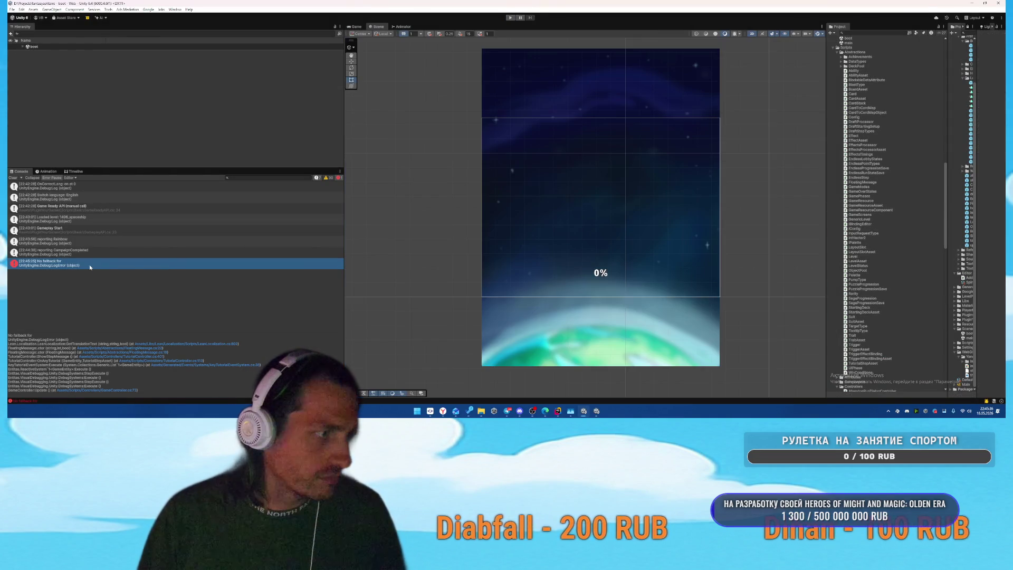
Step: Comment out the 'No fallback for' LogError on line 802 of LeanLocalization.cs and return to Unity
double_click(67, 266)
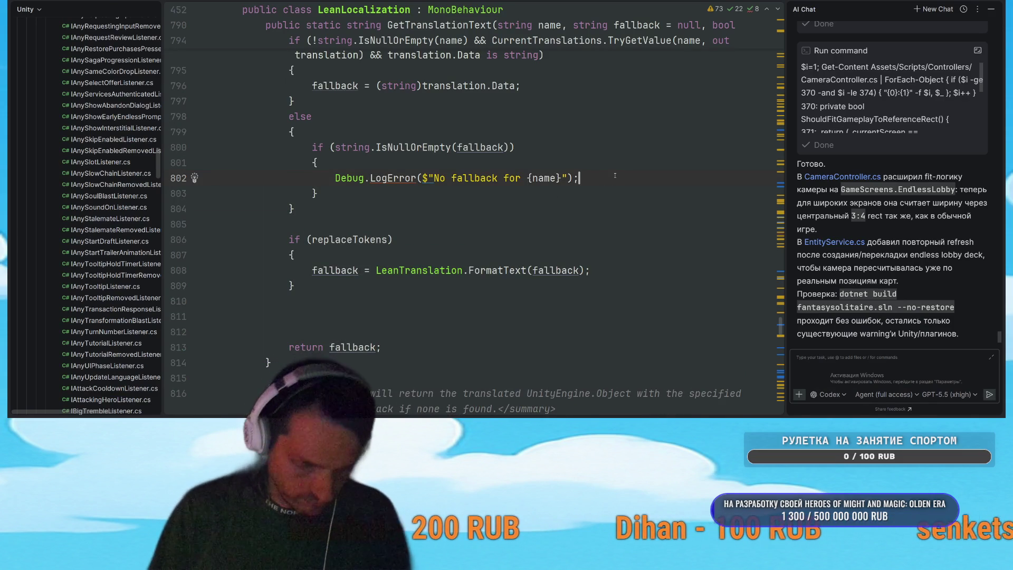
key("ctrl+slash")
key("alt+Tab")
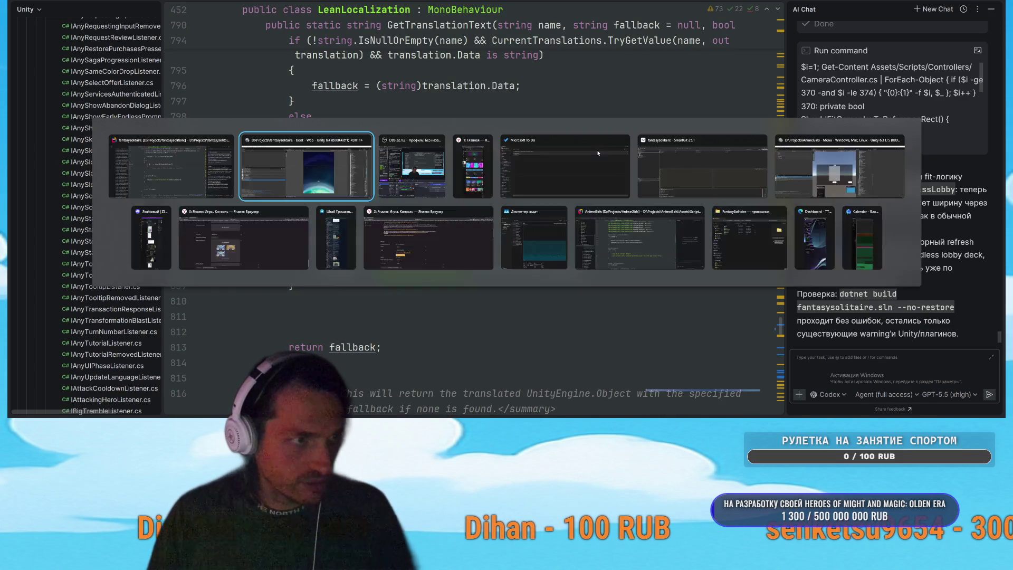
left_click(327, 168)
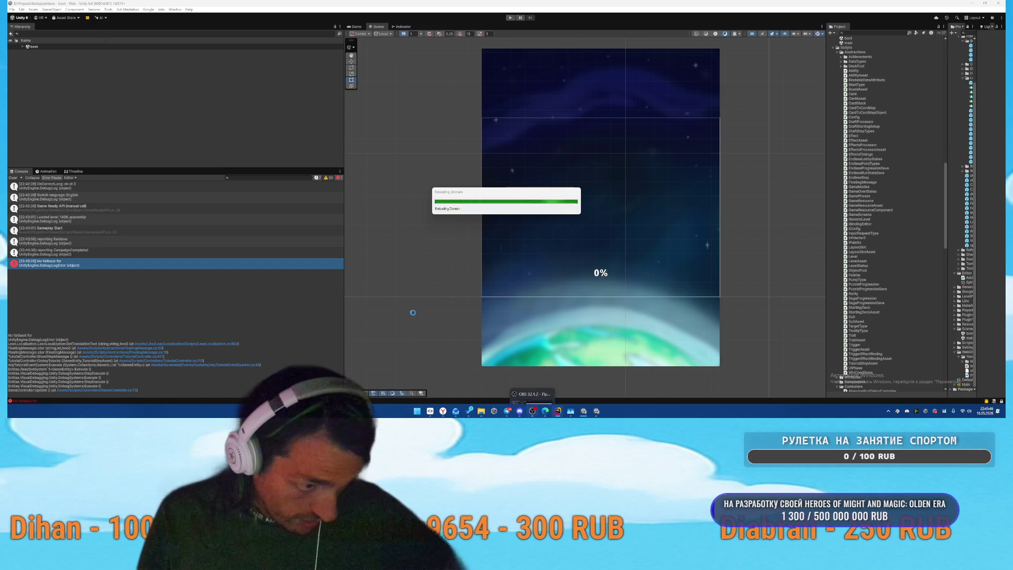
Step: Mark the first Cards of Terra task complete in To Do and put it away
mouse_move(511, 418)
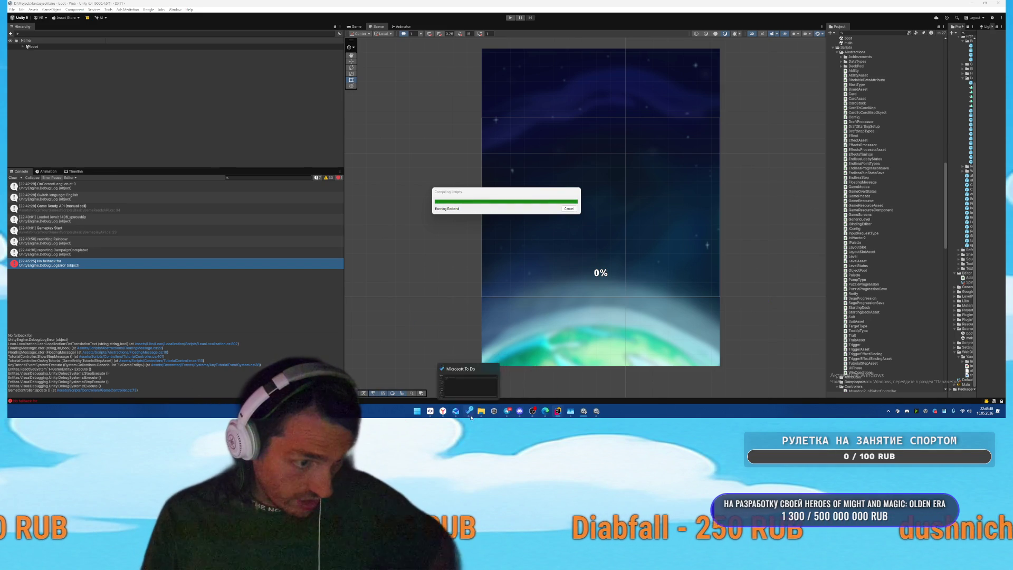
left_click(469, 411)
left_click(108, 47)
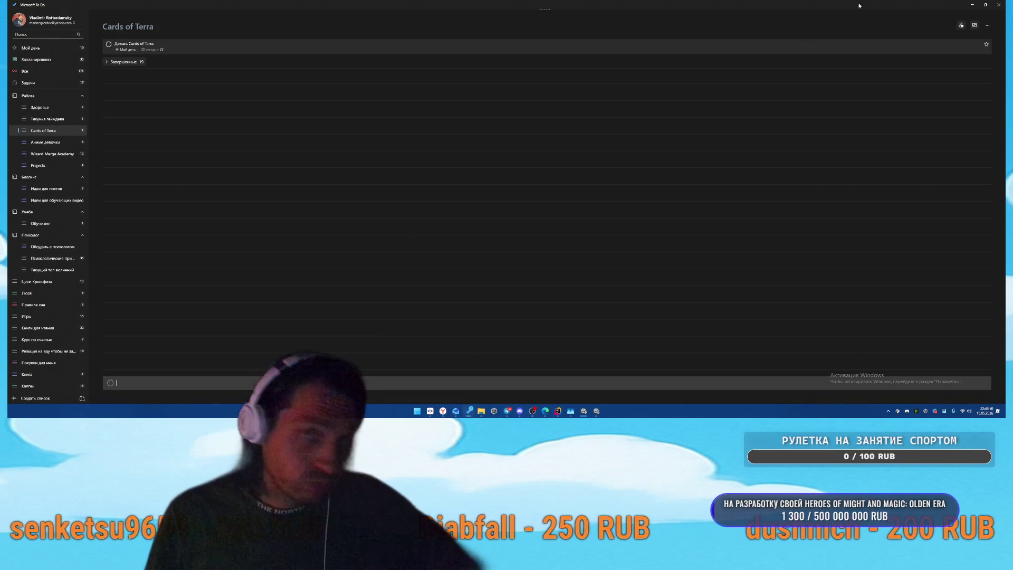
left_click(967, 5)
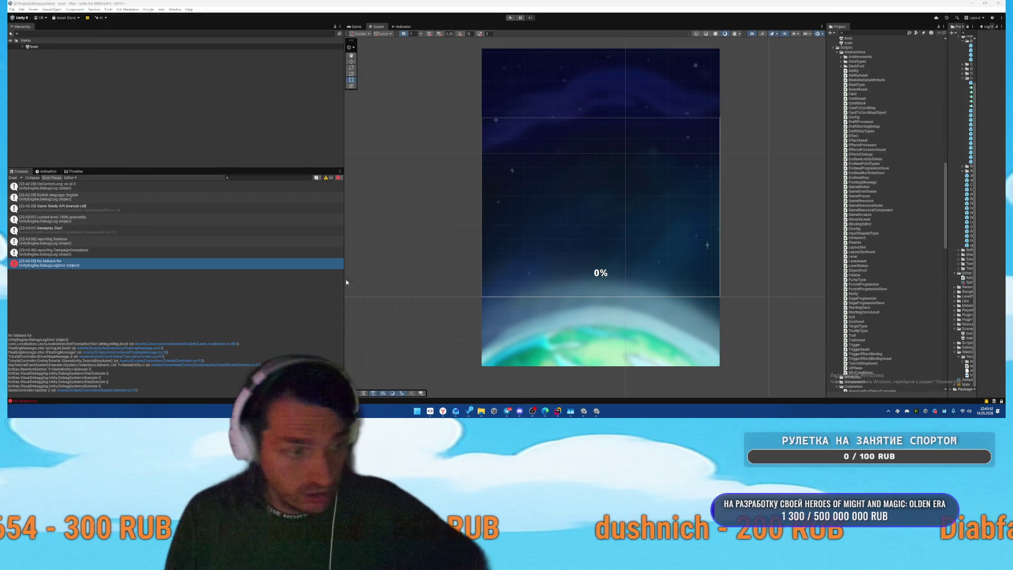
Step: Clear the Console, start File > Build And Run, and switch to the AnimeGirls project
left_click(14, 178)
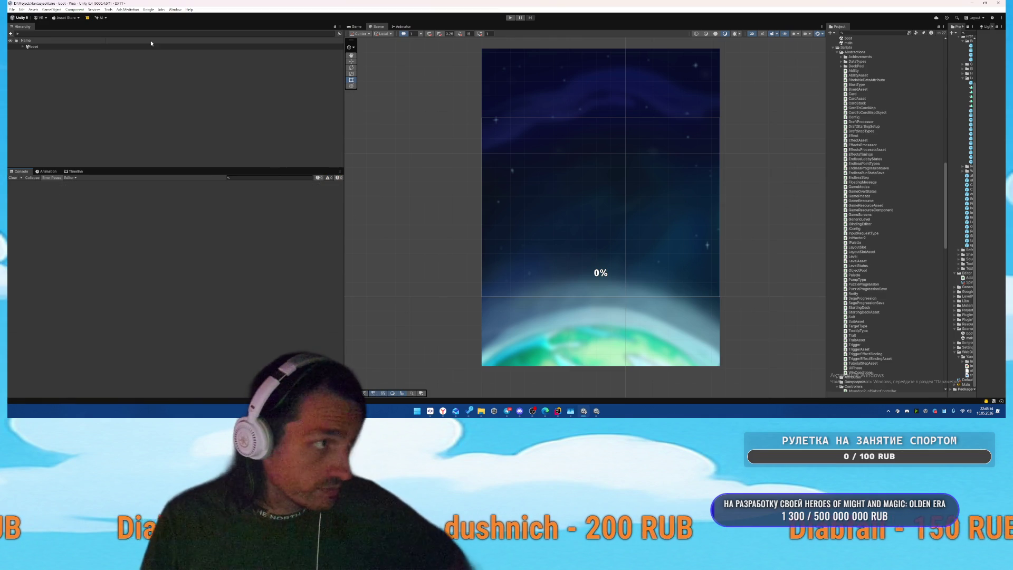
left_click(12, 9)
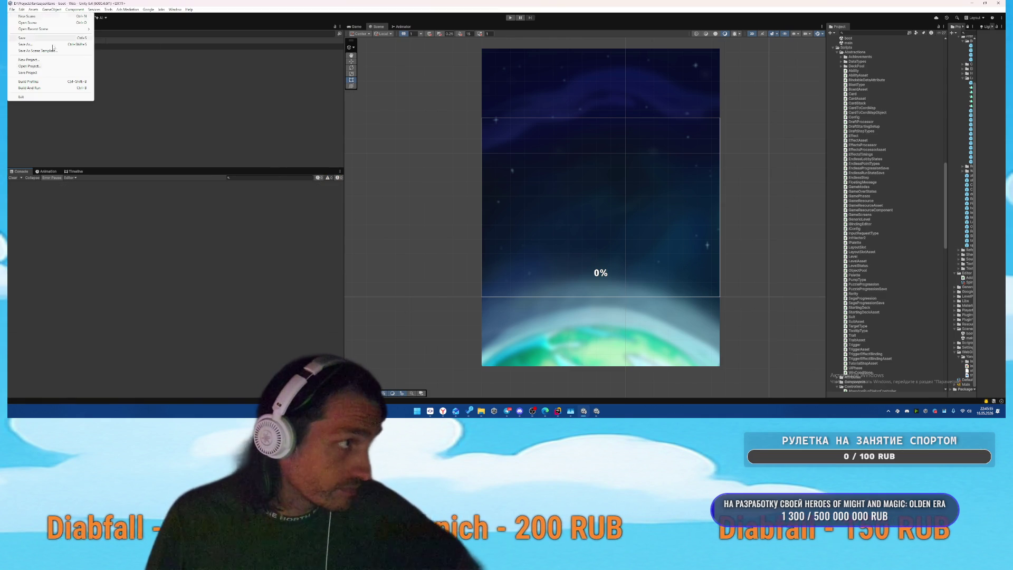
left_click(29, 89)
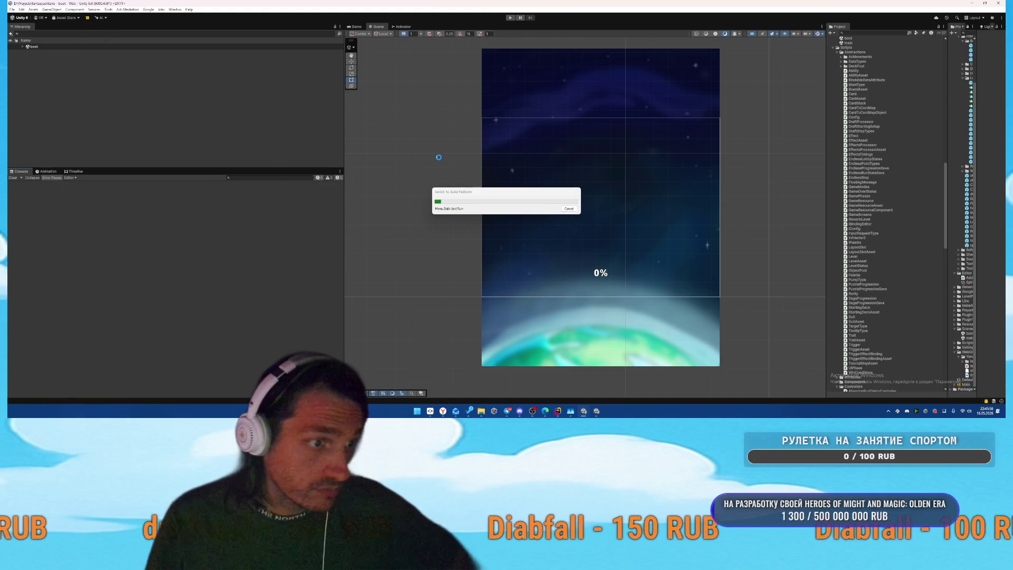
left_click(597, 411)
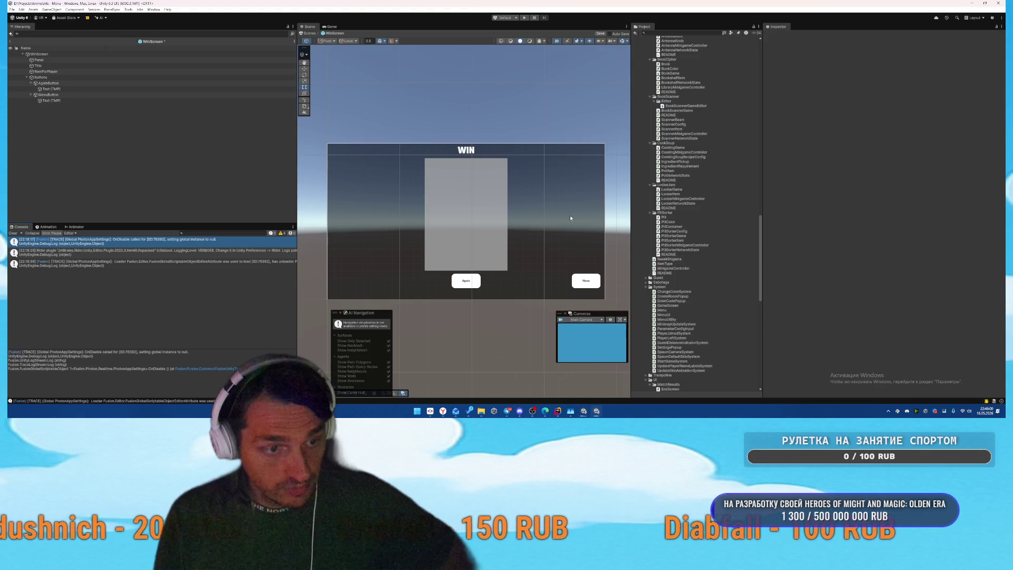
Step: Select RootForPlayer and search components for 'Player' without adding one yet
left_click(66, 71)
left_click(71, 54)
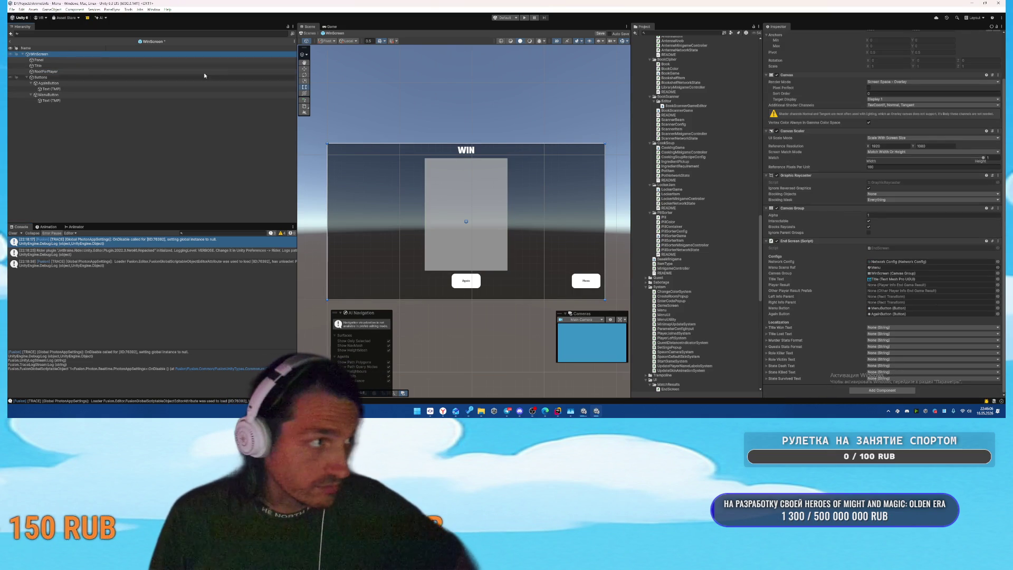
left_click(80, 73)
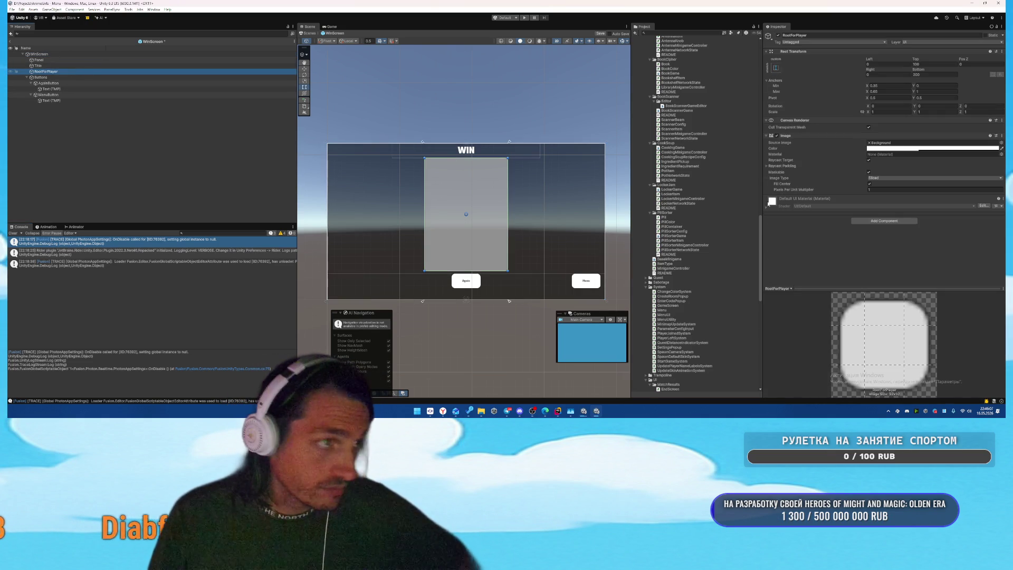
left_click(873, 222)
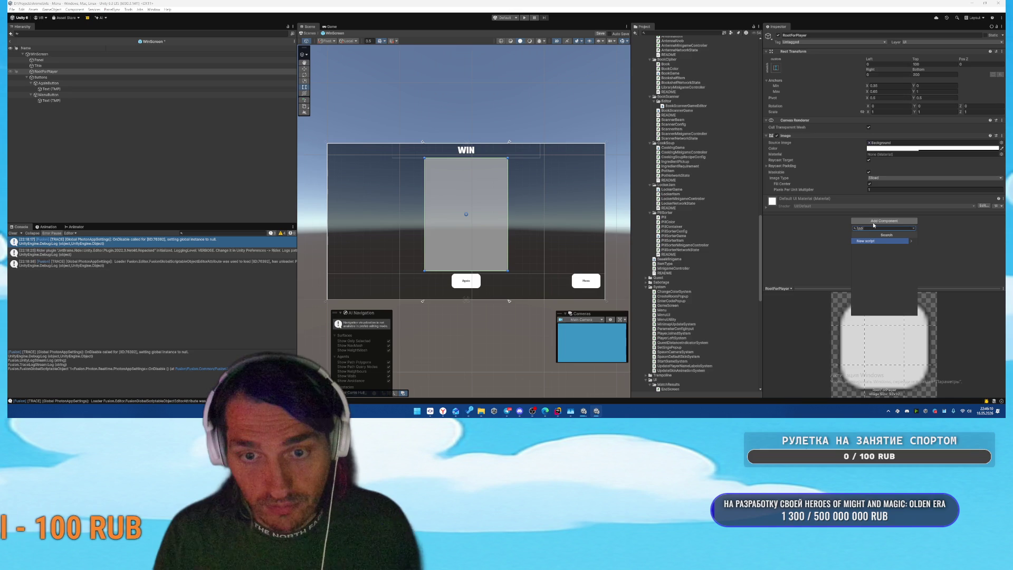
type("Player")
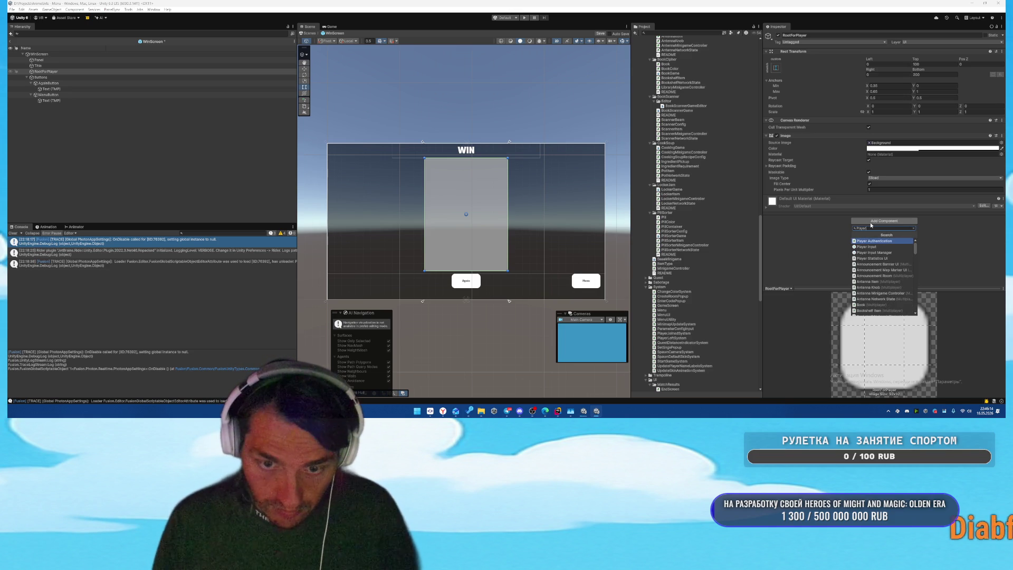
key("Down")
left_click(72, 55)
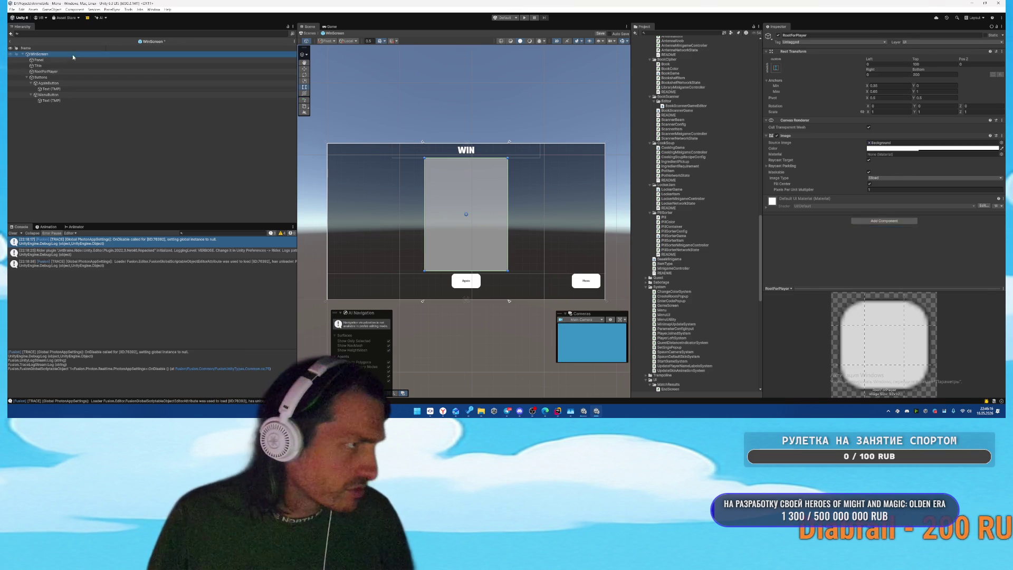
left_click(59, 72)
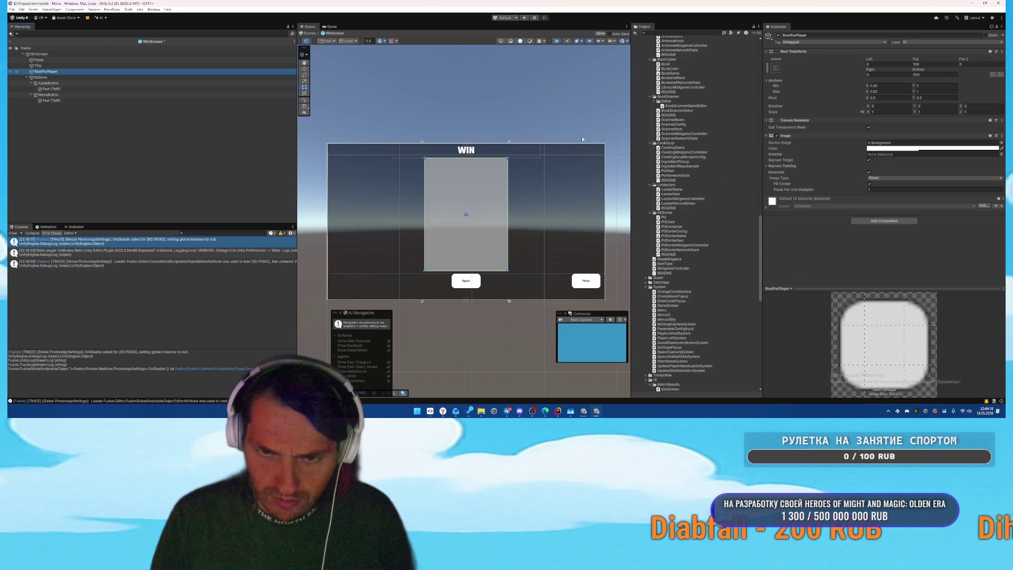
left_click(893, 221)
type("Player")
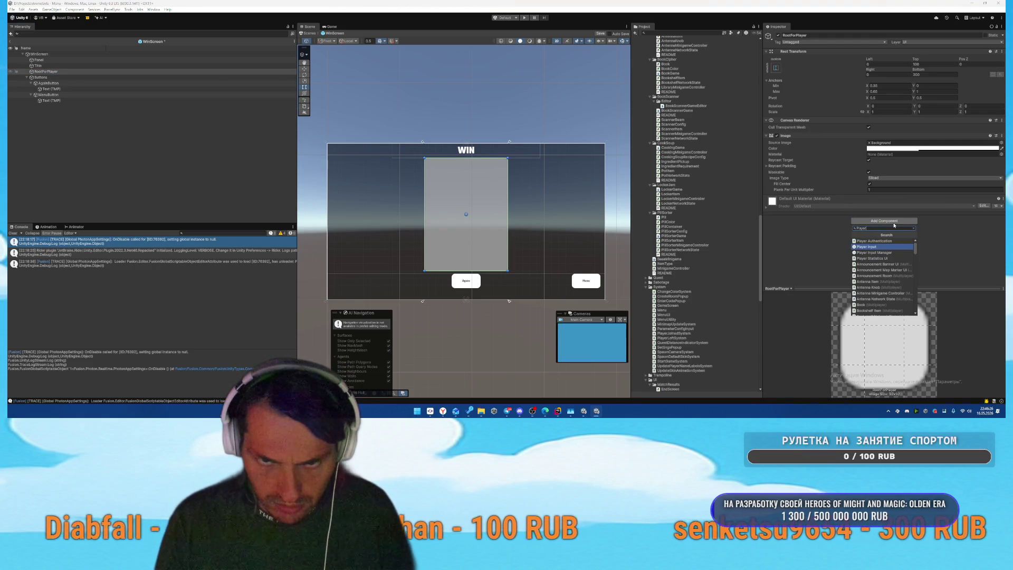
left_click(59, 54)
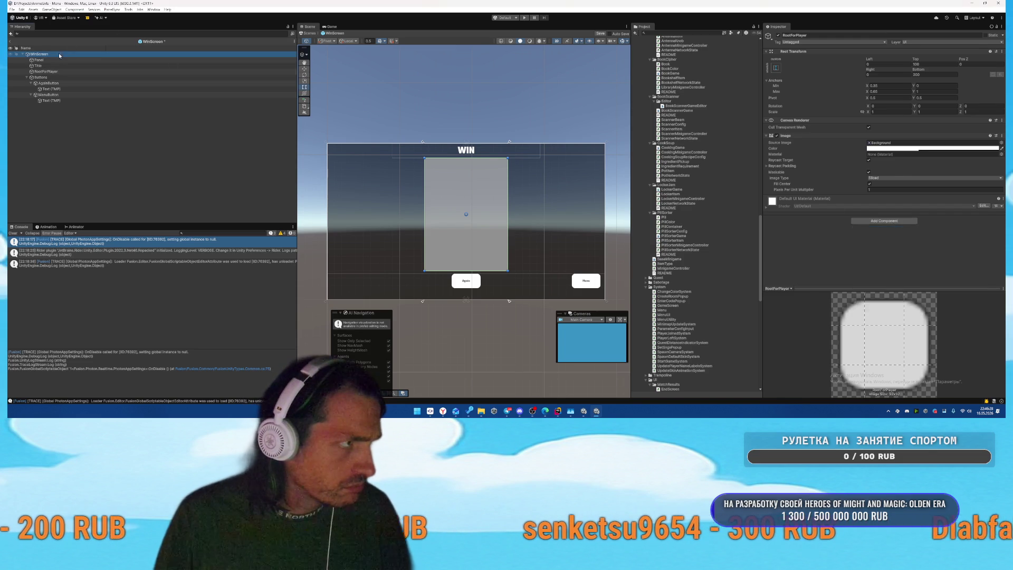
Step: Add the Player Info End Game Result script component to RootForPlayer
left_click(59, 54)
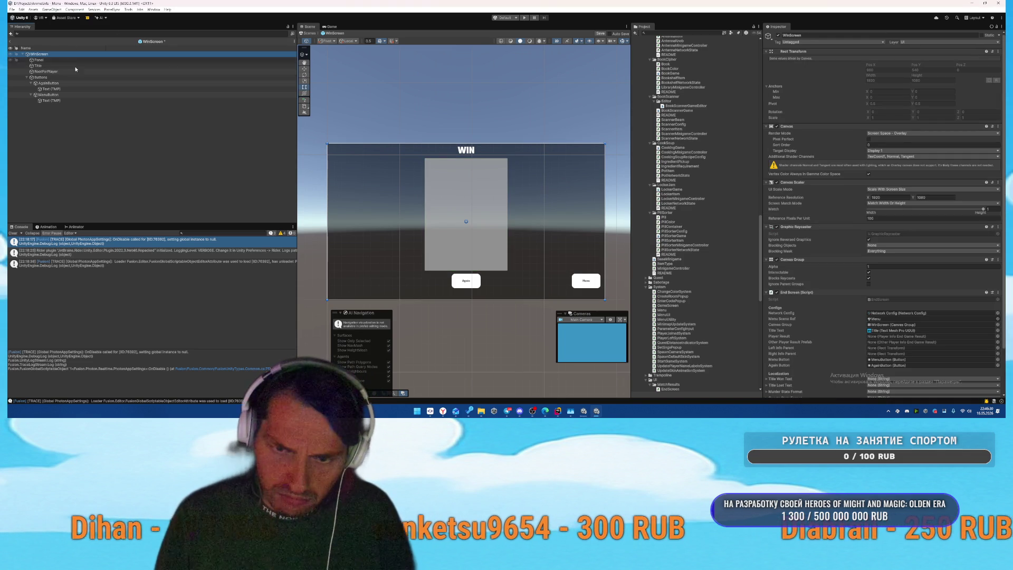
left_click(46, 72)
left_click(884, 222)
type("yerInfo")
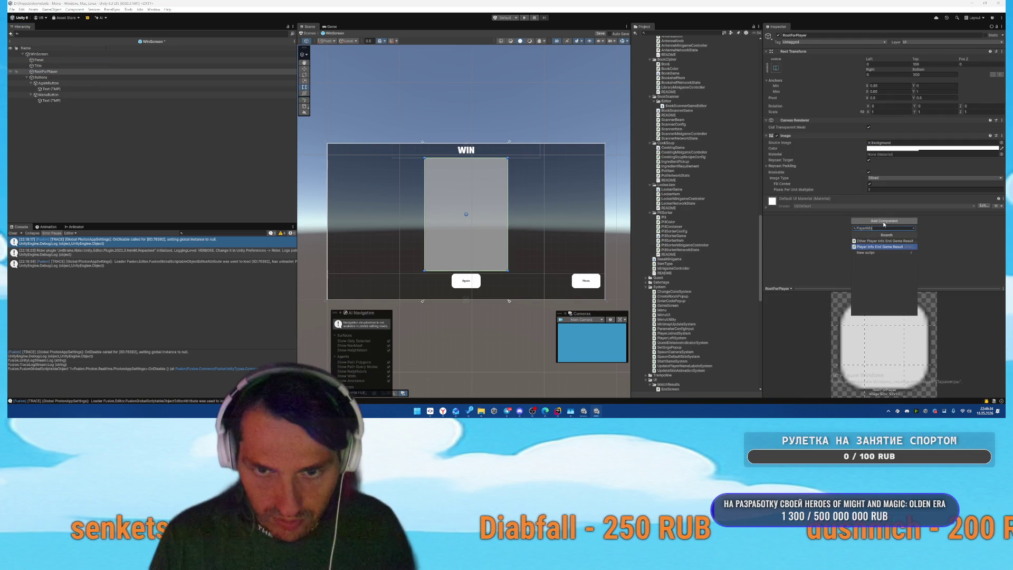
key("Return")
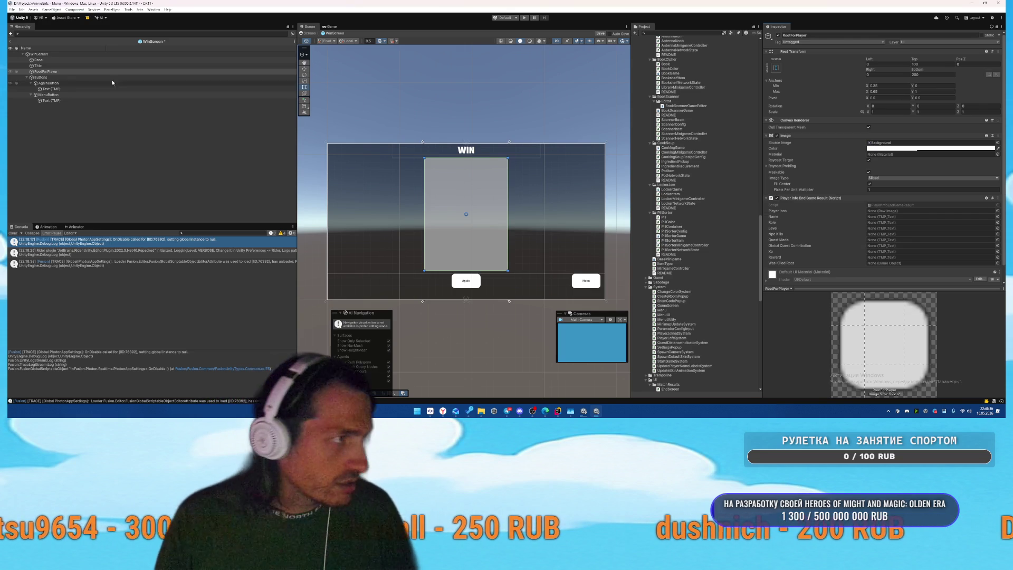
Step: Rename the RootForPlayer card object to PlayerInfoEndResult
left_click(82, 68)
key("BackSpace")
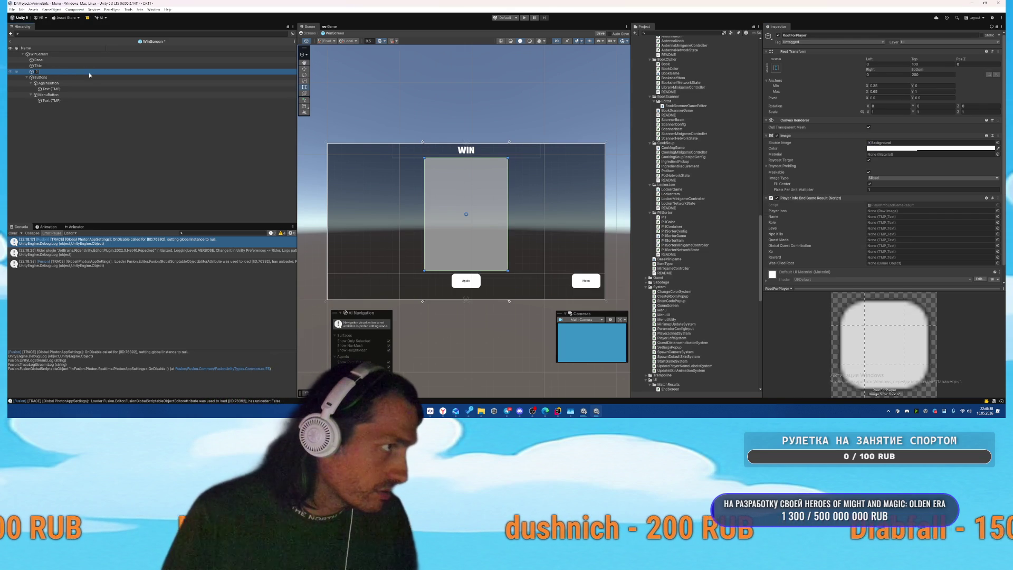
type("PlayerInfoEndResu")
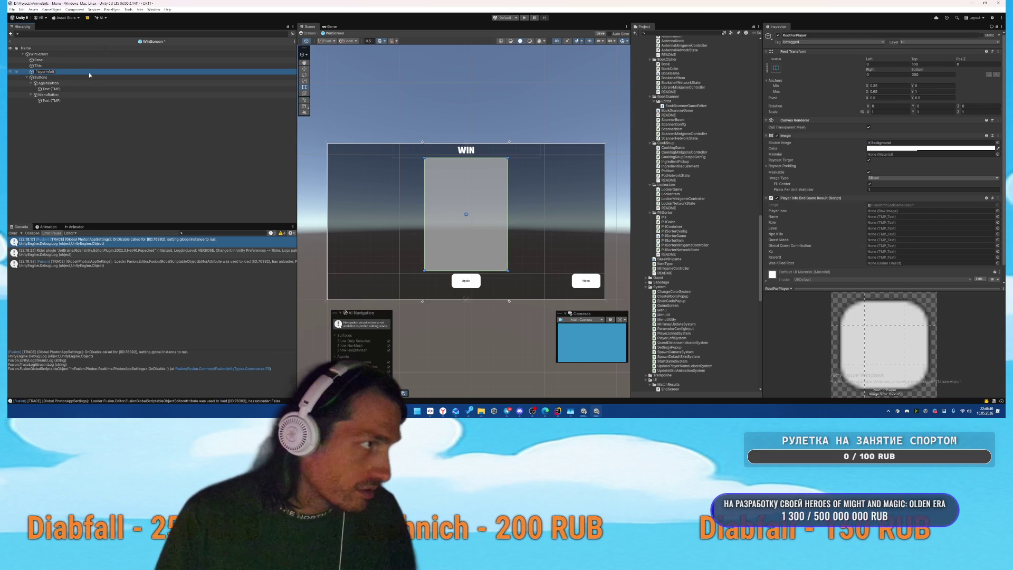
type("lt")
key("Return")
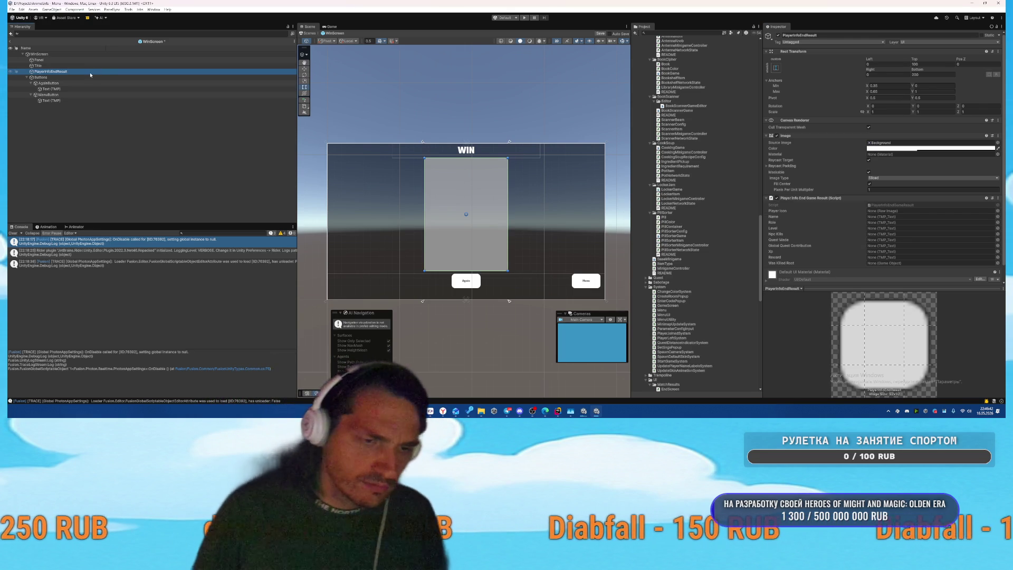
left_click(469, 411)
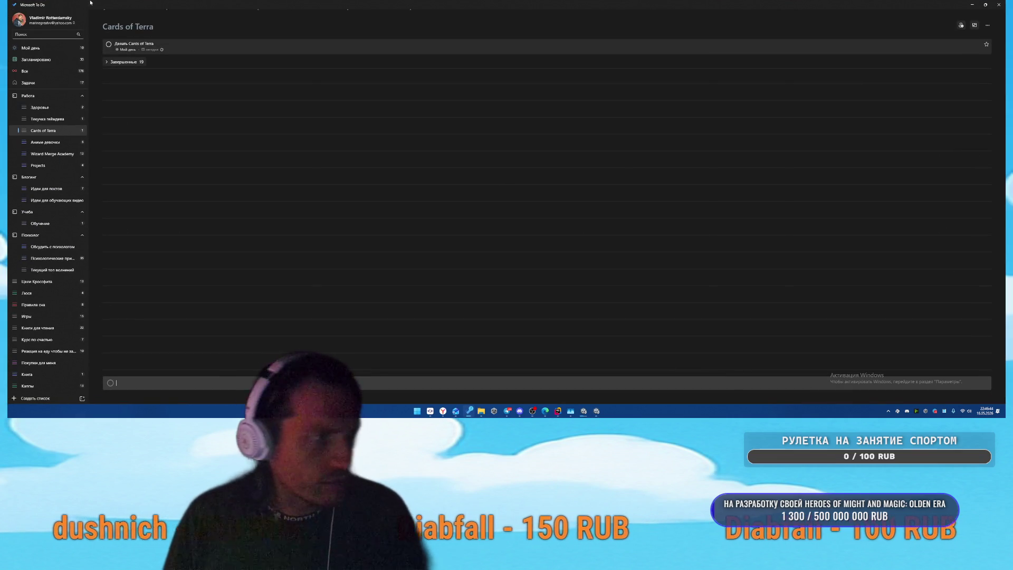
Step: Mark 'Пить тритико' complete in My Day, open the morning priorities task's details, then return to Unity
left_click(58, 58)
left_click(30, 48)
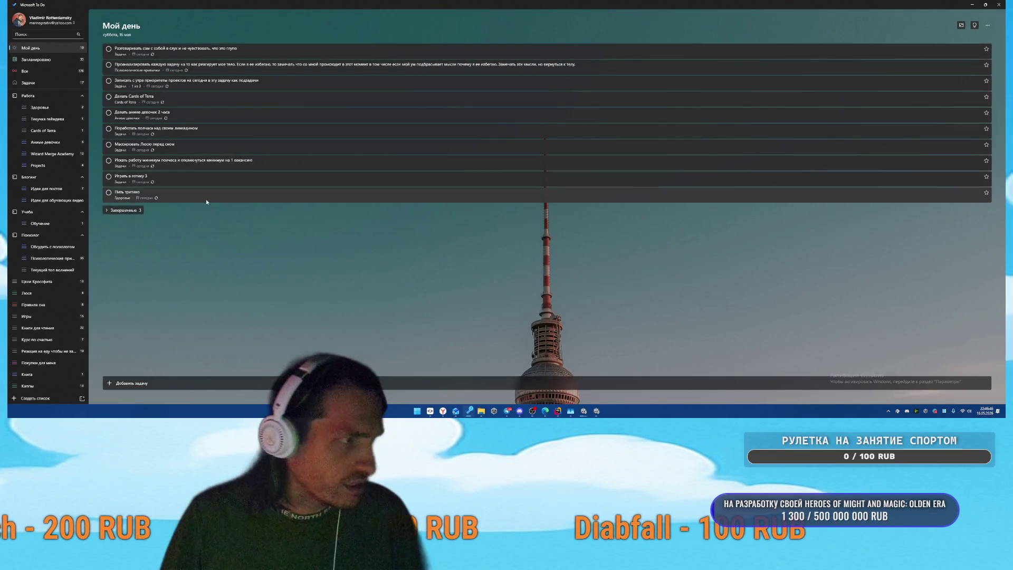
left_click(108, 193)
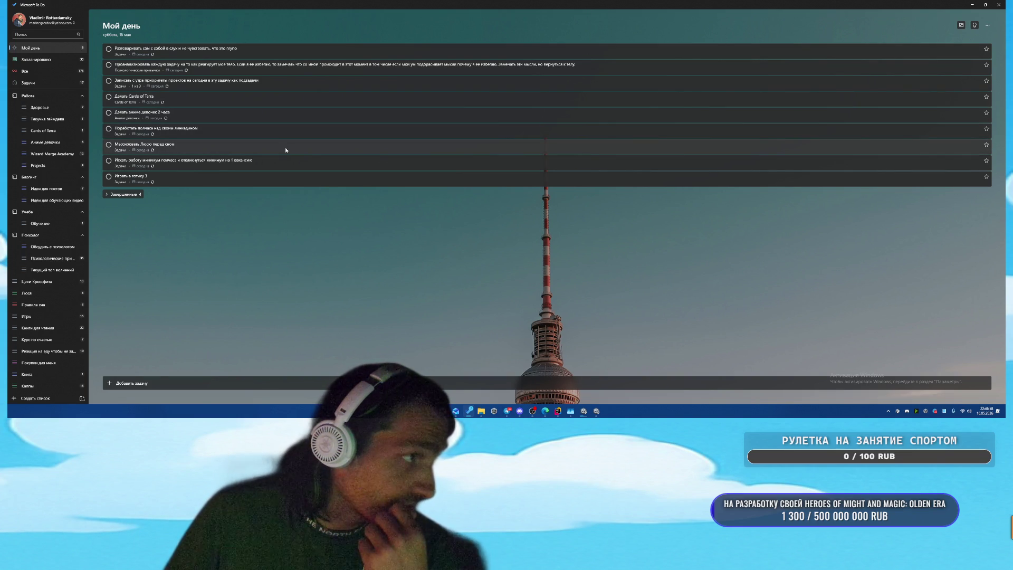
left_click(286, 85)
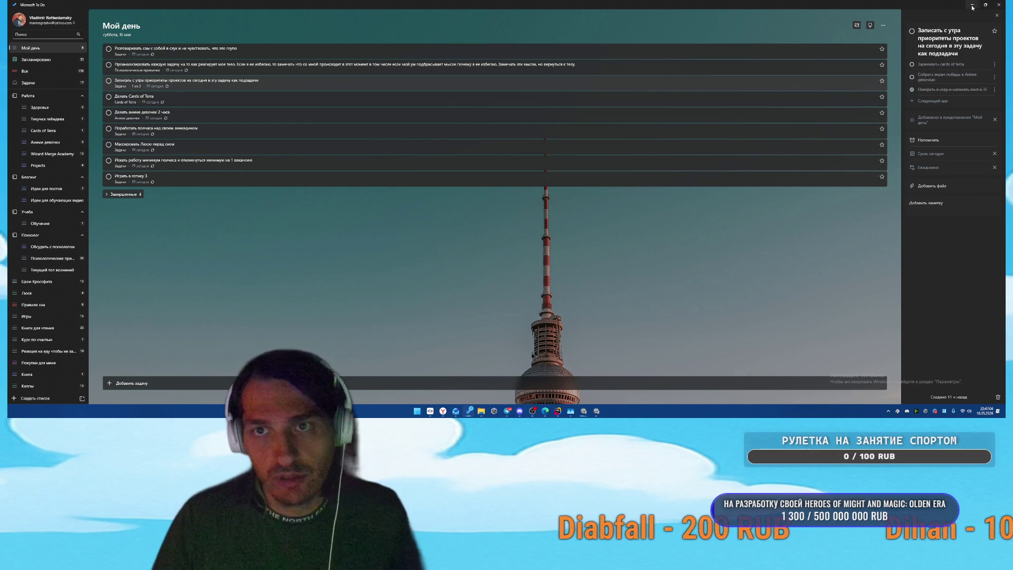
key("alt+Tab")
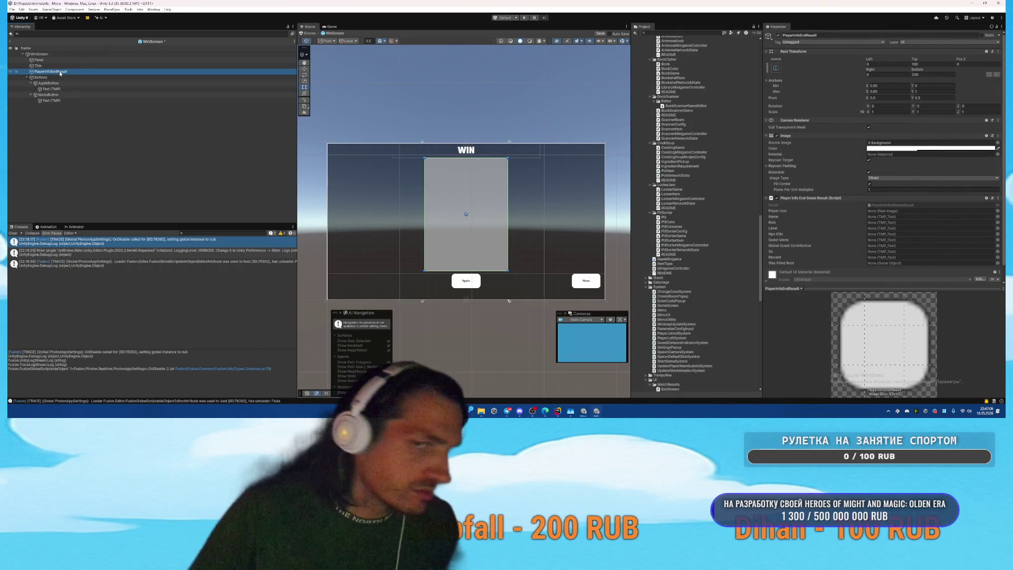
Step: Remove the card's Image component and add a RawImage child under PlayerInfoEndResult
right_click(807, 135)
left_click(825, 150)
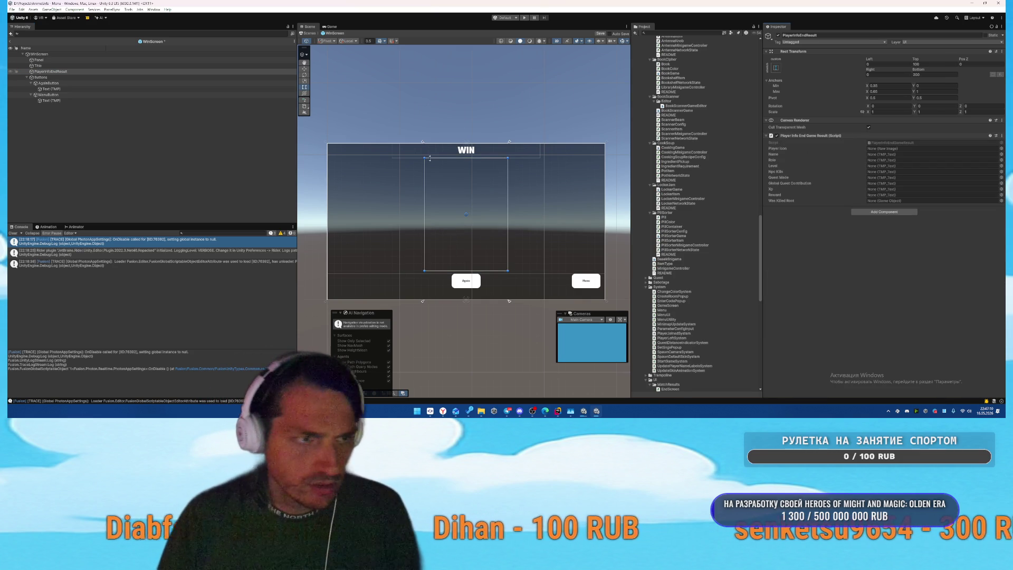
right_click(53, 71)
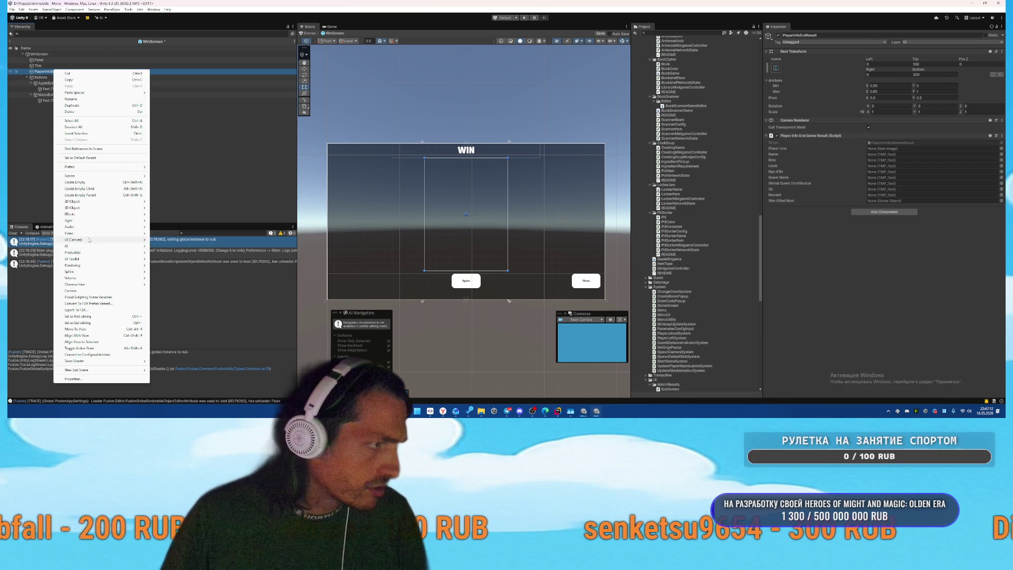
mouse_move(91, 240)
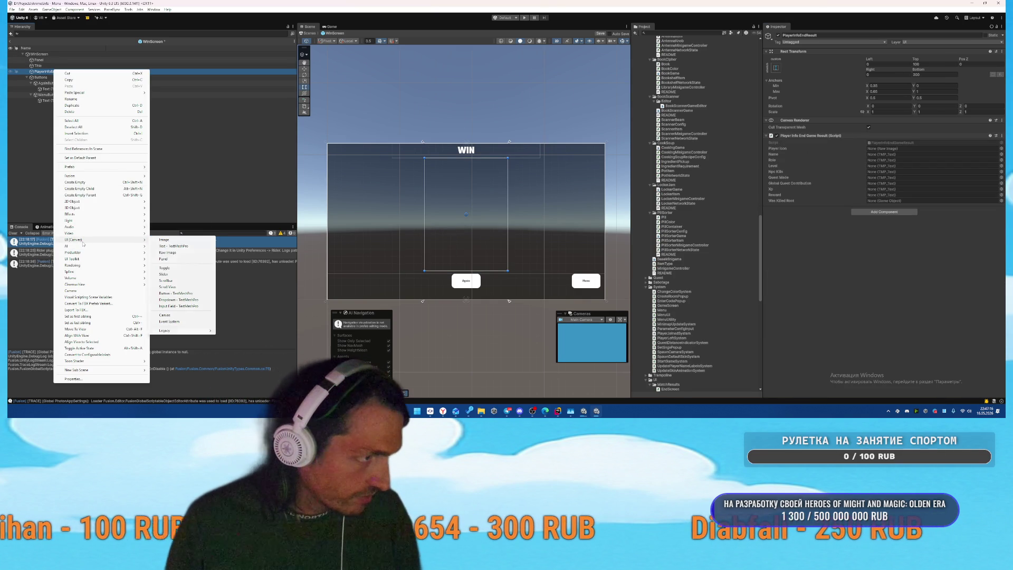
left_click(177, 253)
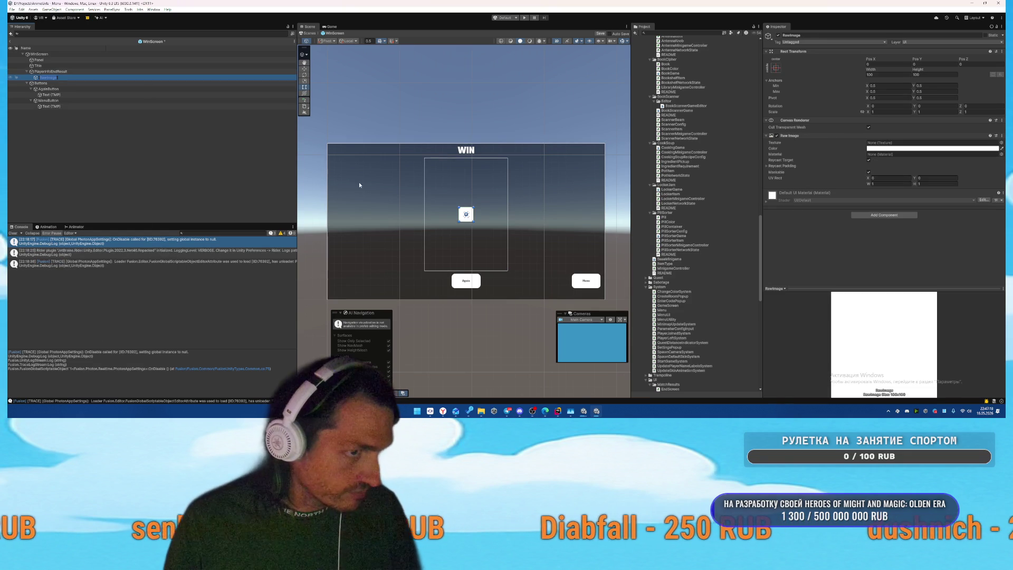
Step: Stretch the RawImage between anchor Y 0.3 and 0.9 with top and bottom offsets of 0
left_click(776, 68)
left_click(839, 156, "alt")
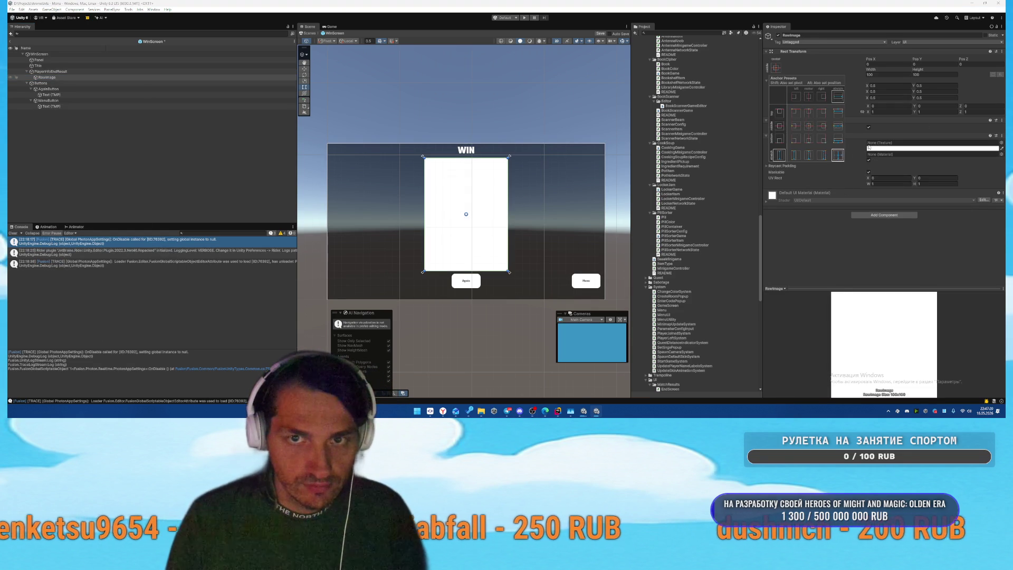
left_click(936, 86)
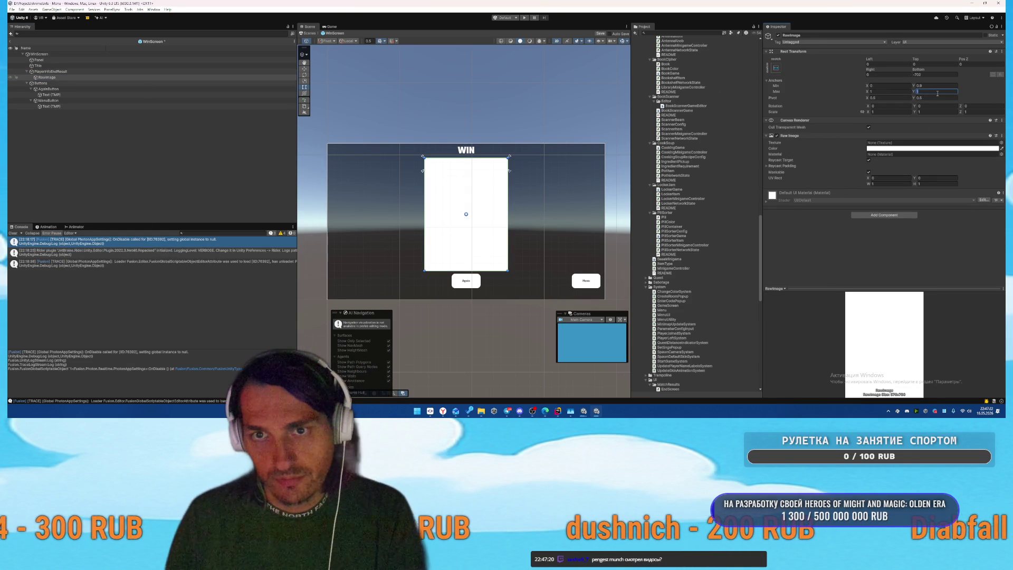
left_click(930, 74)
type("0")
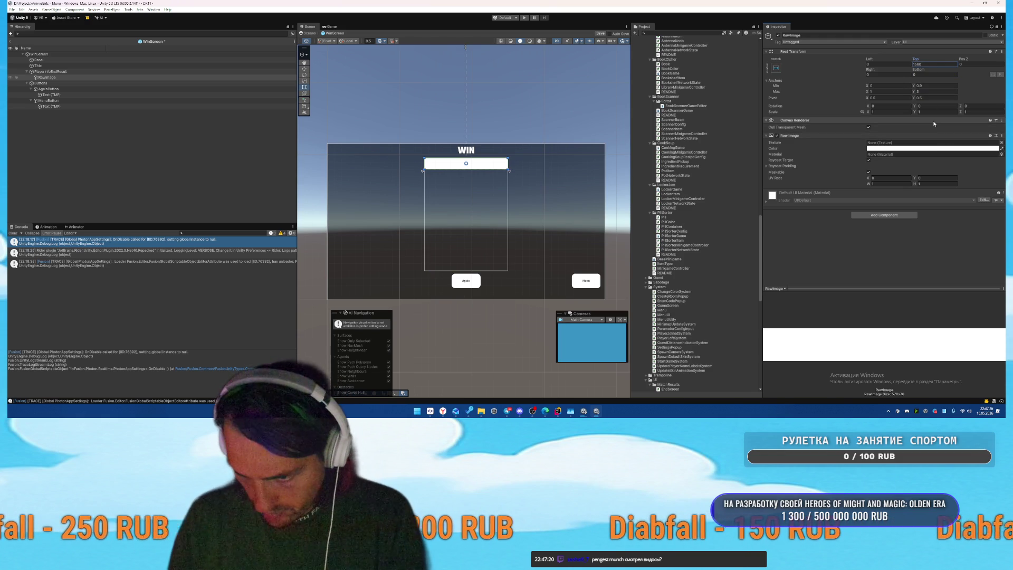
key("Return")
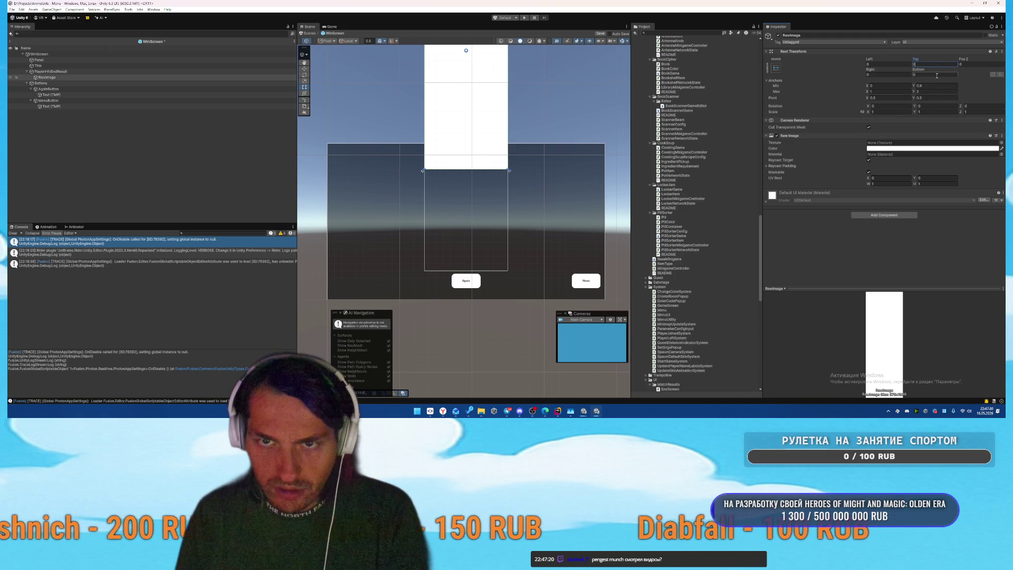
type("0.9")
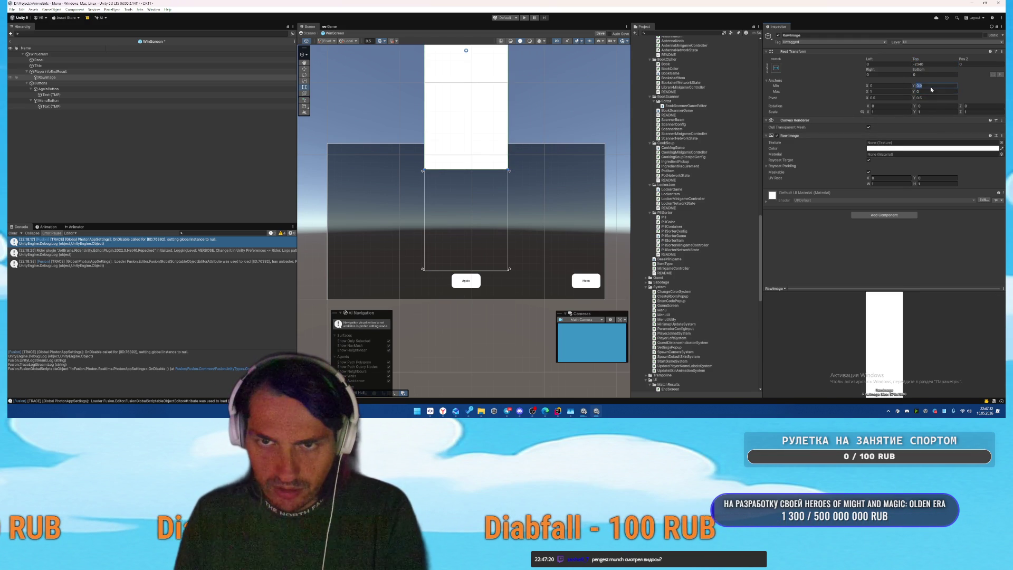
left_click(930, 75)
type("0")
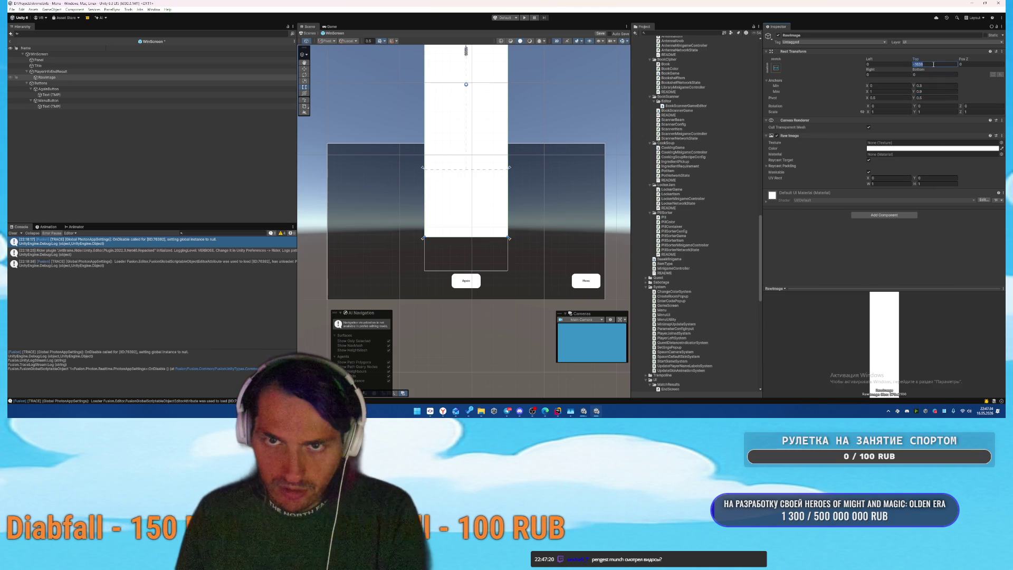
left_click(935, 63)
type("0")
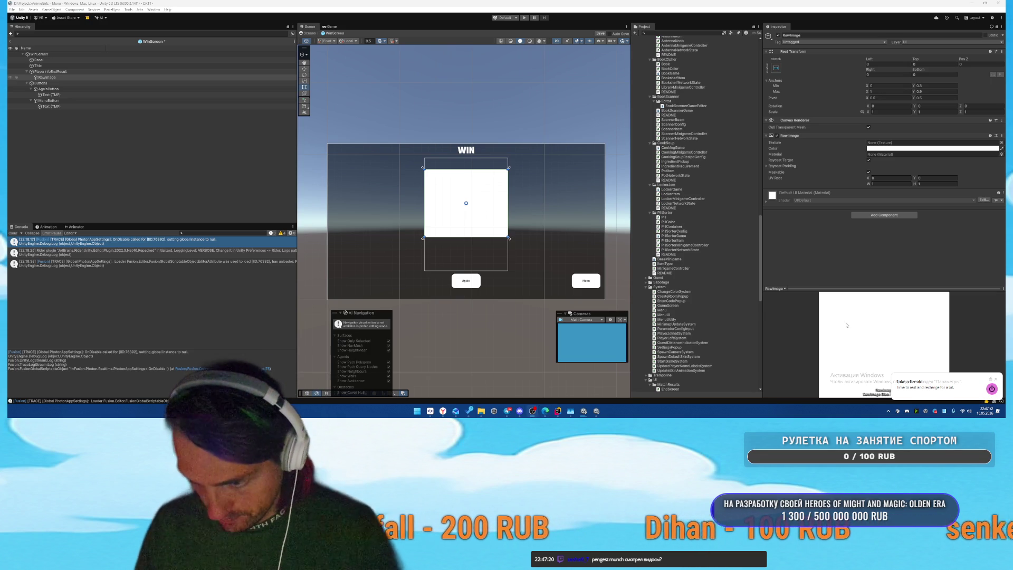
left_click(997, 380)
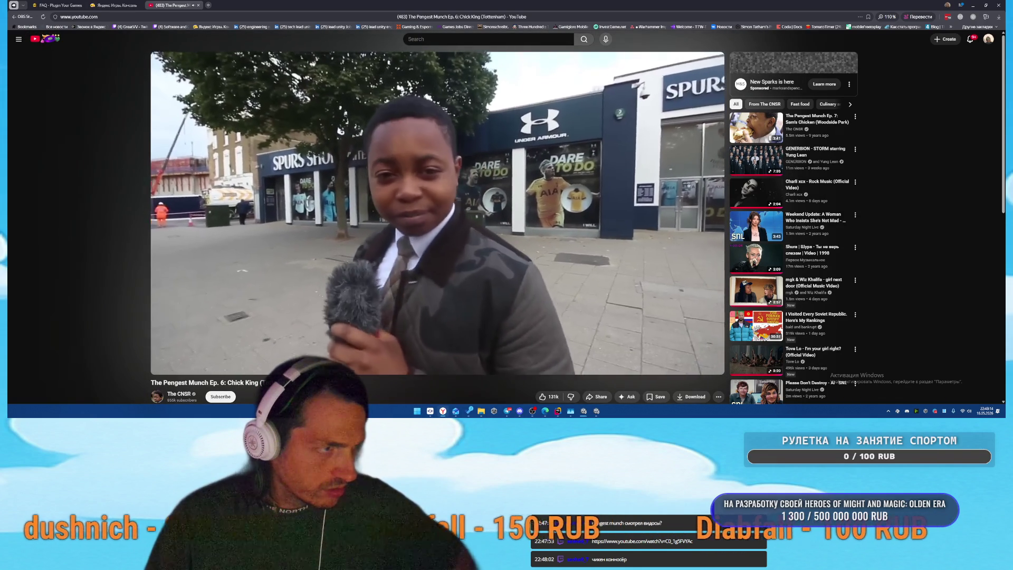
Step: Skip the Chick King video ahead to about 2:54 and resume playback
scroll(365, 207, "down", 1)
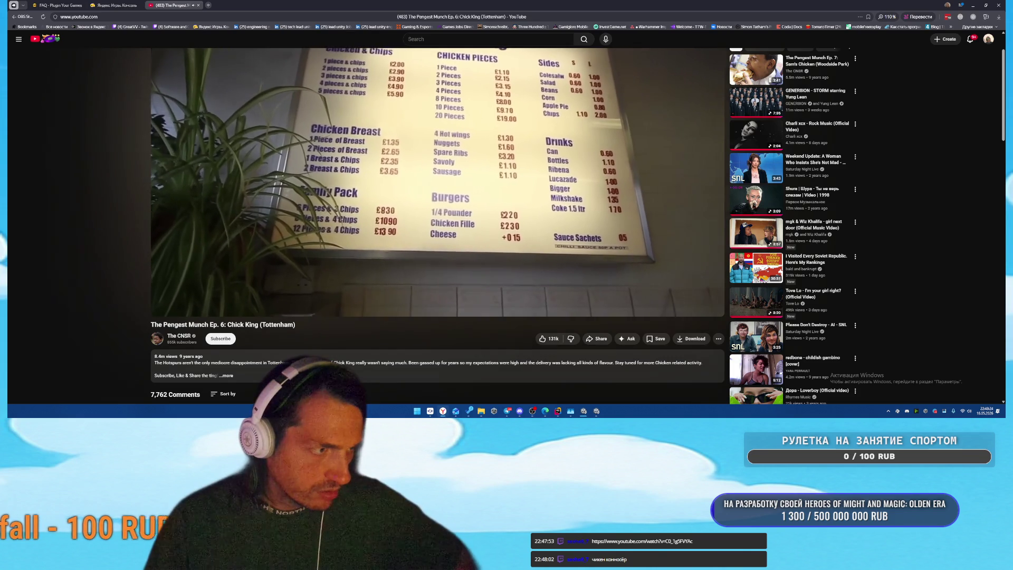
scroll(364, 209, "up", 1)
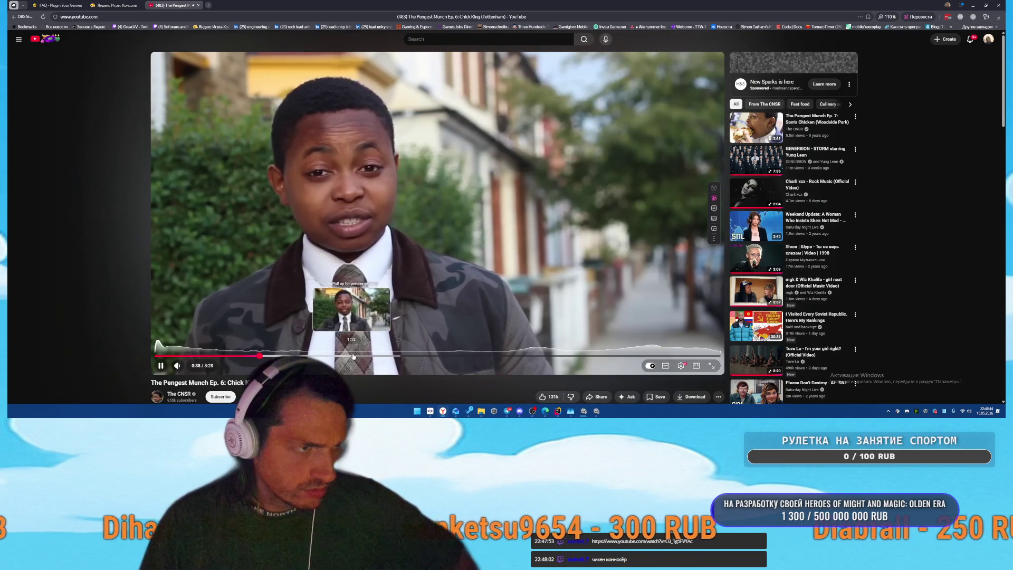
left_click(353, 356)
left_click(469, 356)
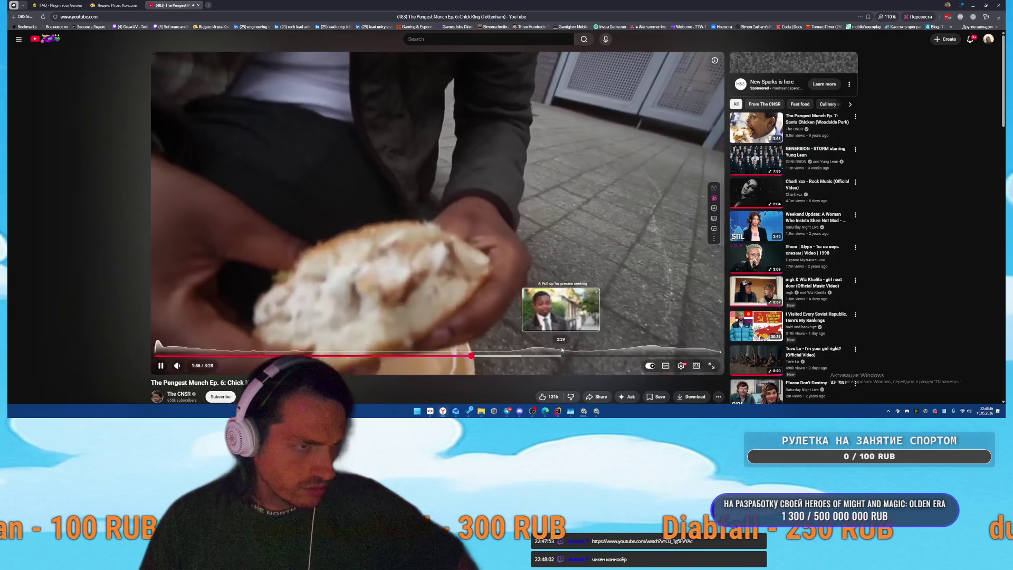
key("k")
left_click(570, 355)
left_click_drag(570, 355, 628, 356)
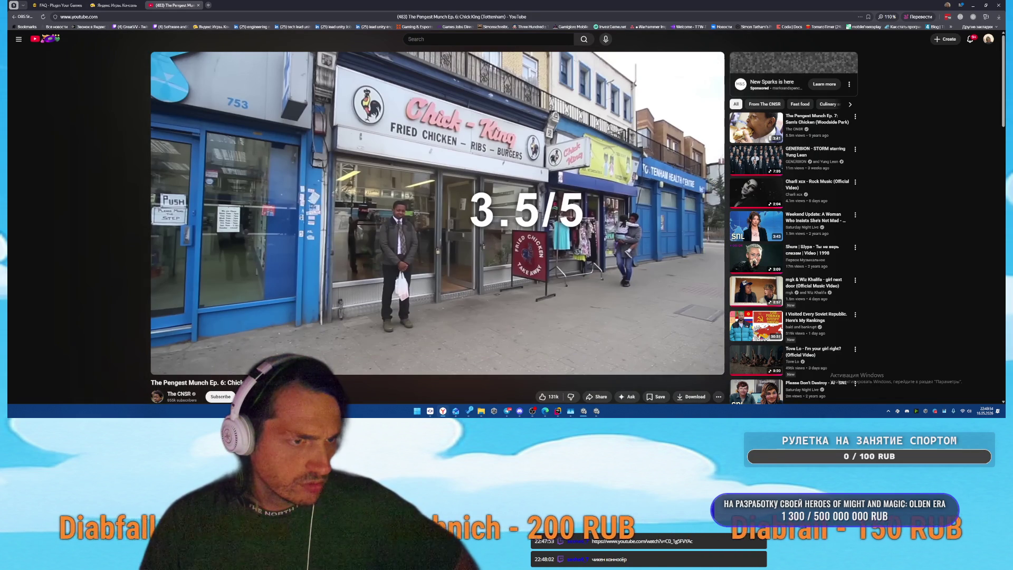
left_click(494, 245)
Step: Scroll through the video's comments, then close the YouTube tab
scroll(486, 272, "down", 1)
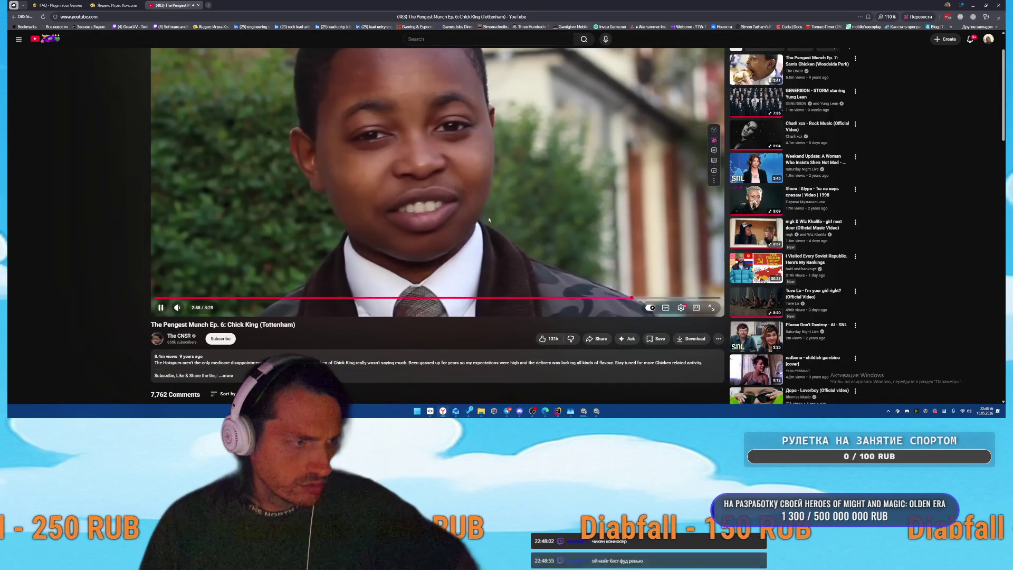
scroll(501, 222, "down", 6)
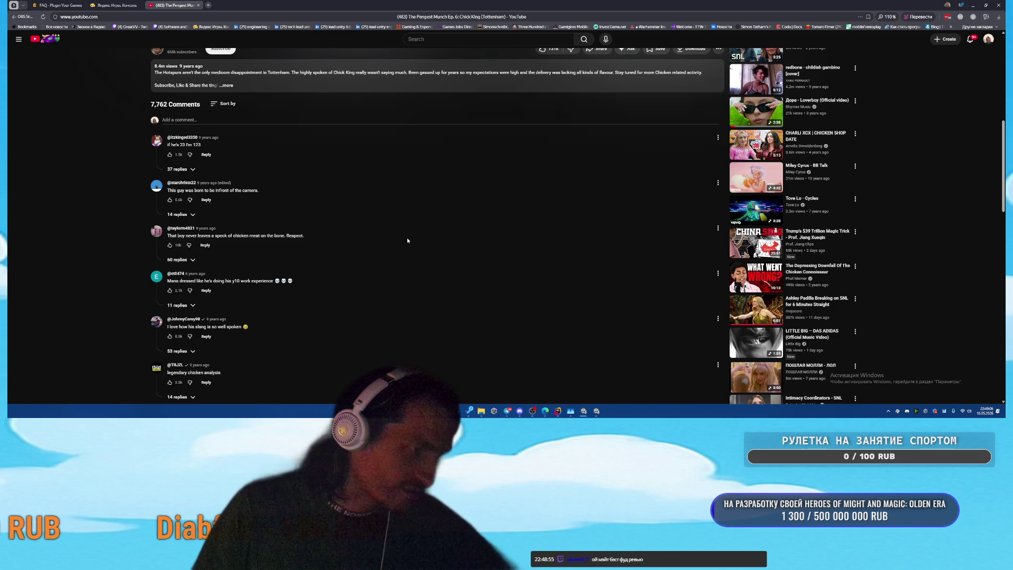
scroll(408, 241, "down", 1)
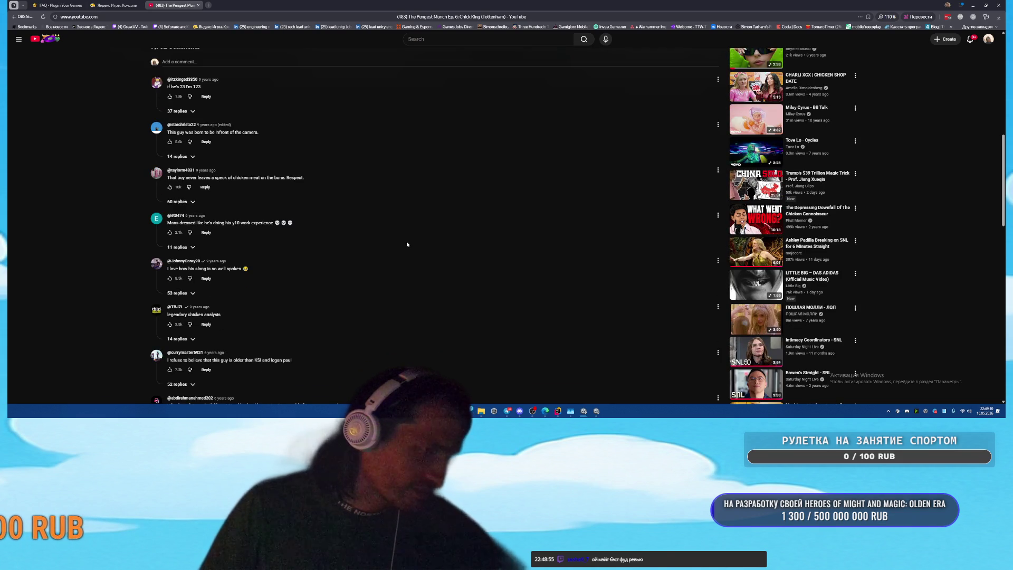
scroll(406, 244, "down", 1)
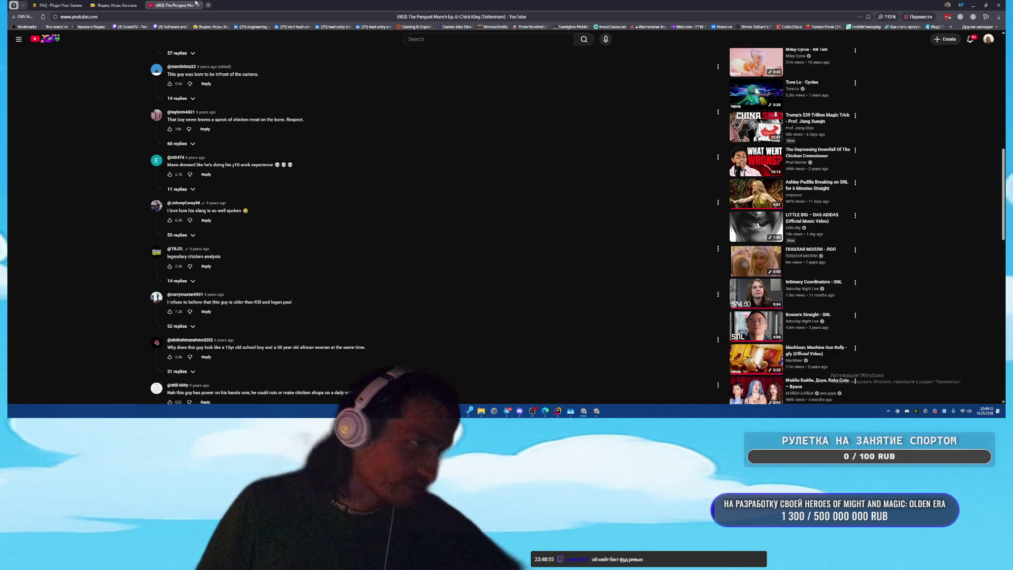
left_click(198, 5)
scroll(605, 307, "down", 2)
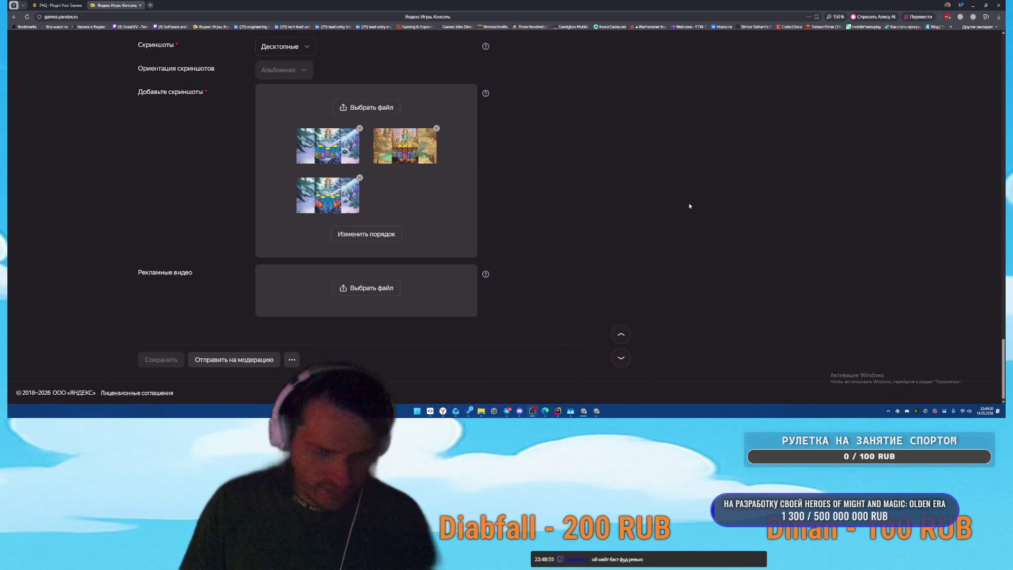
Step: Check the Init method's todo comments in EndScreen.cs in Rider, then return to Unity
mouse_move(557, 411)
left_click(589, 383)
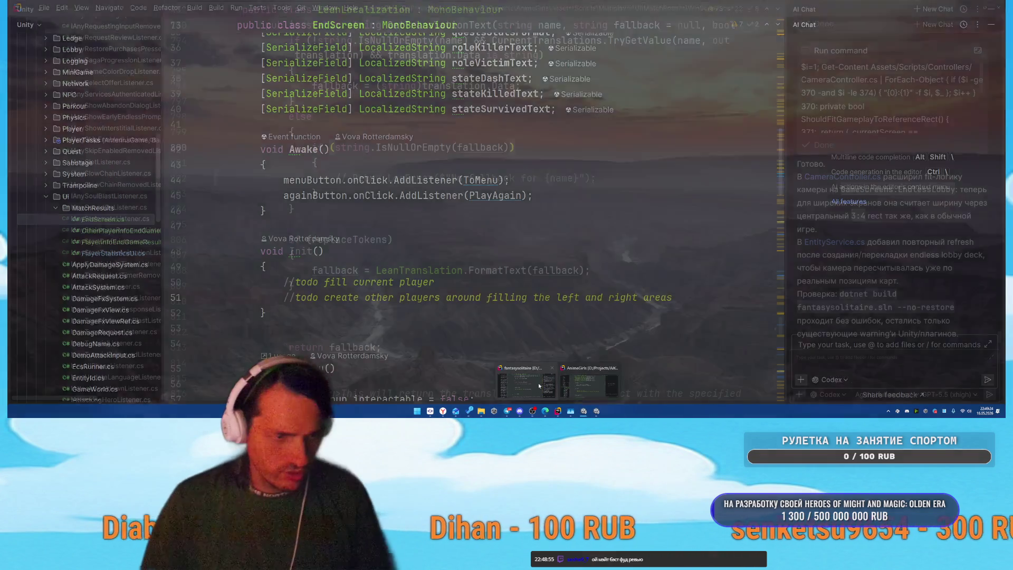
left_click(590, 383)
key("Down")
key("Down")
key("Down")
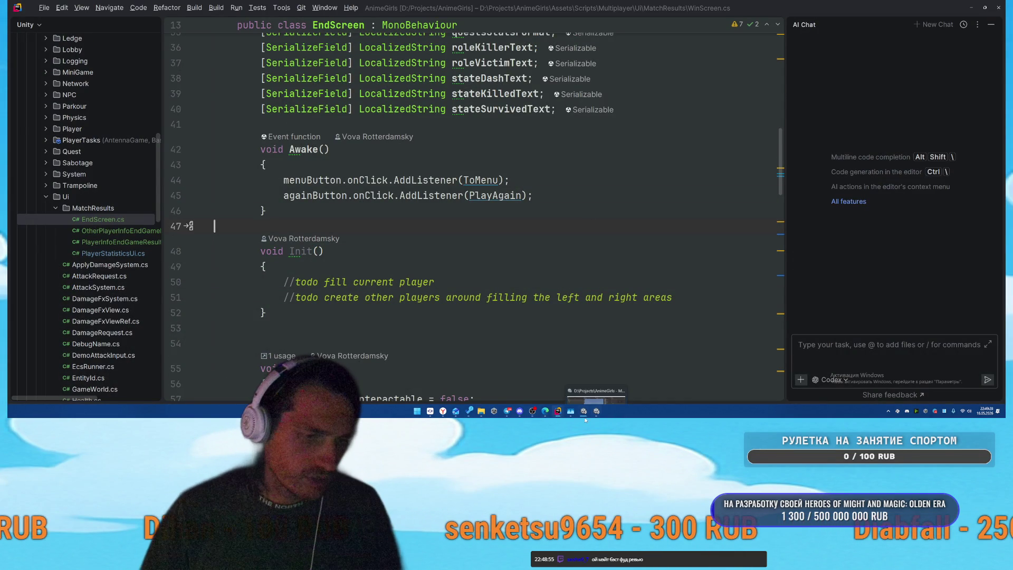
left_click(595, 385)
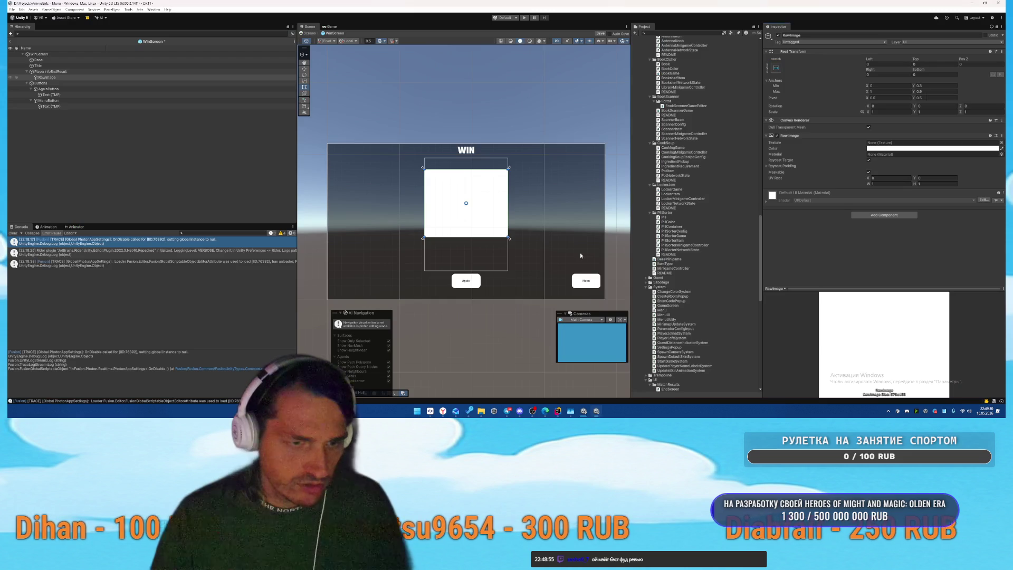
Step: Rename the RawImage to Icon and assign it to the script's Player Icon field
left_click(55, 77)
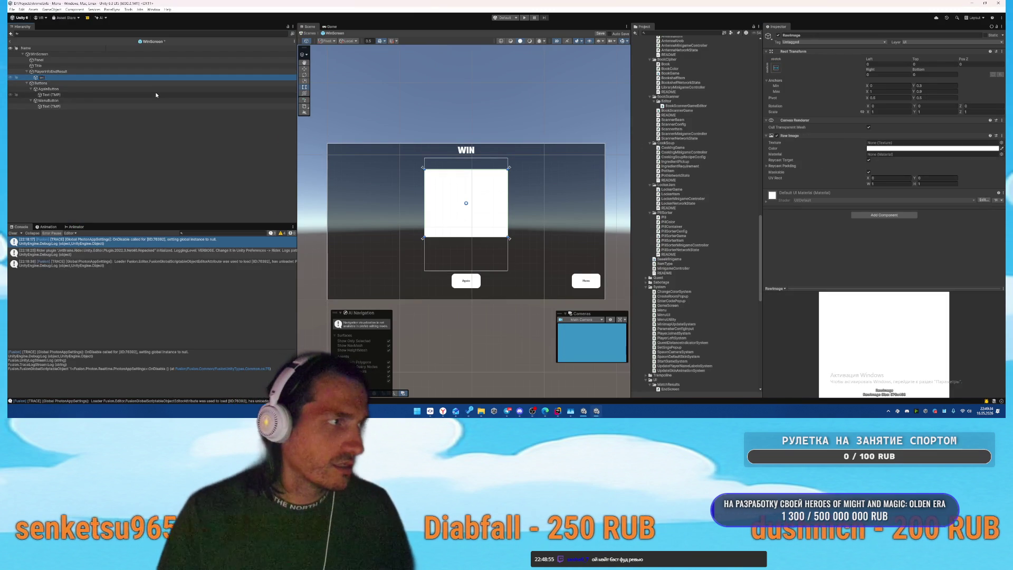
key("Return")
key("Up")
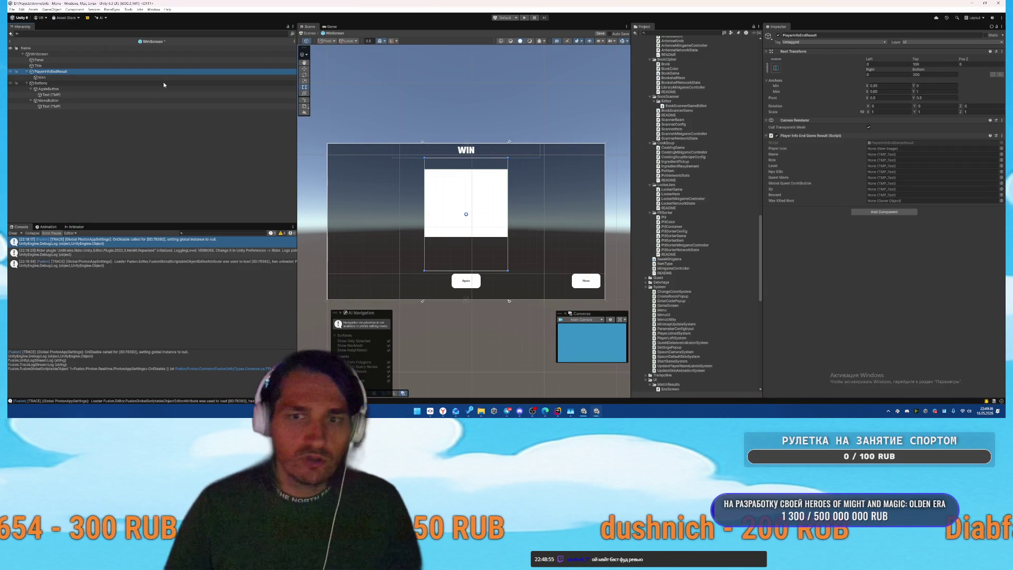
left_click_drag(56, 80, 911, 155)
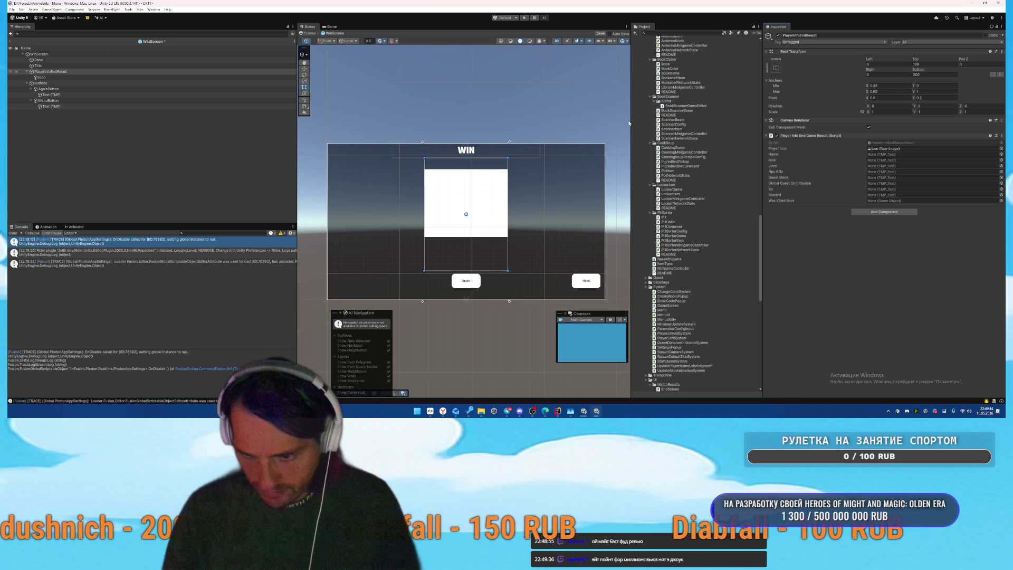
Step: Add a TextMeshPro text named PlayerName, stretched with anchor min Y 0.8 and Auto Size on
right_click(60, 72)
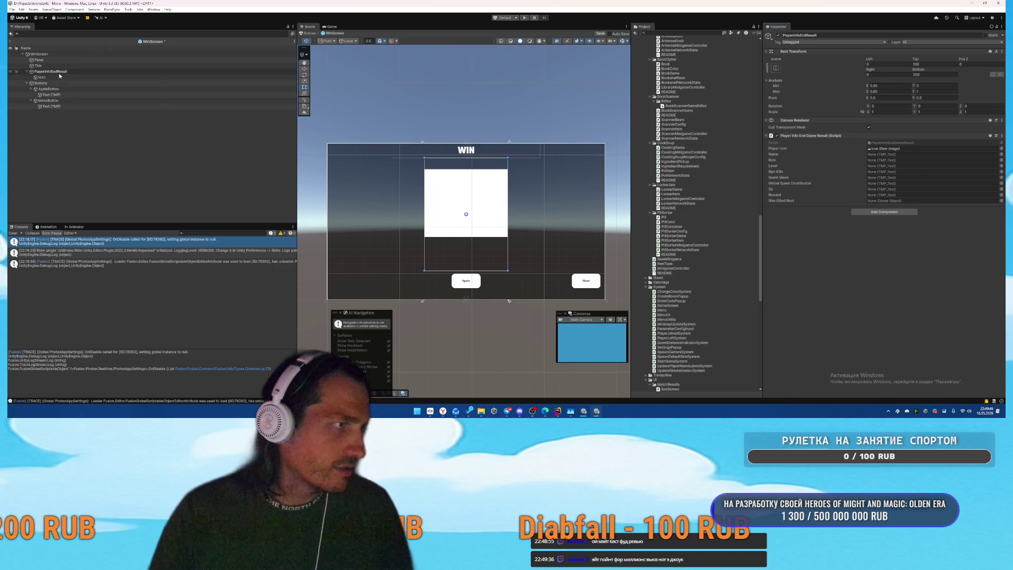
mouse_move(104, 244)
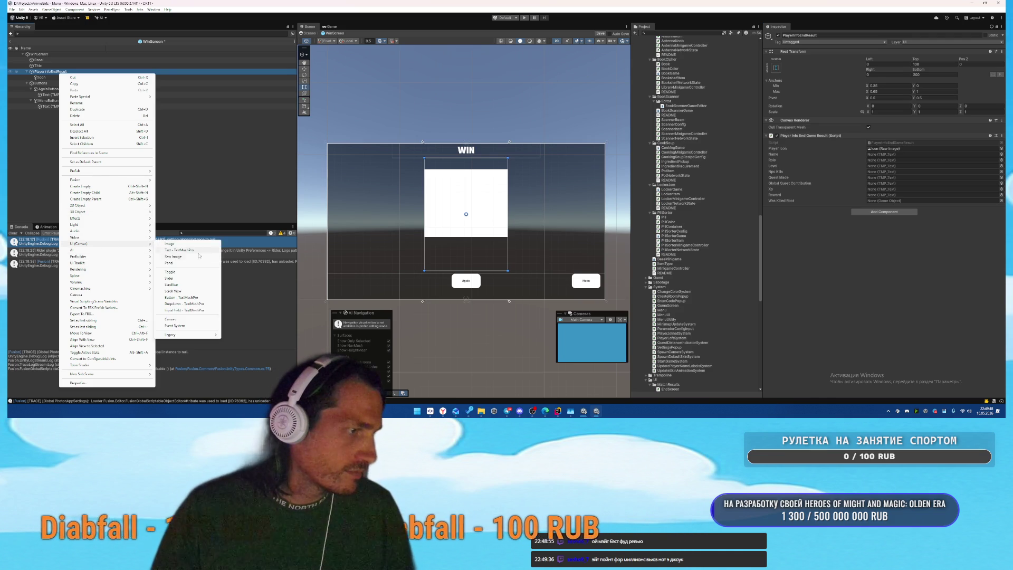
left_click(174, 250)
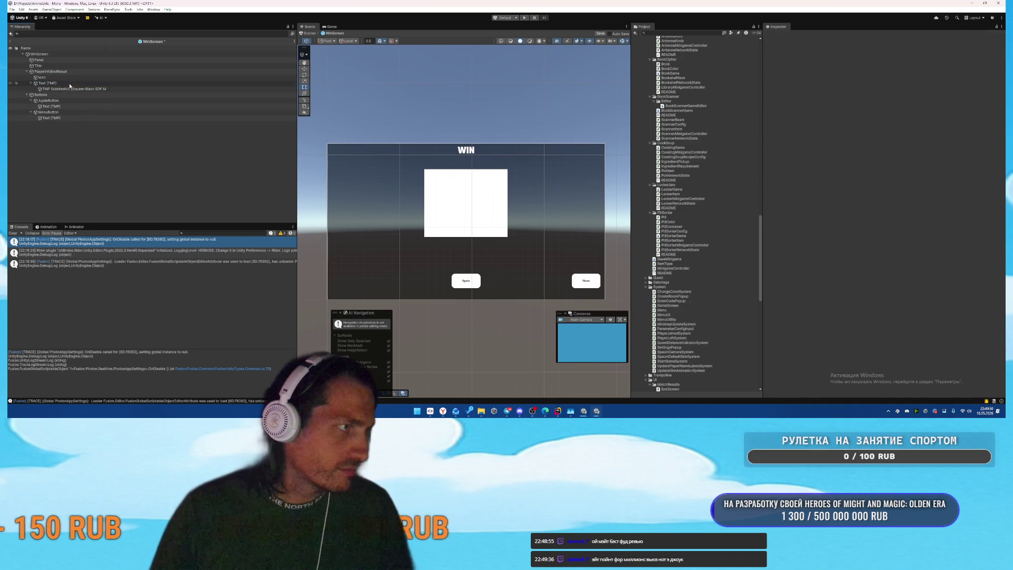
type("C")
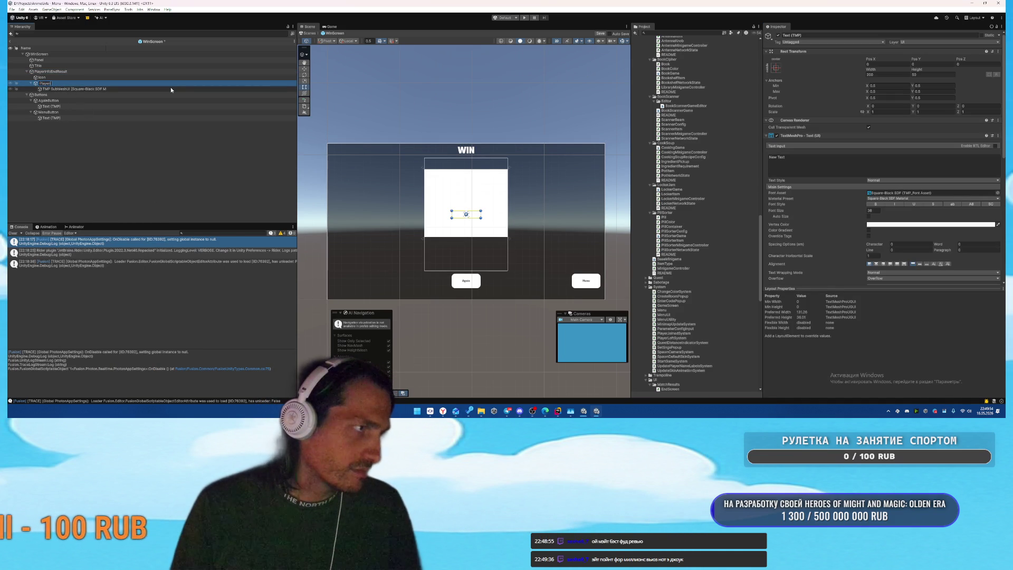
type("erName")
key("Return")
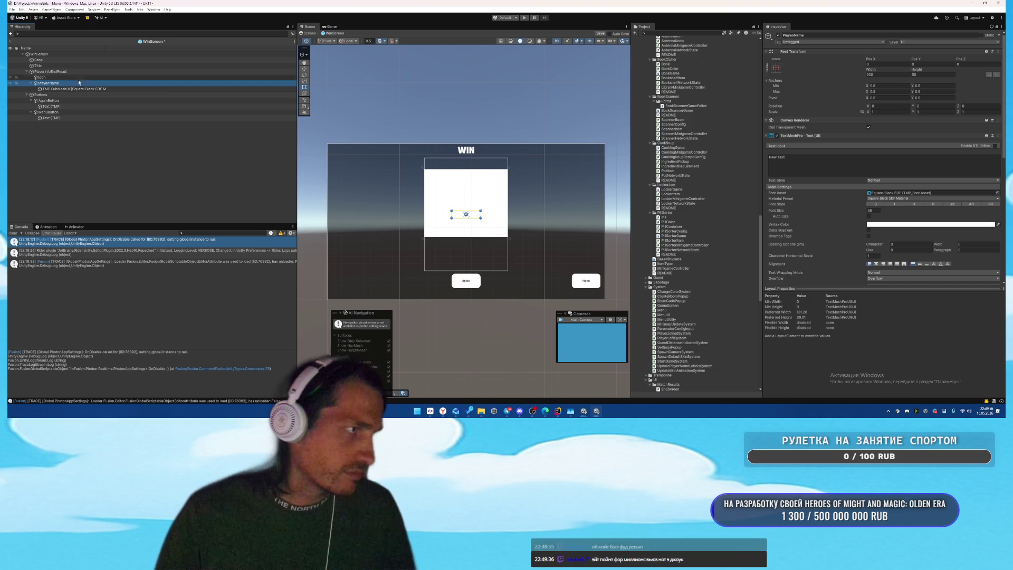
left_click_drag(62, 78, 62, 77)
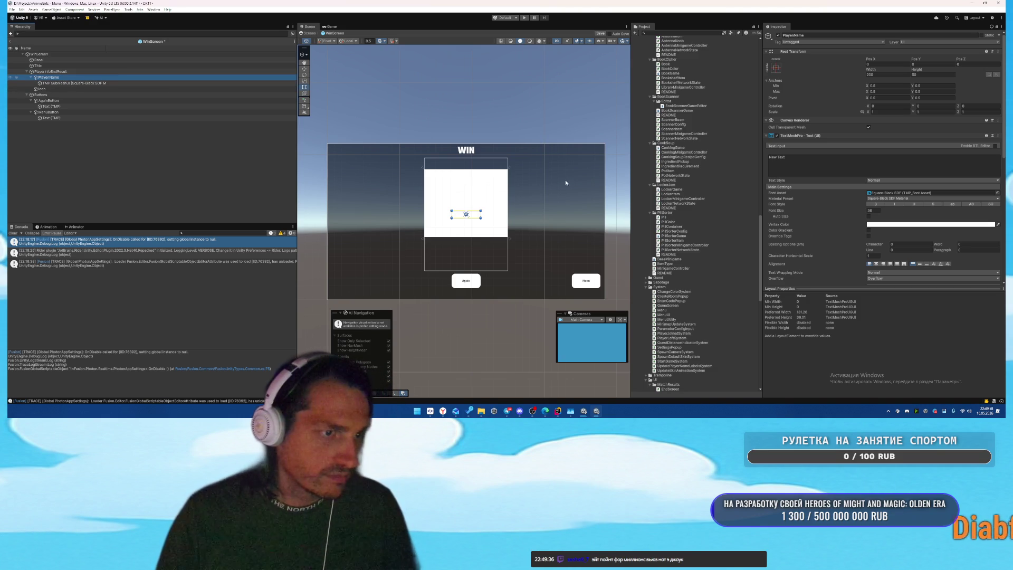
left_click(776, 68)
left_click(838, 154, "alt+shift")
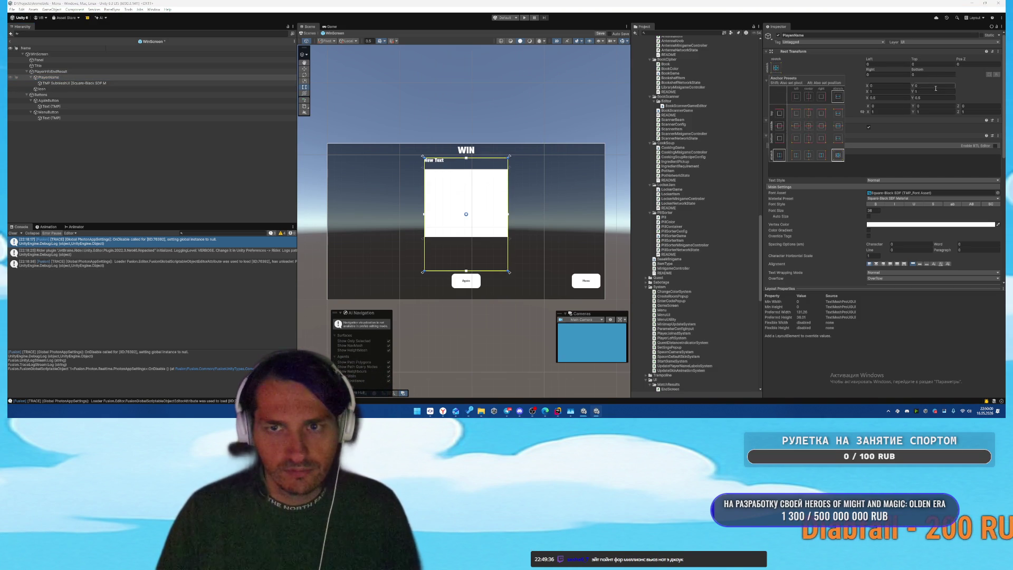
left_click(932, 90)
left_click(933, 85)
type("0.8")
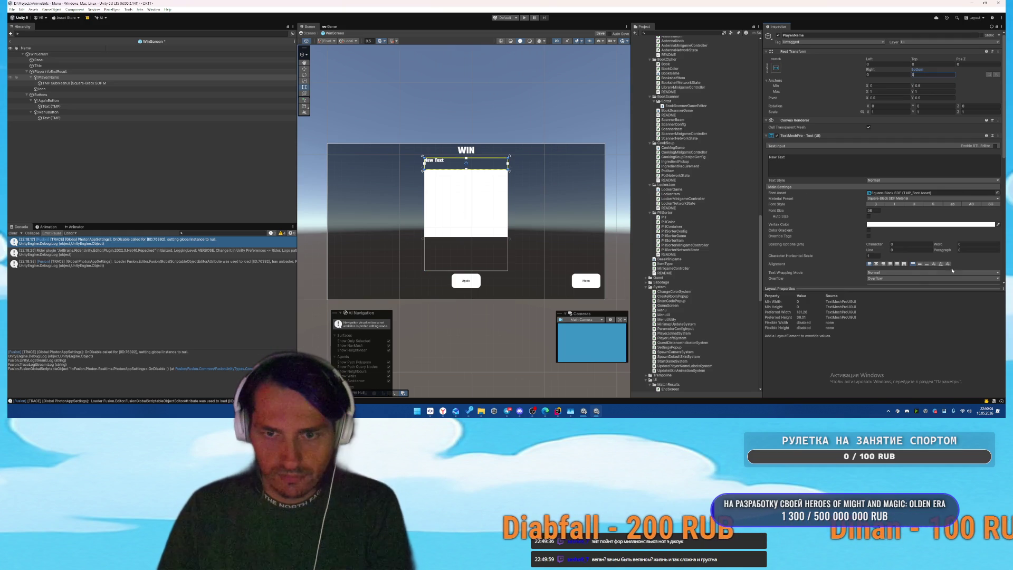
left_click(869, 216)
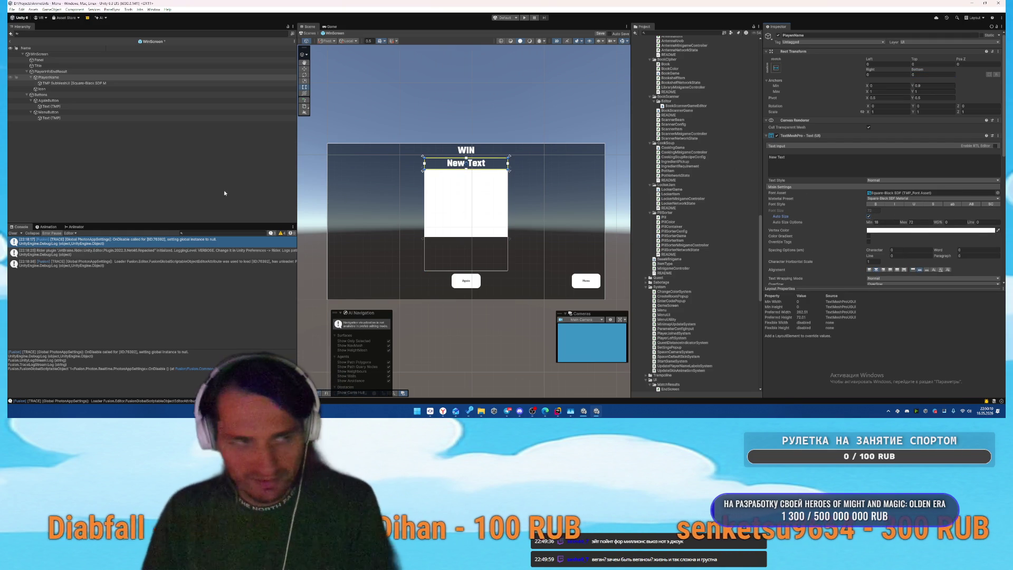
Step: Assign PlayerName to the script's Name field, adjust its anchor min Y, and duplicate it
left_click(50, 71)
left_click_drag(49, 79, 823, 160)
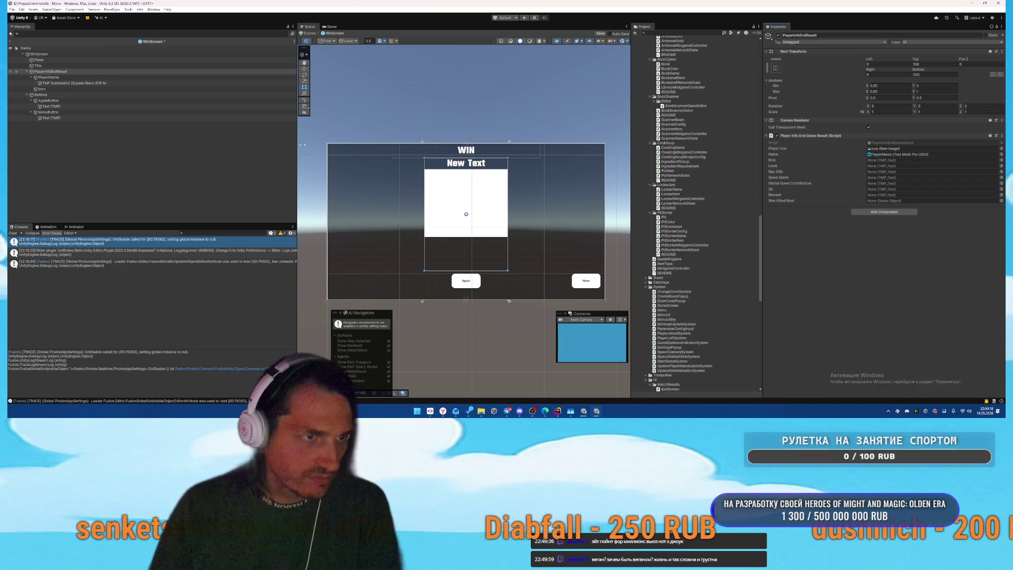
left_click(47, 78)
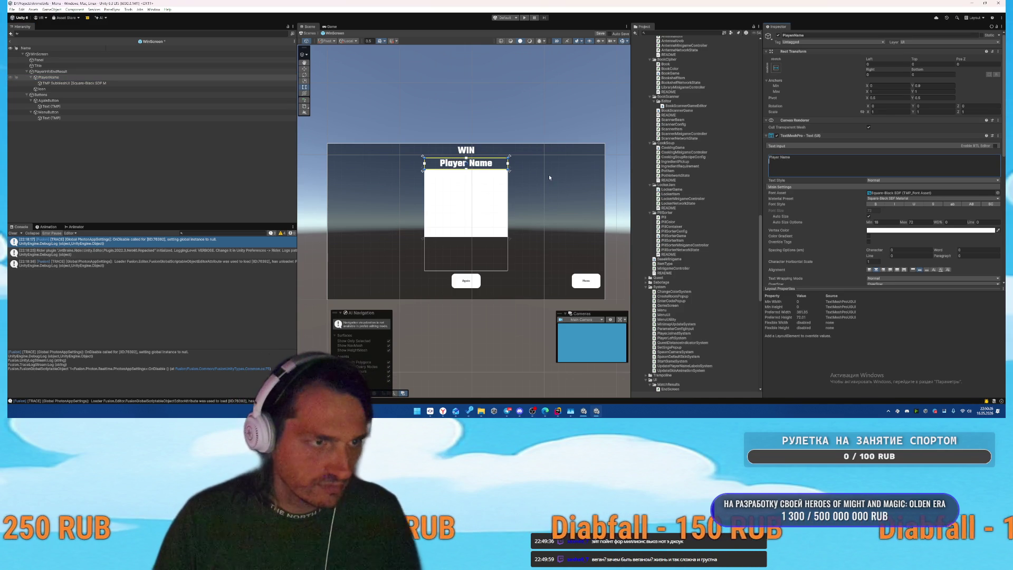
left_click(927, 87)
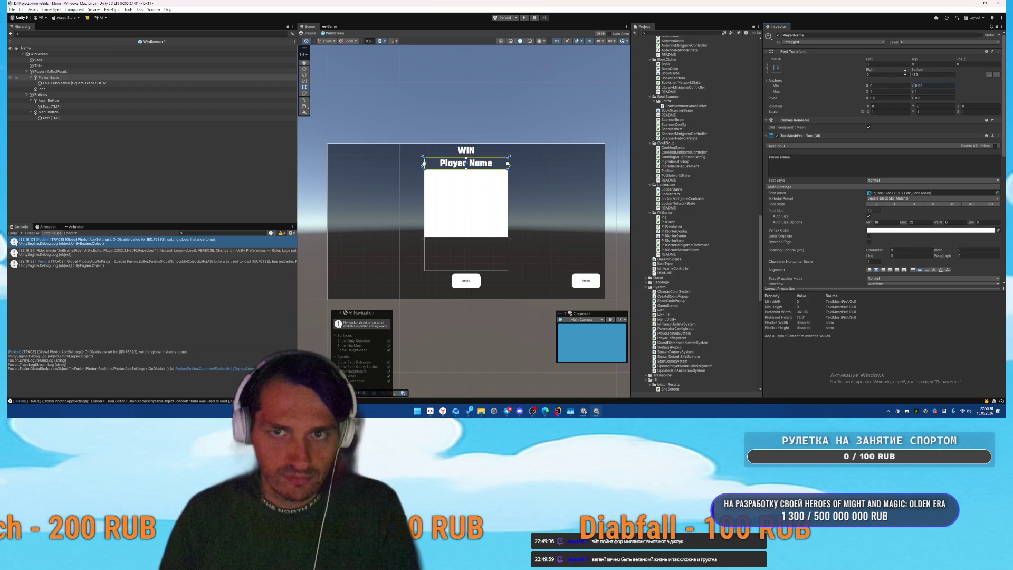
left_click(120, 77)
key("ctrl+d")
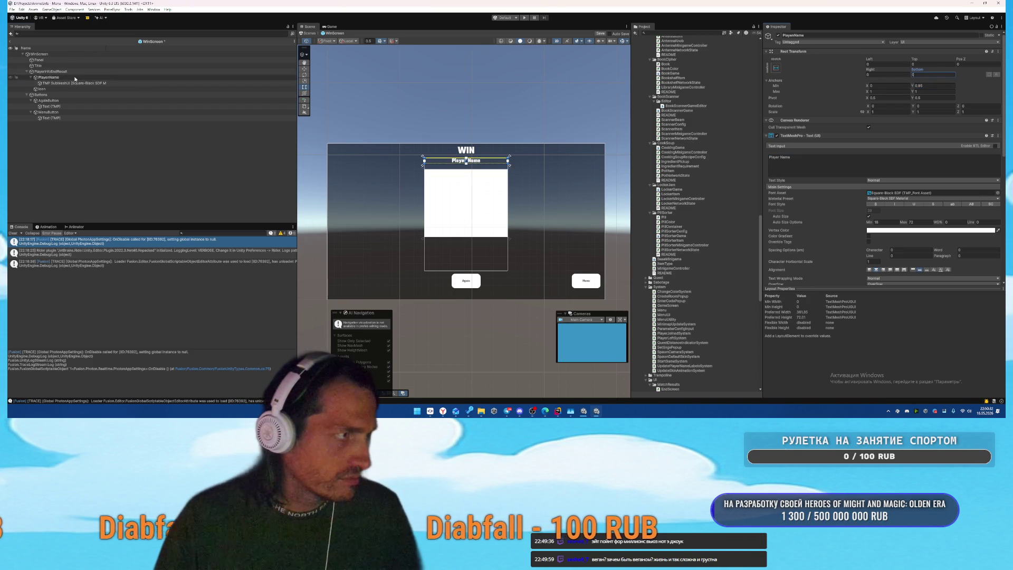
key("F2")
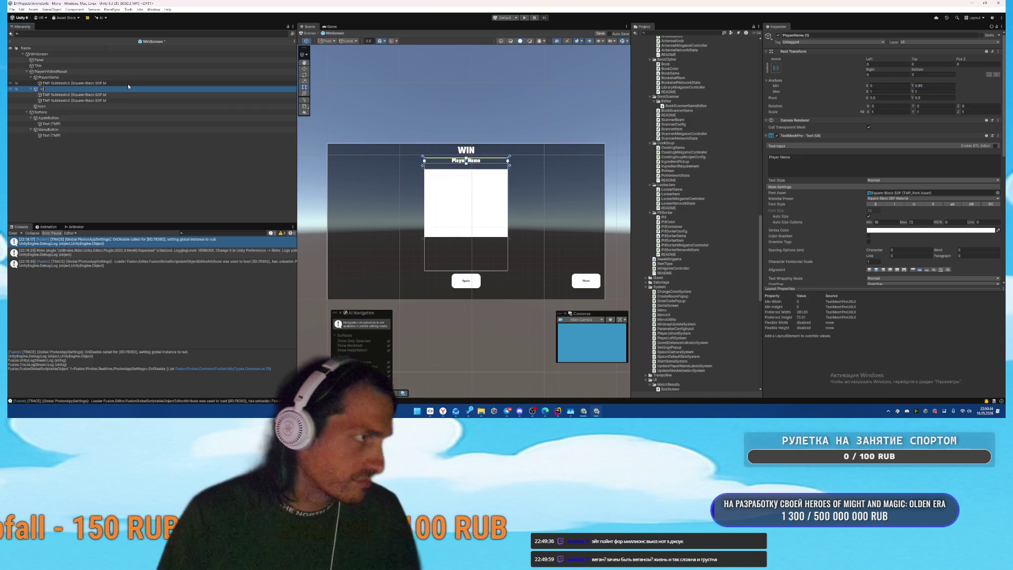
Step: Rename the duplicate to Role, anchor max Y 0.9, top 0, text 'Role', assigned to Role field
type("e")
key("Return")
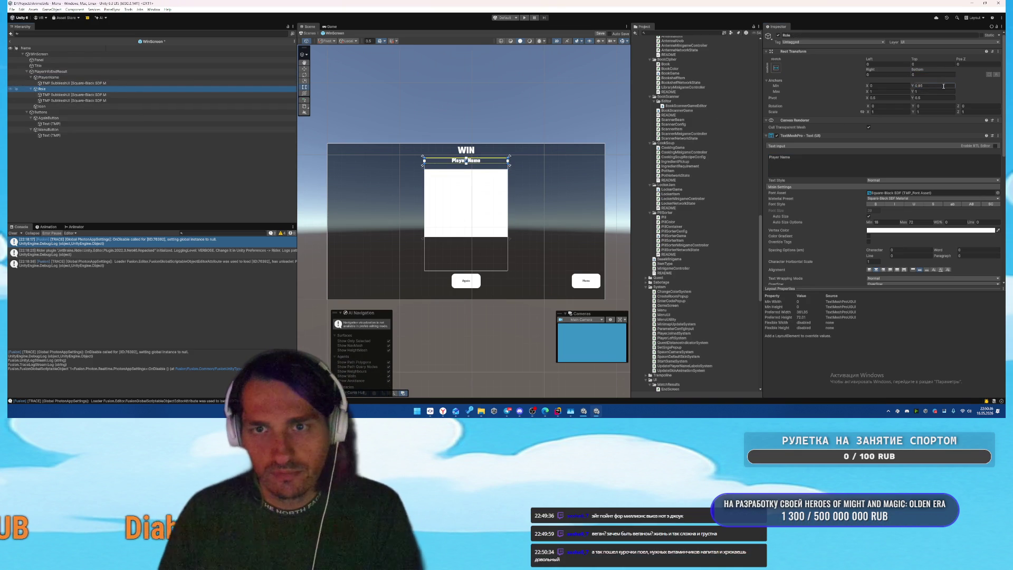
type("0.9")
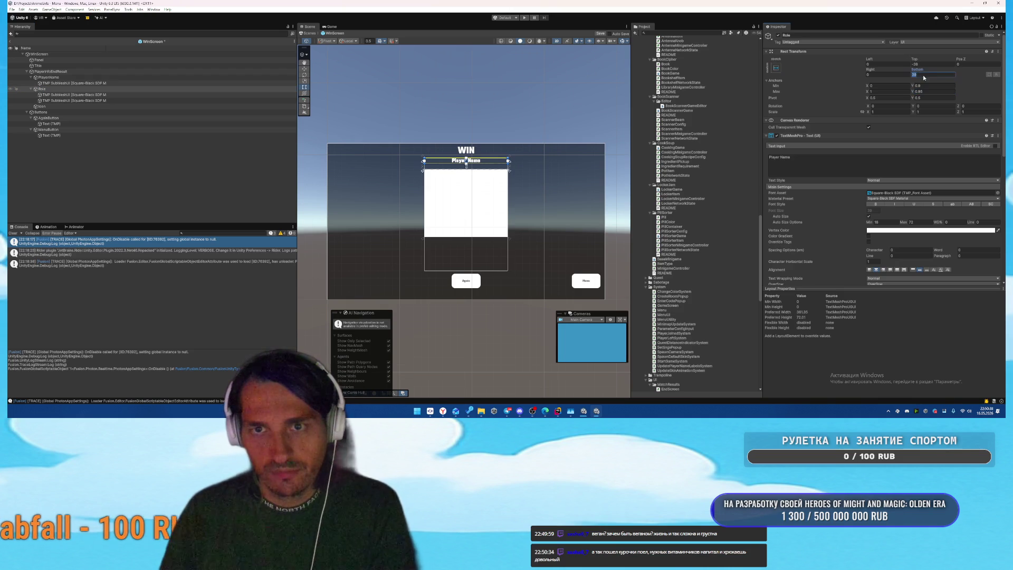
left_click(924, 64)
type("0")
key("ctrl+a")
type("R")
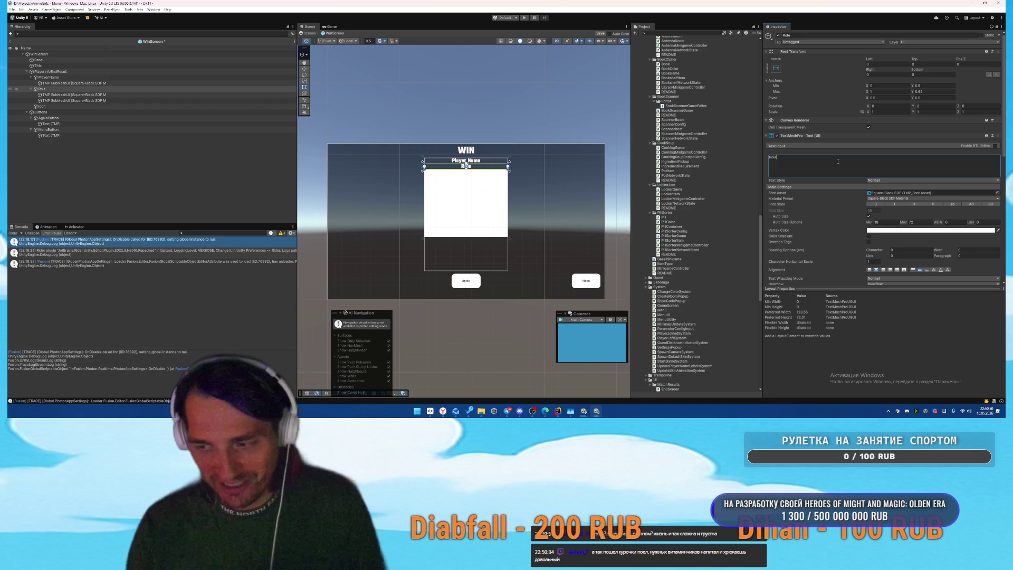
left_click(49, 72)
left_click_drag(42, 89, 900, 165)
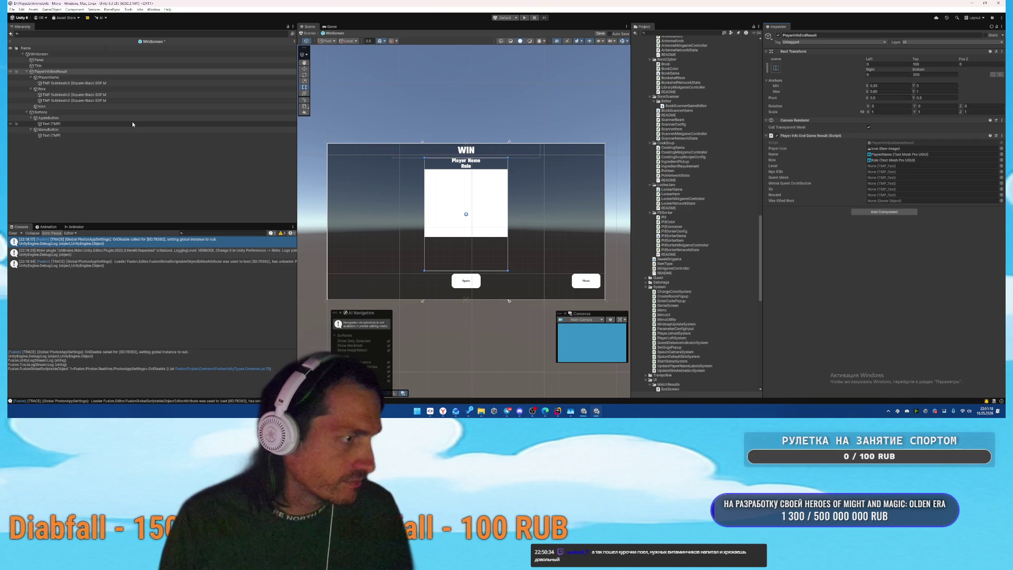
Step: Duplicate PlayerName and place the copy below Icon in the Hierarchy
left_click(73, 77)
left_click(74, 66)
left_click(78, 72)
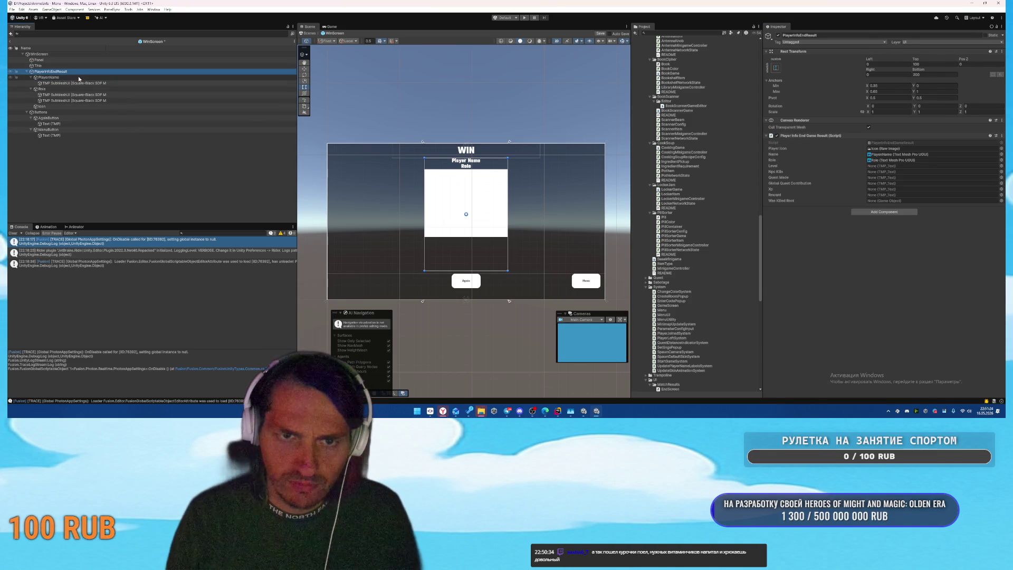
left_click(79, 78)
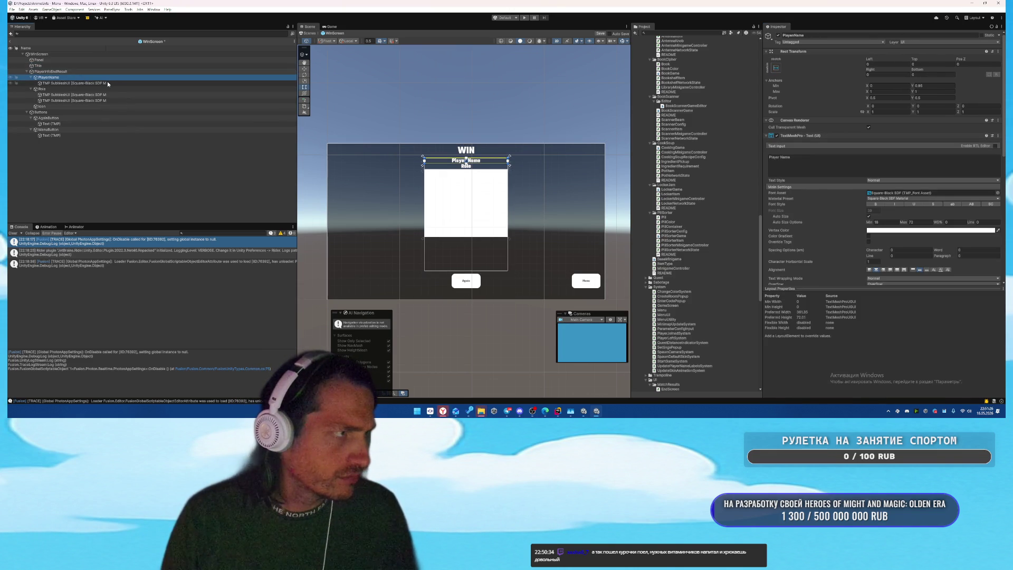
key("ctrl+d")
left_click_drag(49, 89, 57, 127)
left_click(58, 106)
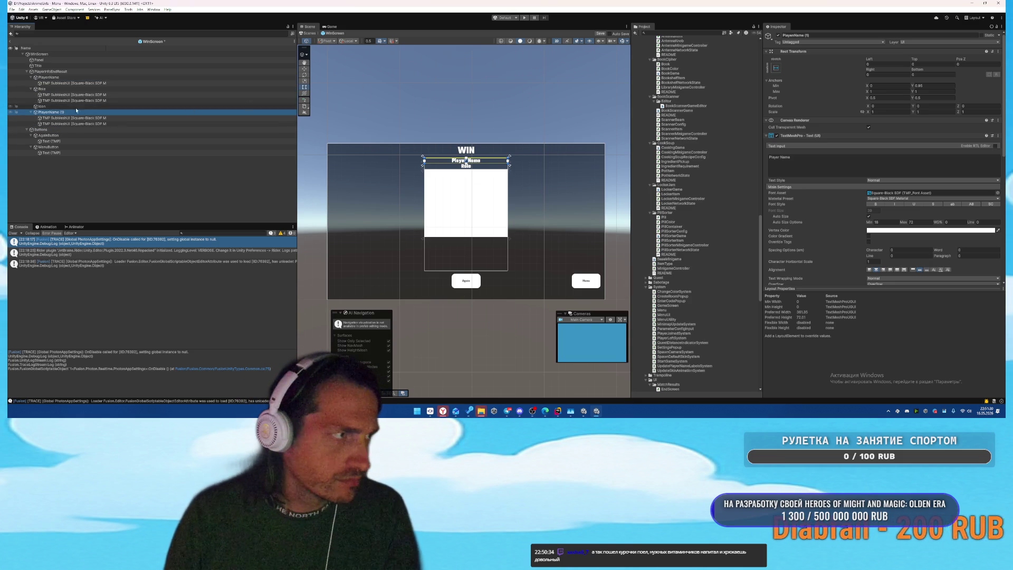
Step: Set the PlayerName (1) copy's vertical anchors to min Y 0.25 and max Y 0.3
left_click(71, 112)
left_click(929, 86)
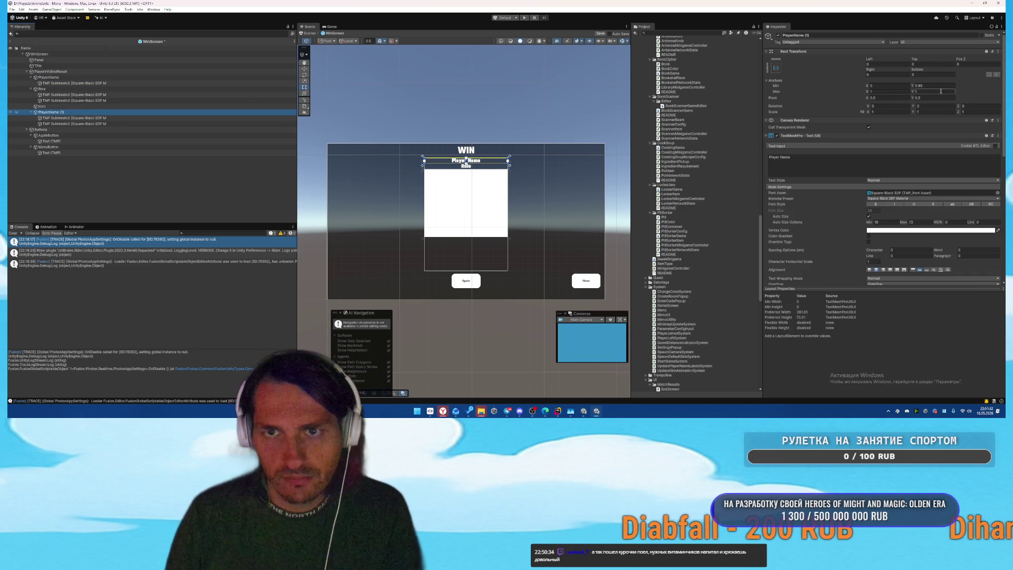
type("0.25")
left_click(928, 92)
type("0.3")
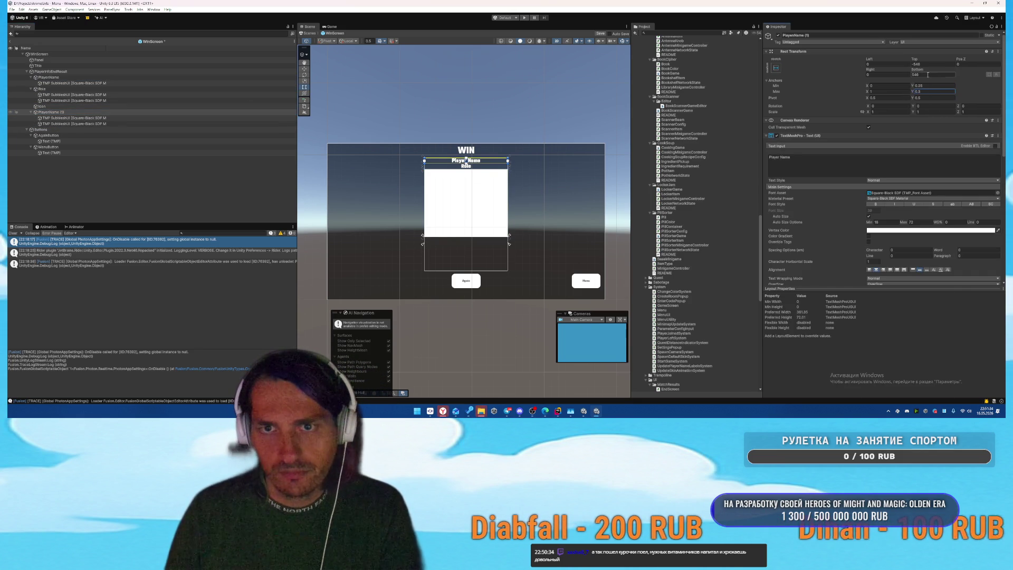
key("Return")
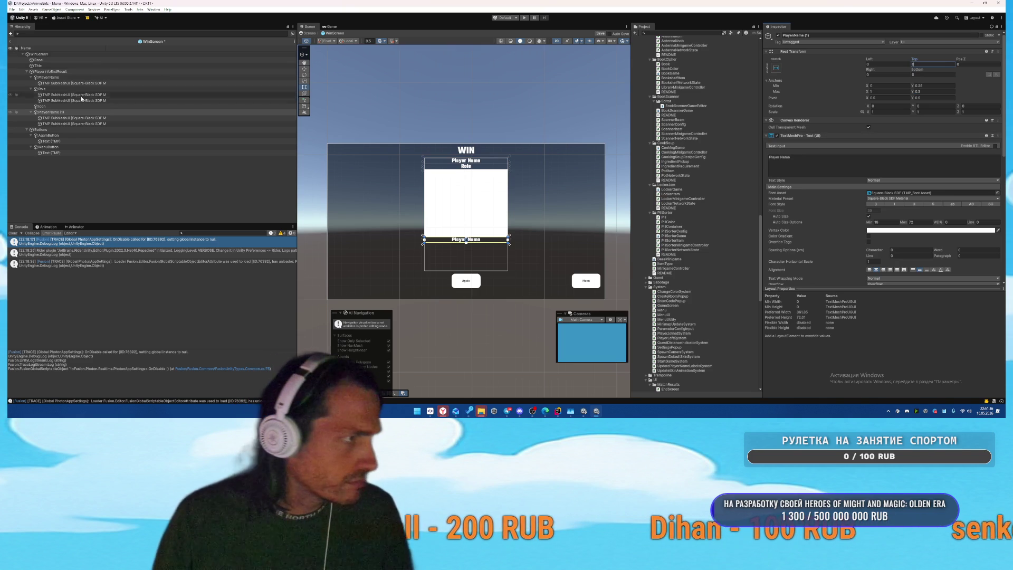
left_click(69, 71)
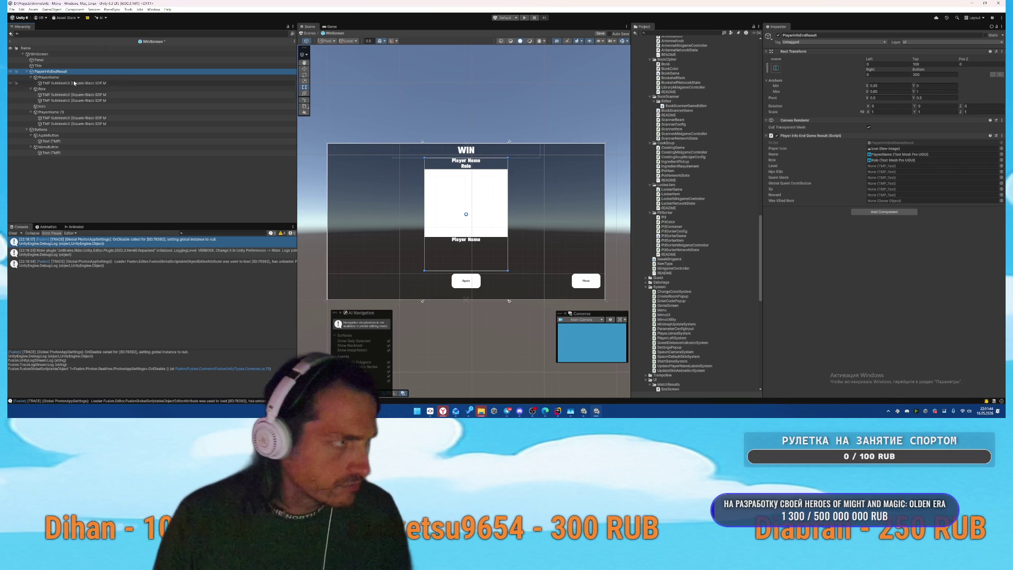
left_click(60, 112)
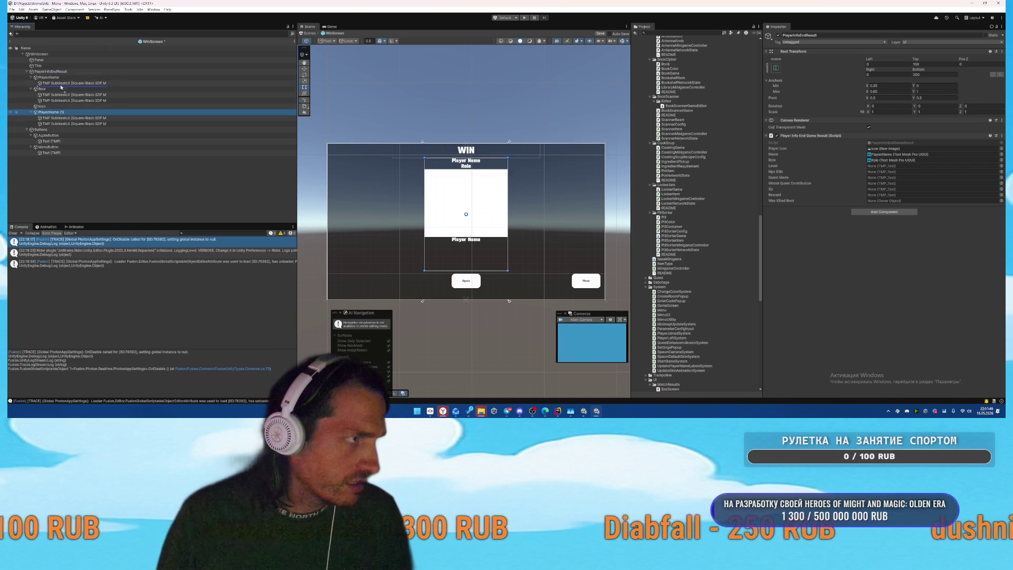
Step: Rename the copy to Level under PlayerInfoEndResult, anchored top right with min X 0.55 and max Y 1
left_click_drag(62, 77, 52, 95)
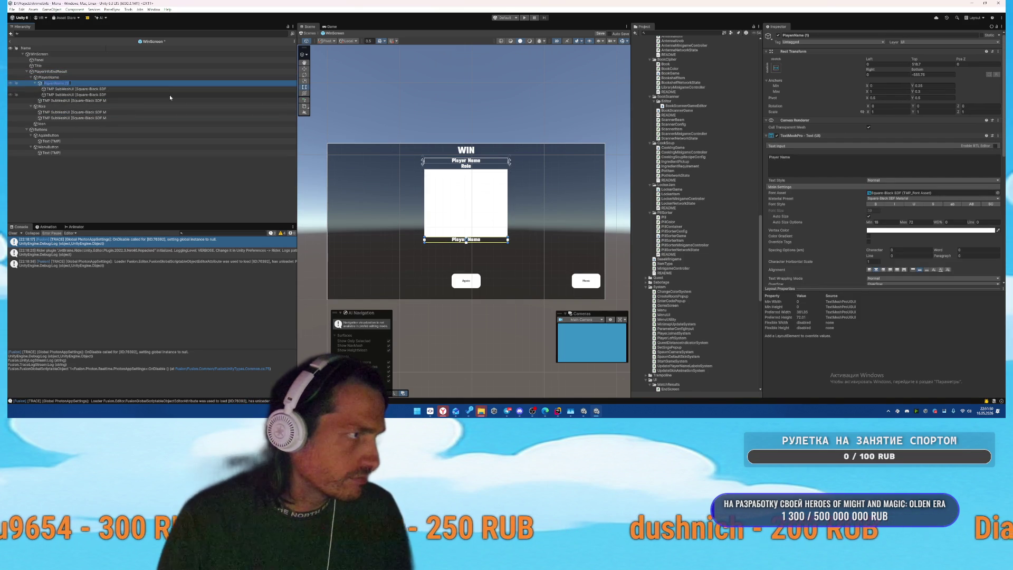
type("Level")
key("Return")
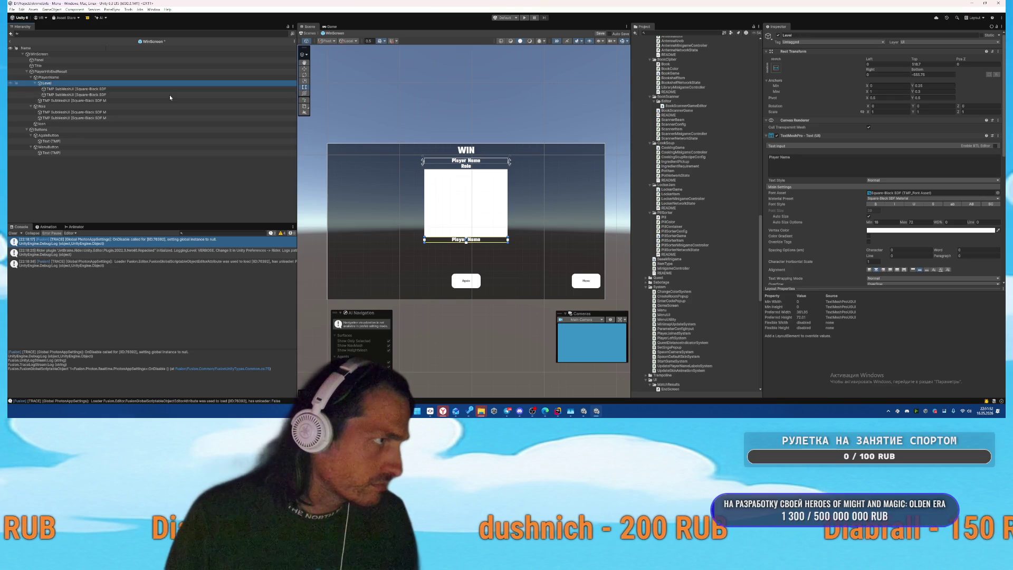
mouse_move(54, 77)
left_mouse_down()
mouse_move(47, 100)
mouse_move(48, 79)
left_mouse_up()
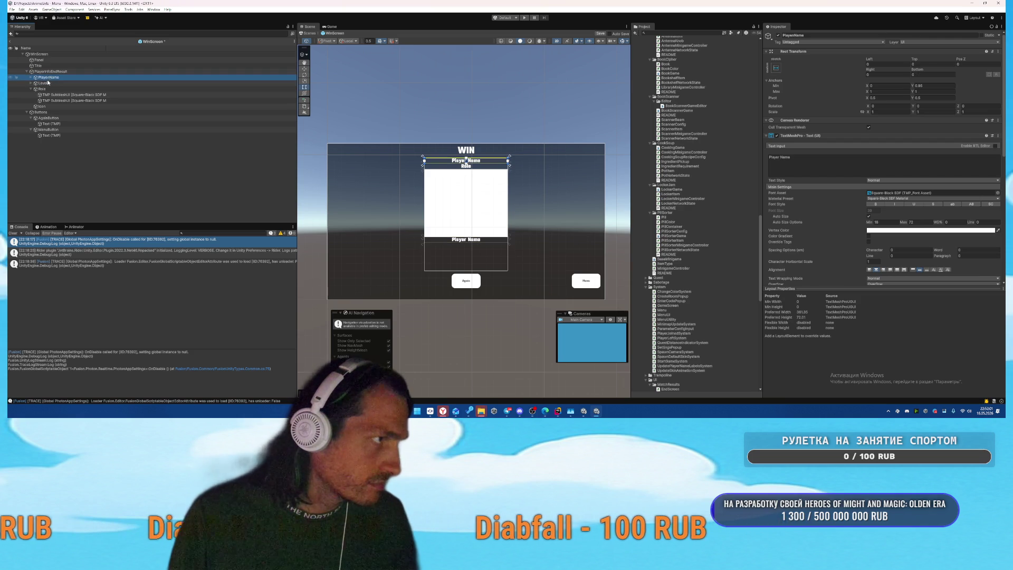
left_click(895, 86)
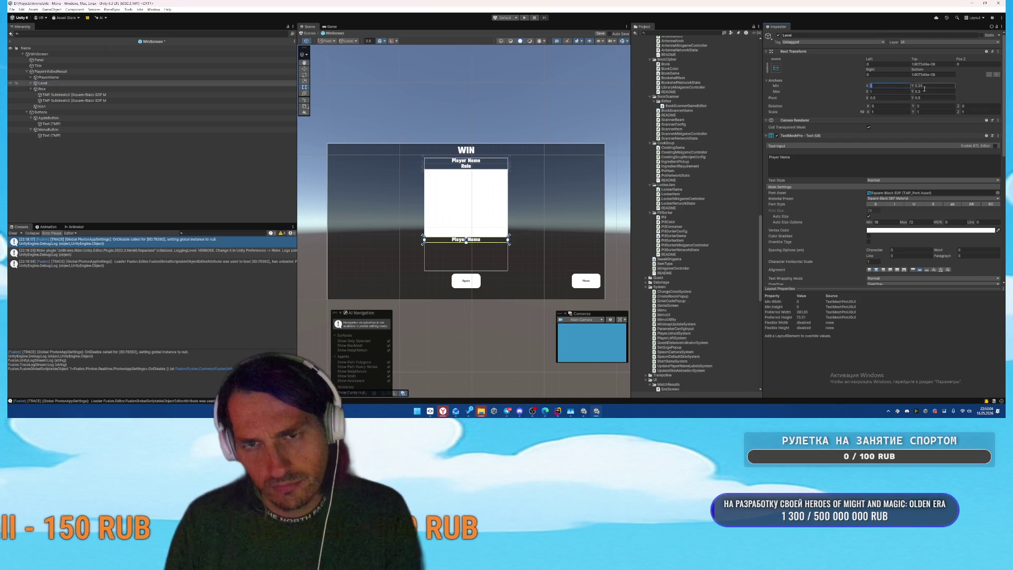
type("0.5")
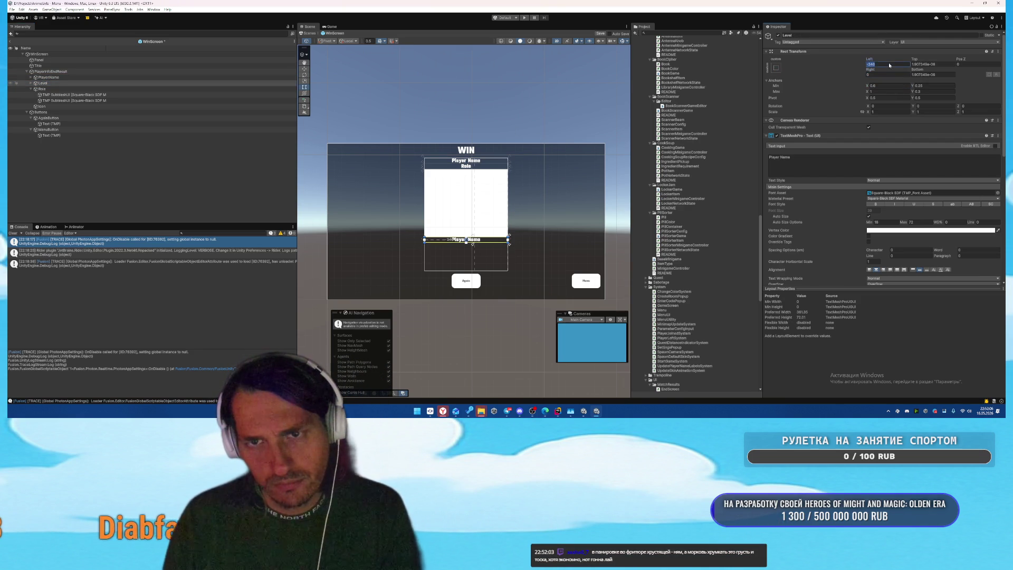
type("5")
key("Tab")
type("1")
key("Return")
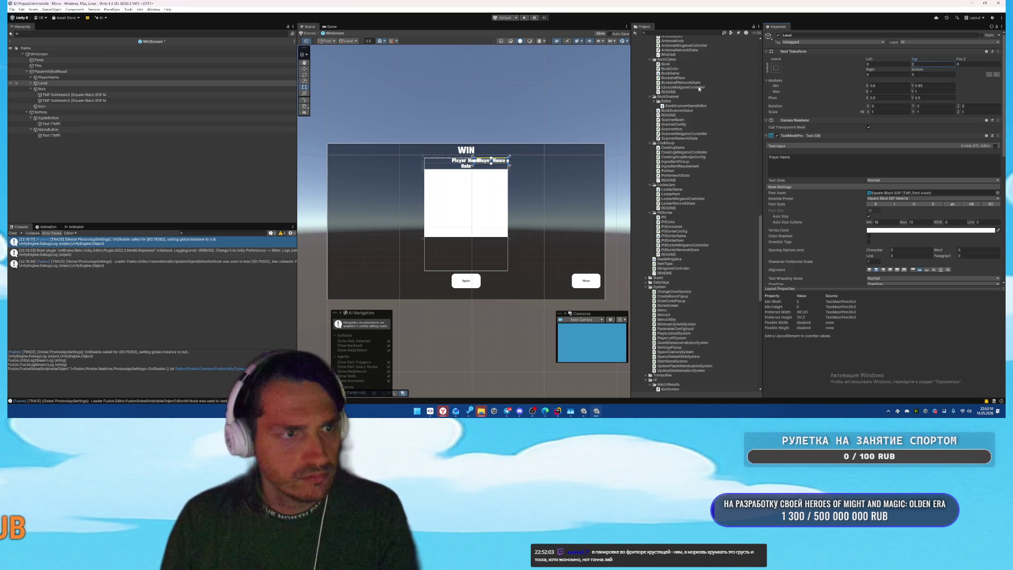
Step: Narrow PlayerName by setting its anchor max X to 0.6
left_click(70, 78)
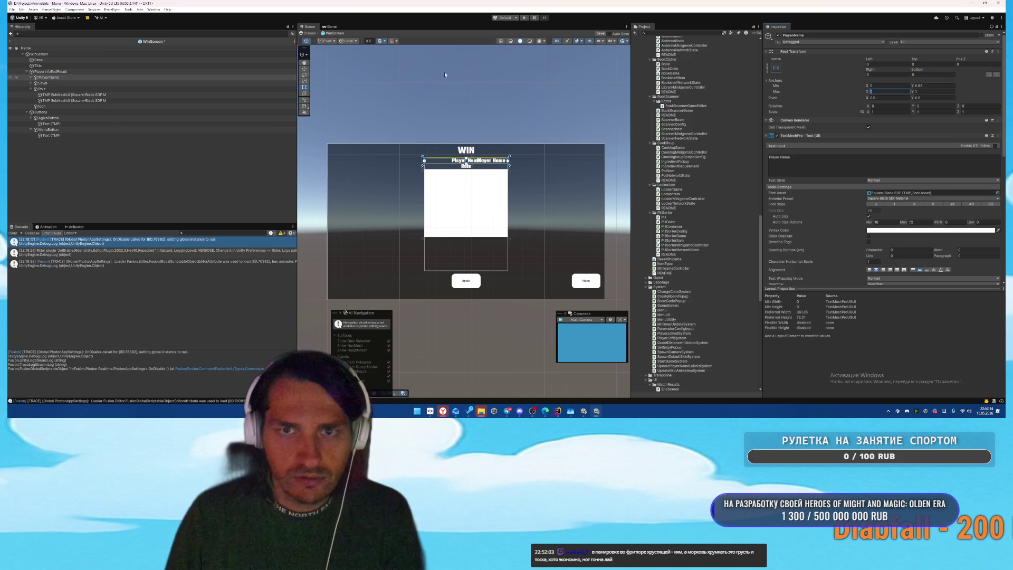
left_click(60, 82)
left_click(60, 77)
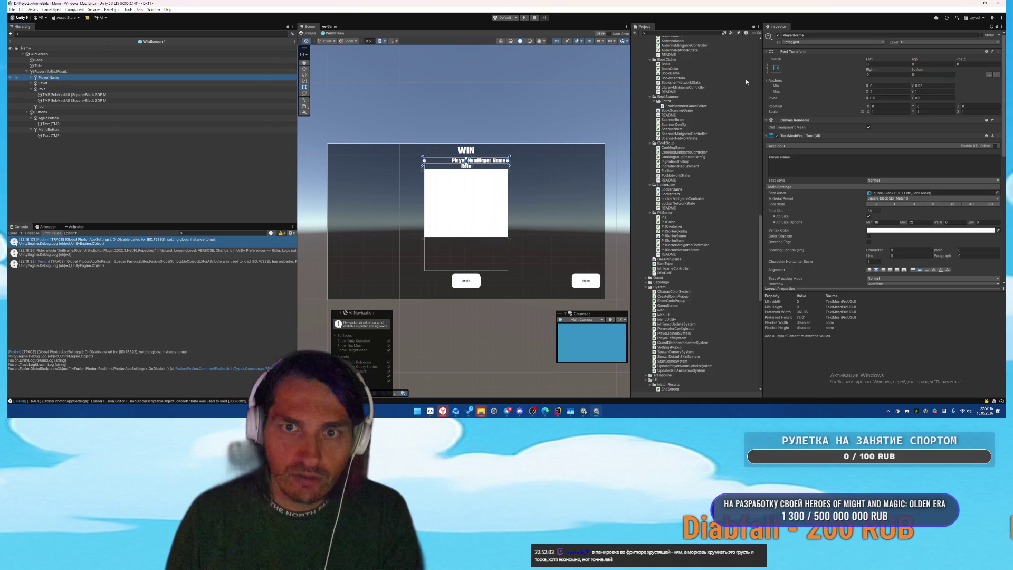
left_click(882, 90)
type("0.6")
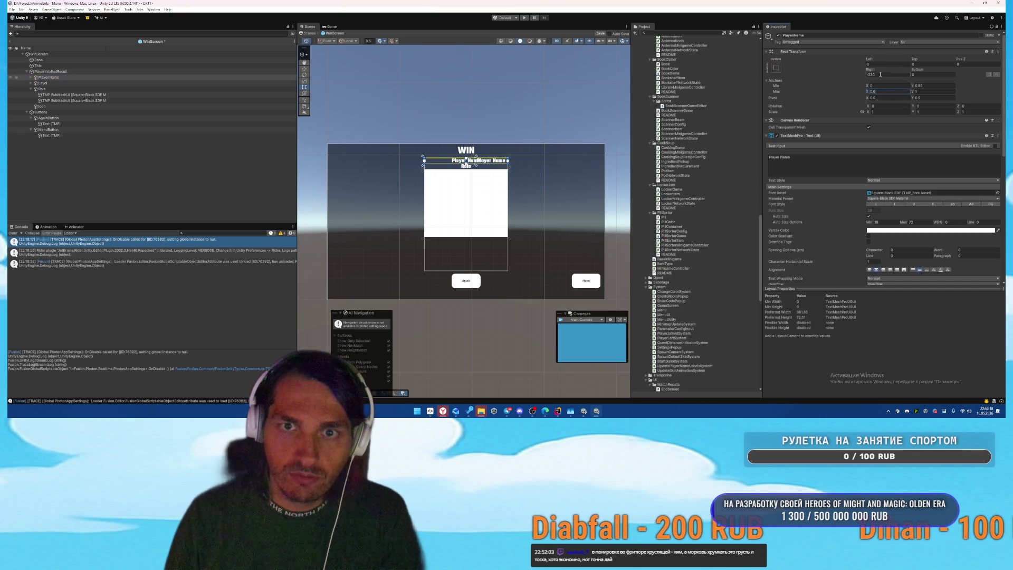
key("Return")
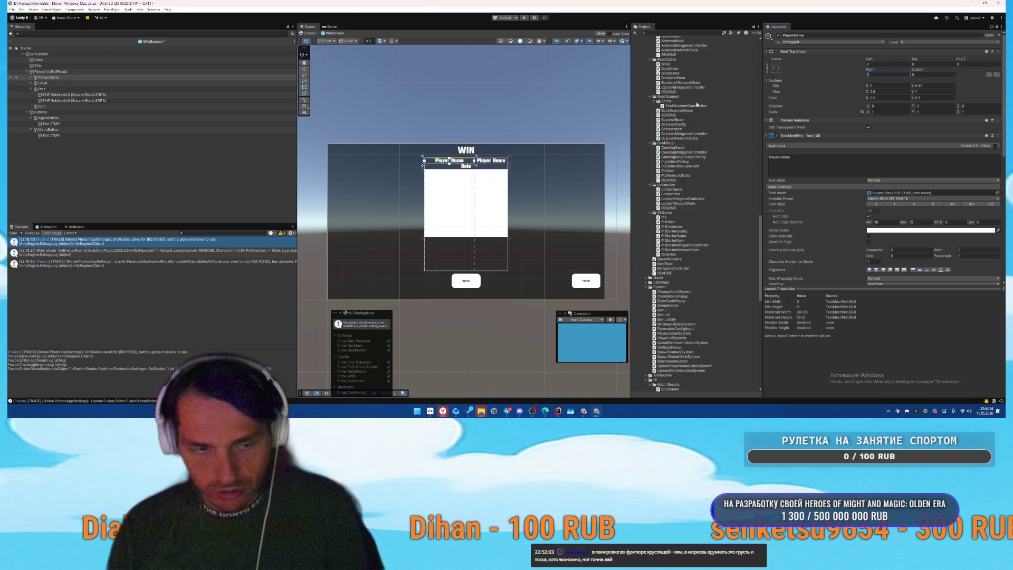
Step: Start a new archive upload in Yandex Games Console and copy the D:\Builds folder path
mouse_move(443, 411)
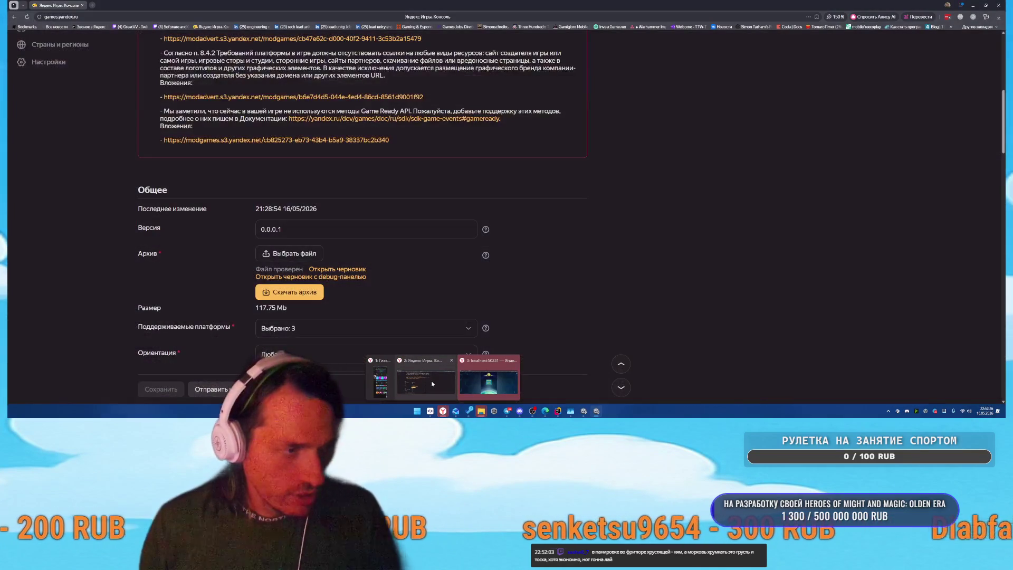
left_click(414, 396)
left_click(293, 250)
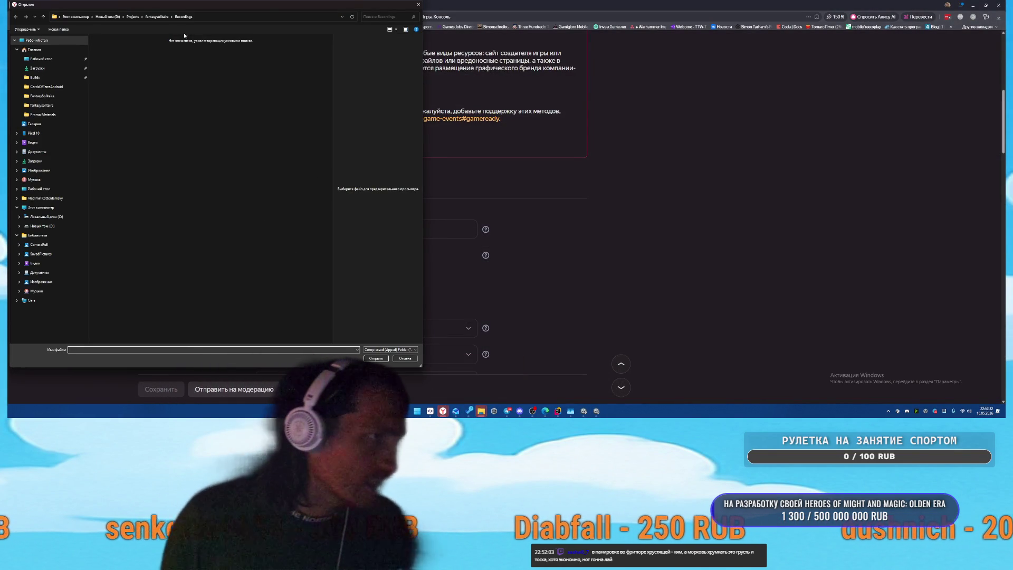
mouse_move(482, 410)
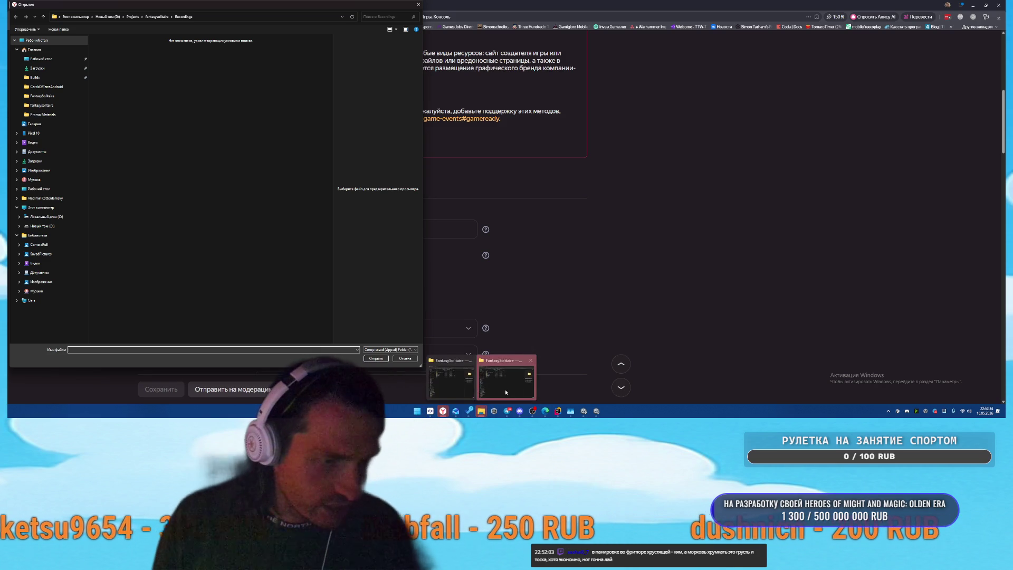
left_click(501, 385)
left_click(236, 64)
left_click_drag(333, 53, 752, 59)
left_click(686, 68)
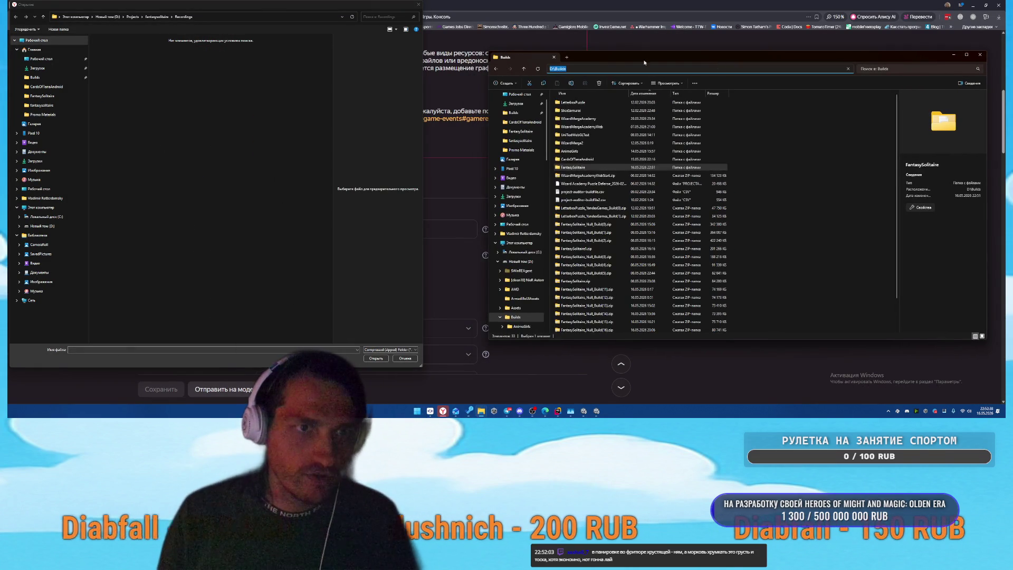
key("ctrl+c")
left_click(979, 55)
Step: Go to D:\Builds in the file dialog and open FantasySolitaire_YandexGames_Build(20).zip
left_click(223, 18)
key("ctrl+v")
key("Return")
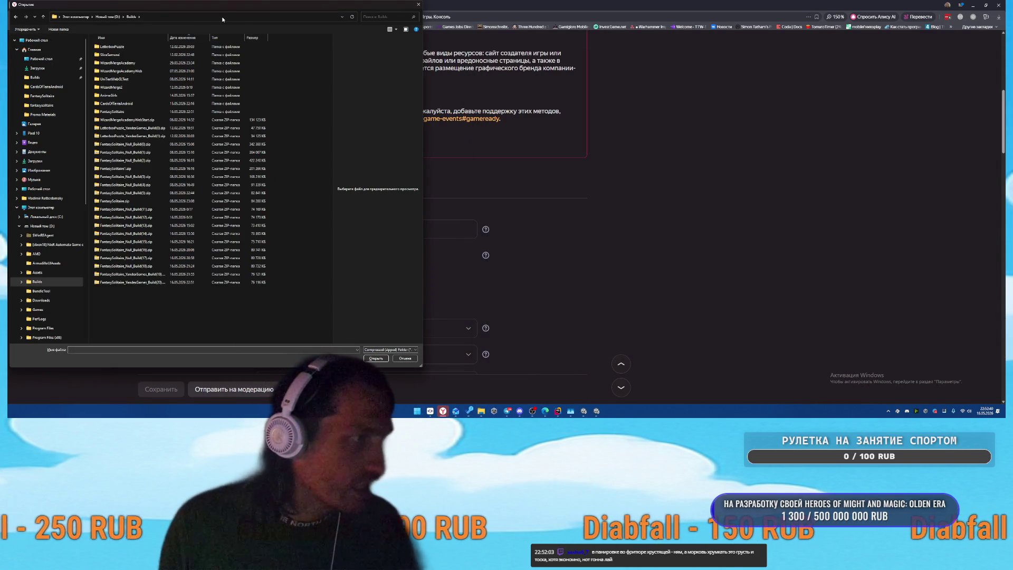
left_click(151, 283)
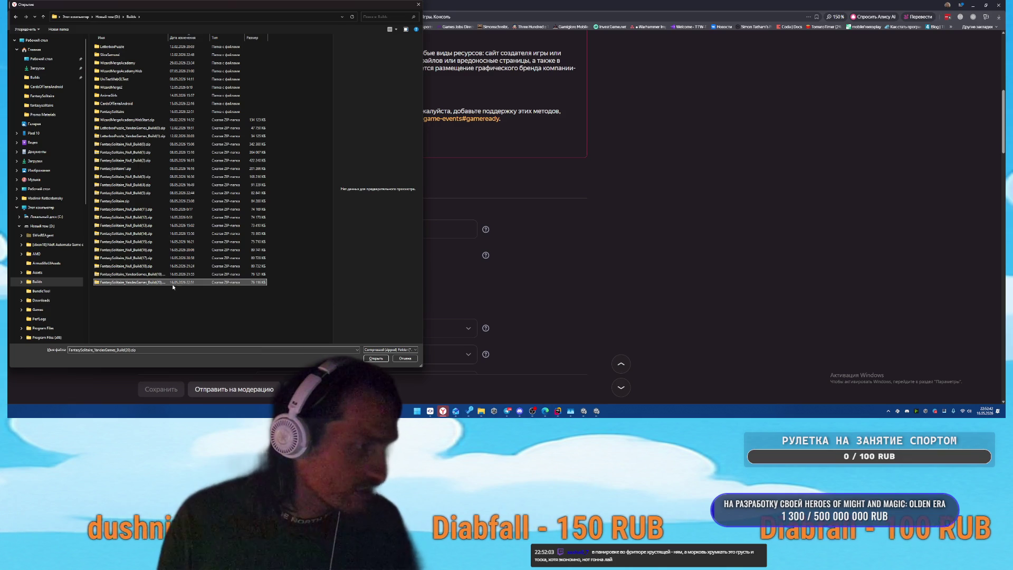
left_click(375, 358)
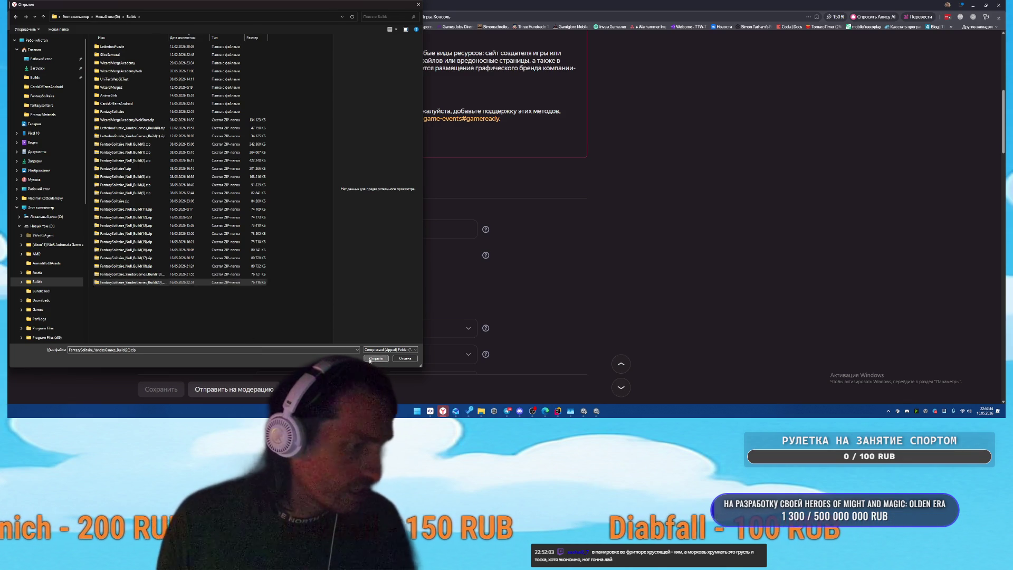
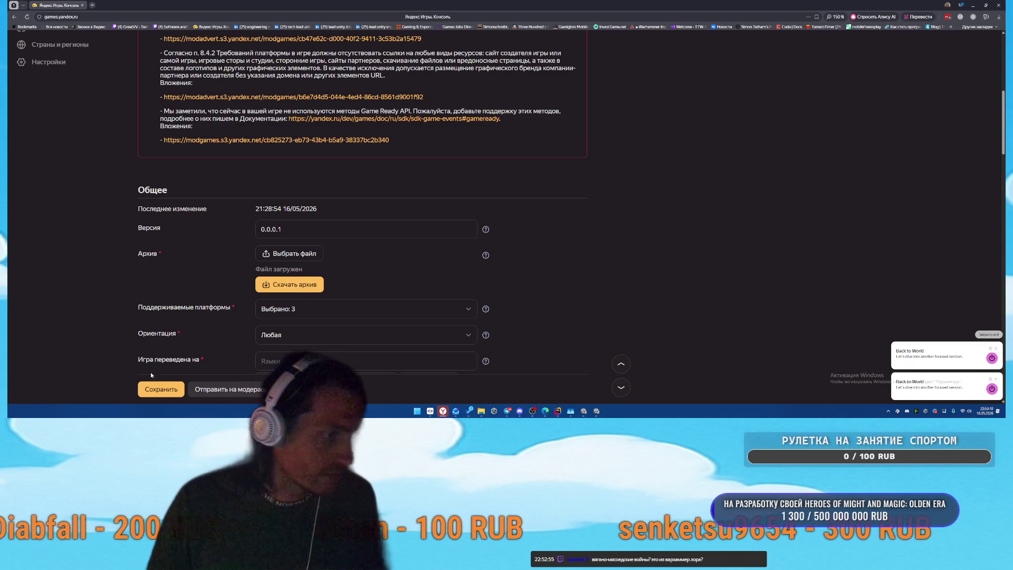
Step: Save the game's settings in Yandex Games Console, then bring up Microsoft To Do
left_click(161, 388)
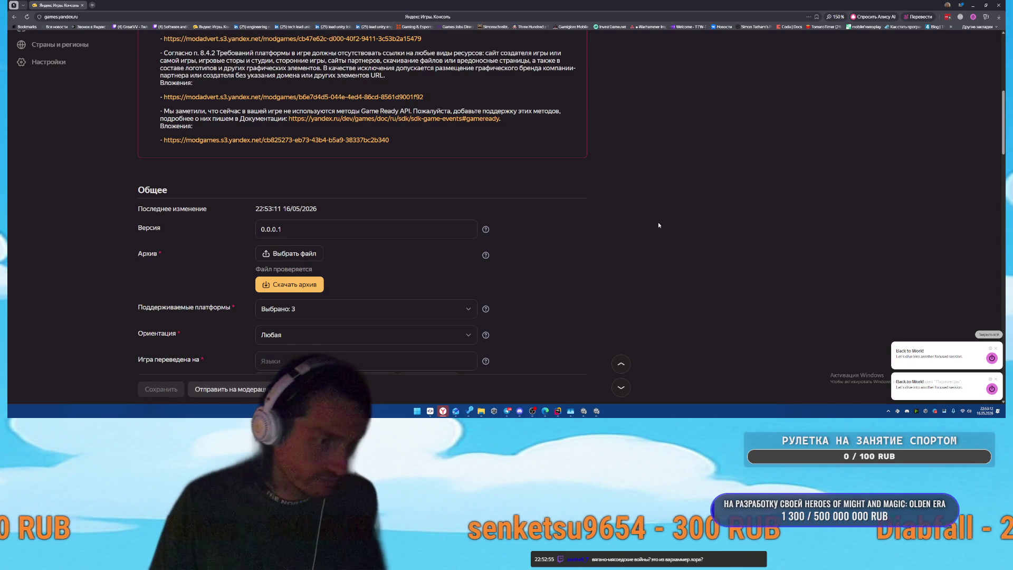
left_click(463, 412)
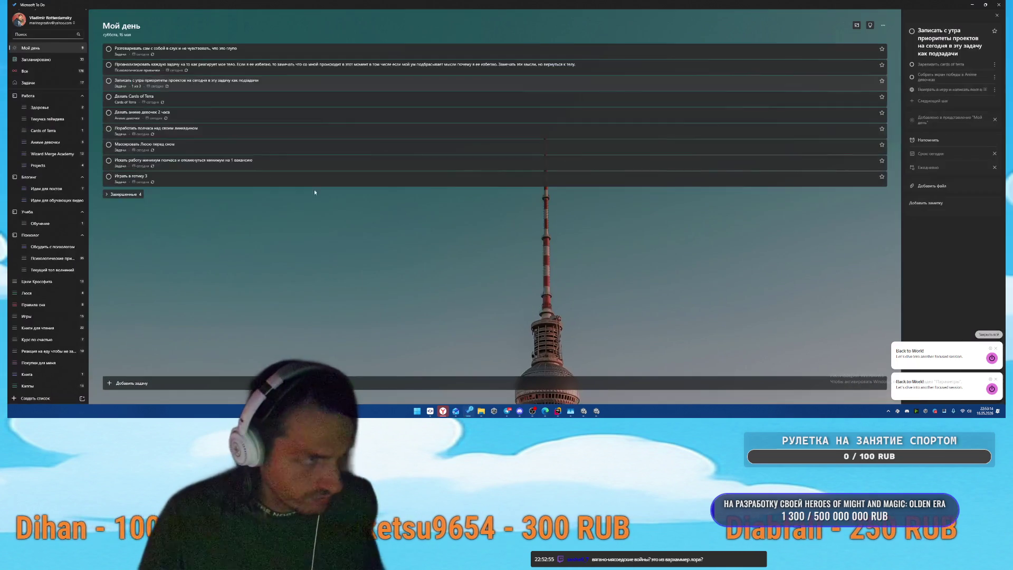
Step: Add a Cards of Terra task: unlock locations for 50 rubles, keep draft always available, paywall puzzles
left_click(42, 130)
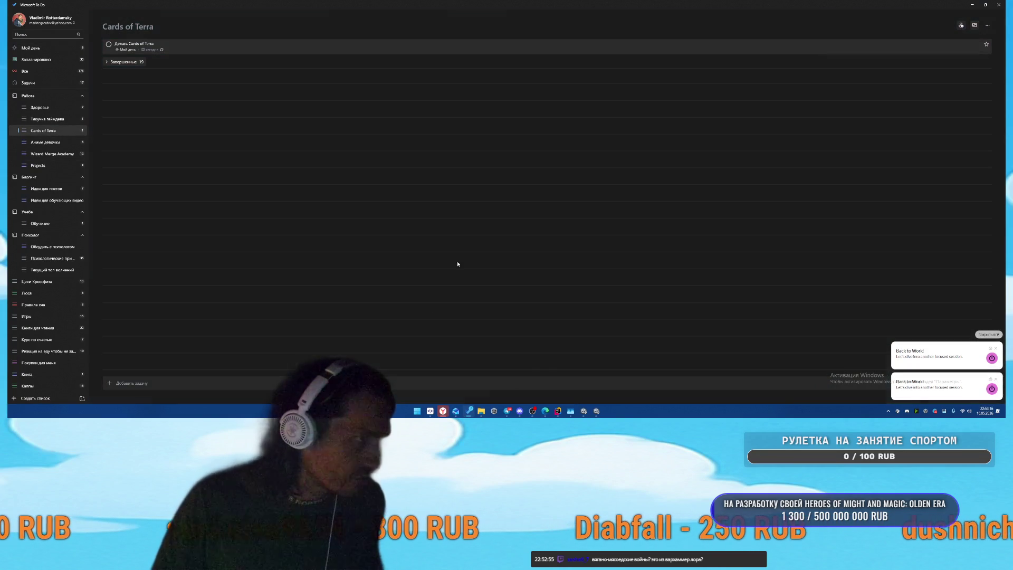
left_click(207, 380)
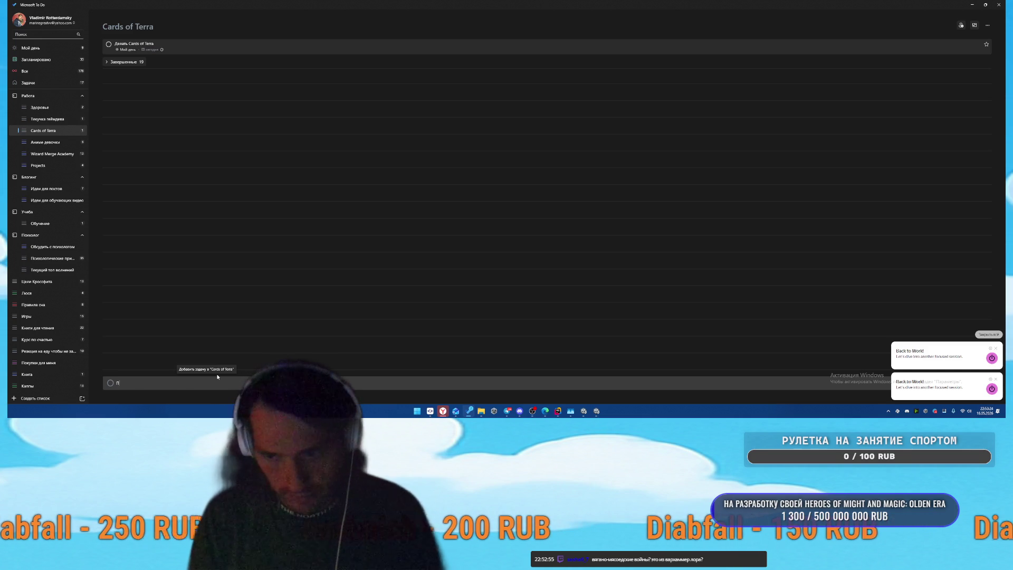
key("BackSpace")
key("BackSpace")
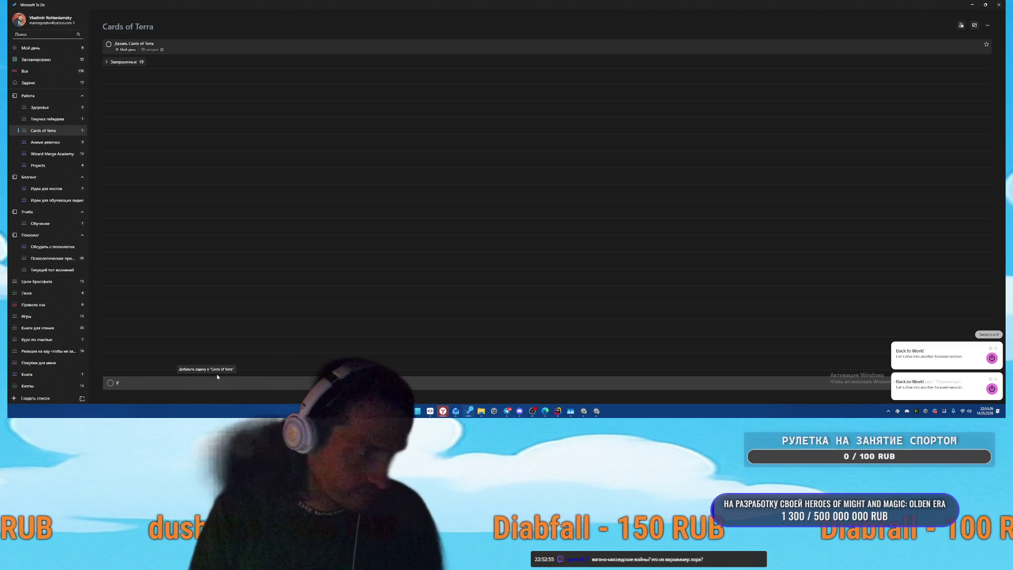
type("азблокировать к")
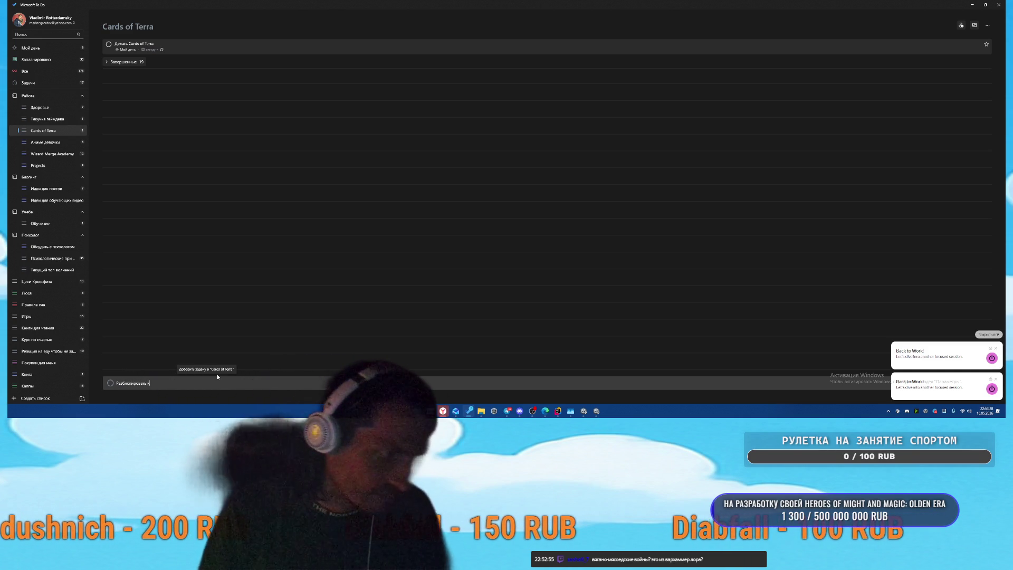
type("аждую локаци")
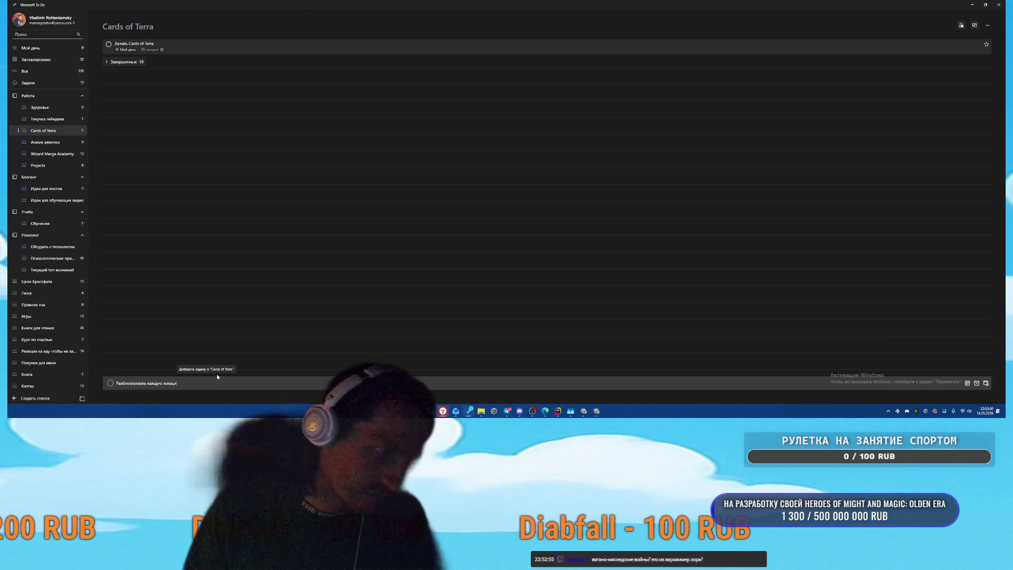
type("ю по 50 ррублей")
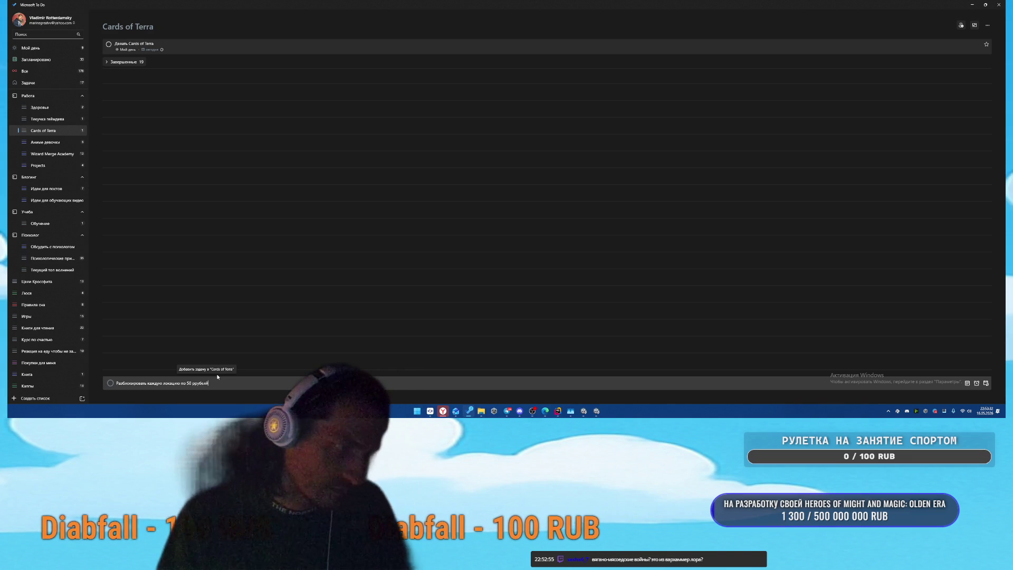
key("BackSpace")
key("BackSpace")
key("BackSpace")
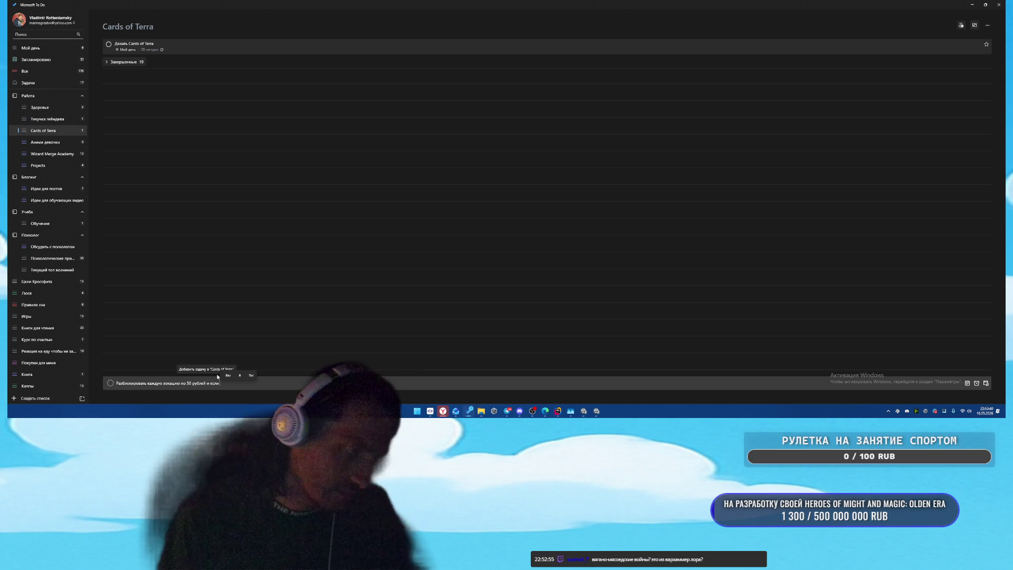
type("и если сделать драфт")
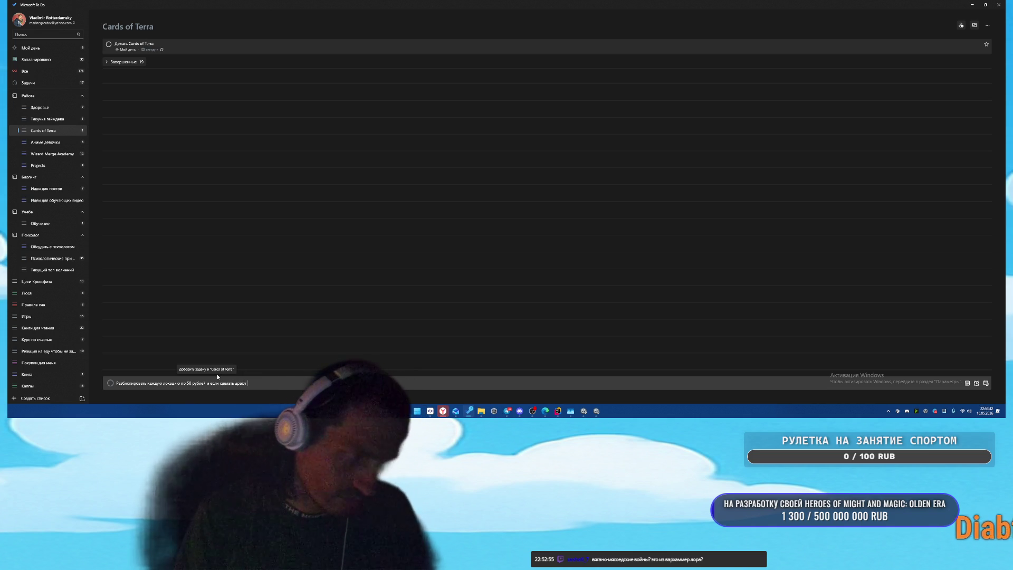
key("BackSpace")
key("BackSpace")
key("BackSpace")
type("драфт доступ")
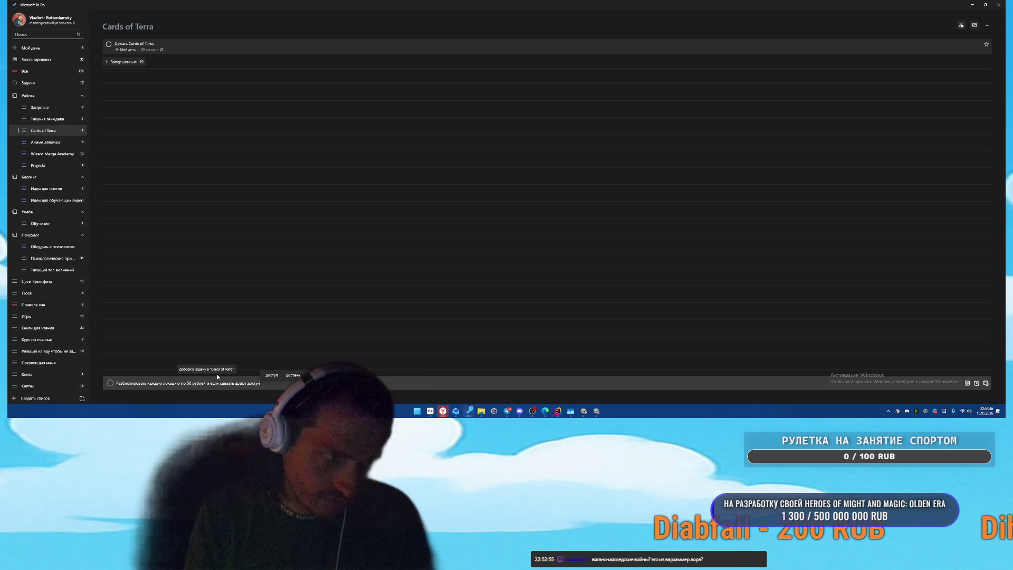
type("пным т")
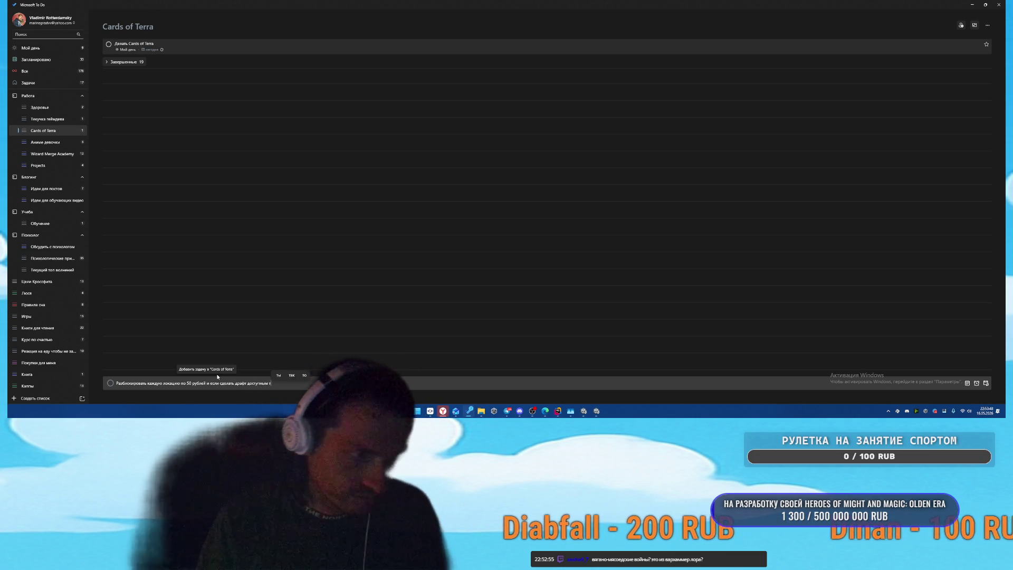
key("BackSpace")
type("всегда. а п")
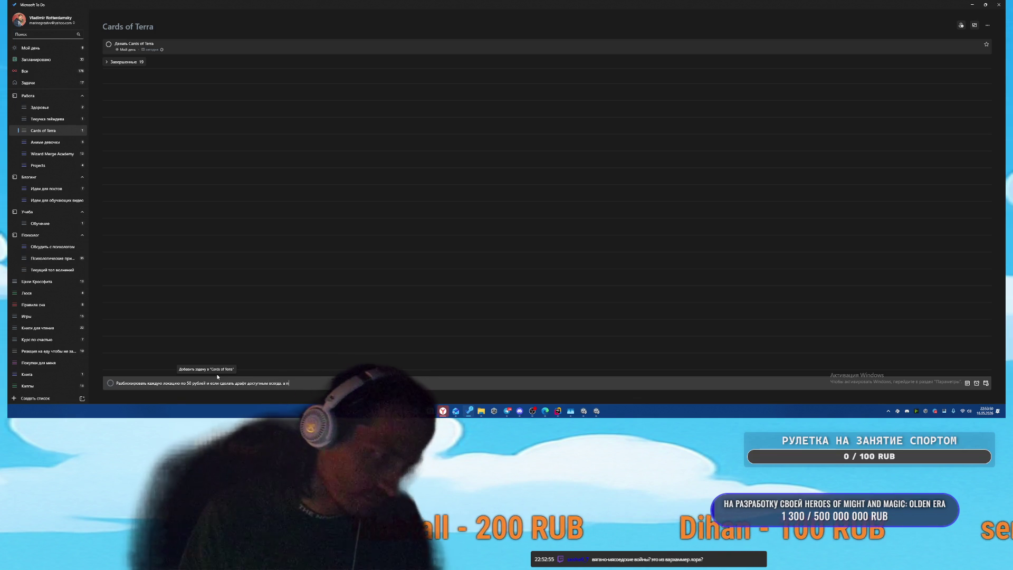
type("аз")
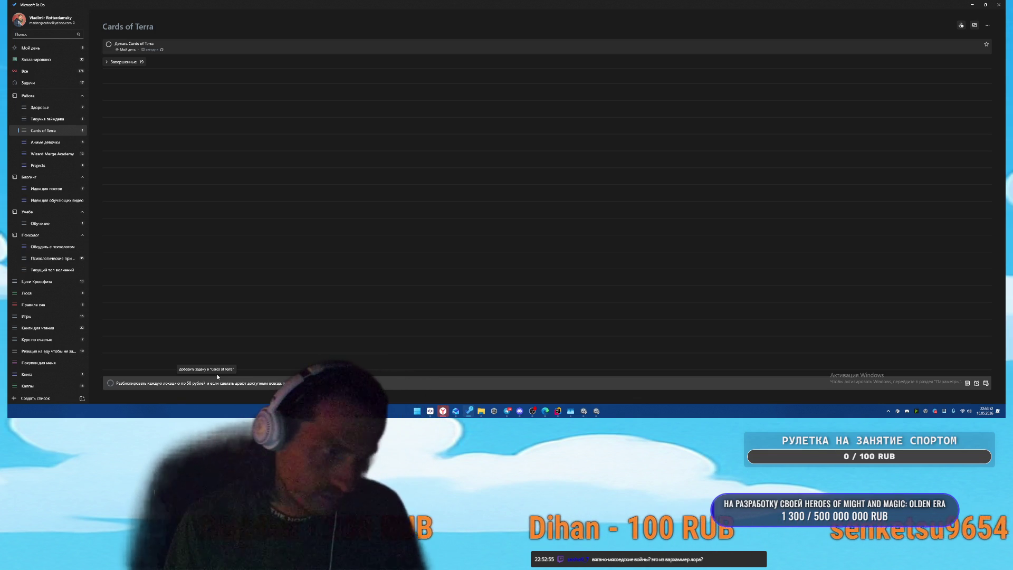
type("лы так же з")
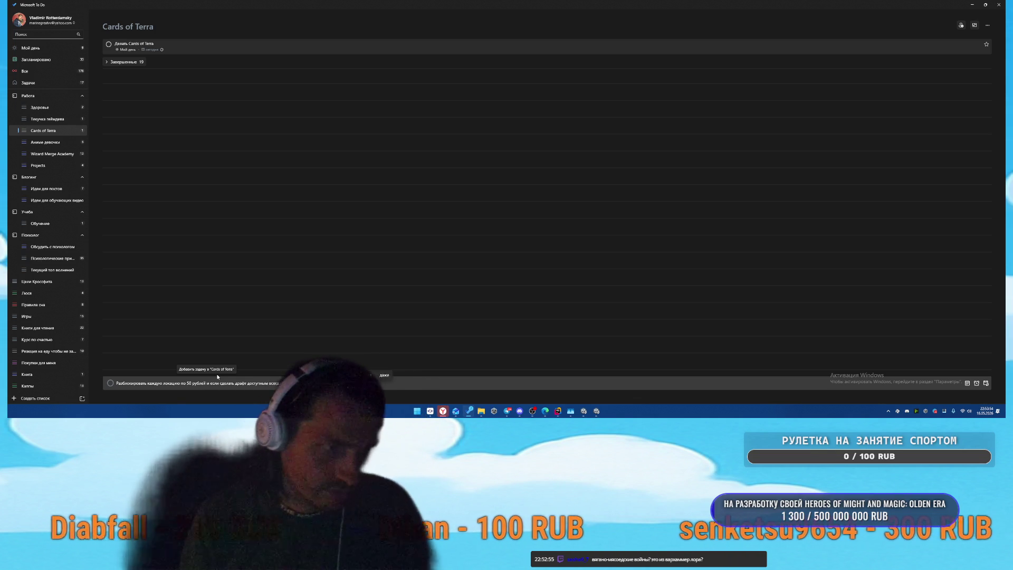
type("алочить за денежкой")
key("Return")
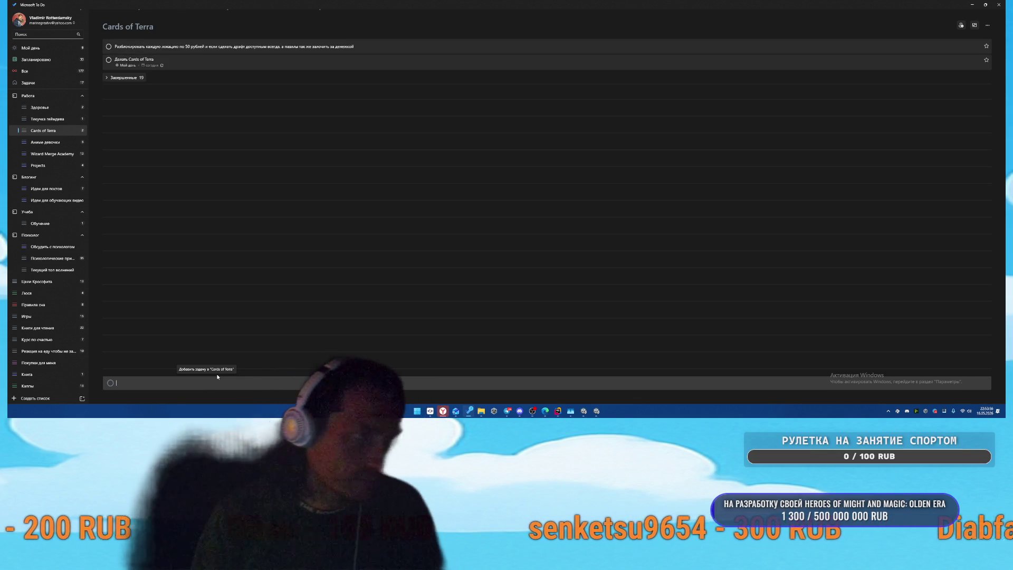
key("alt+Tab")
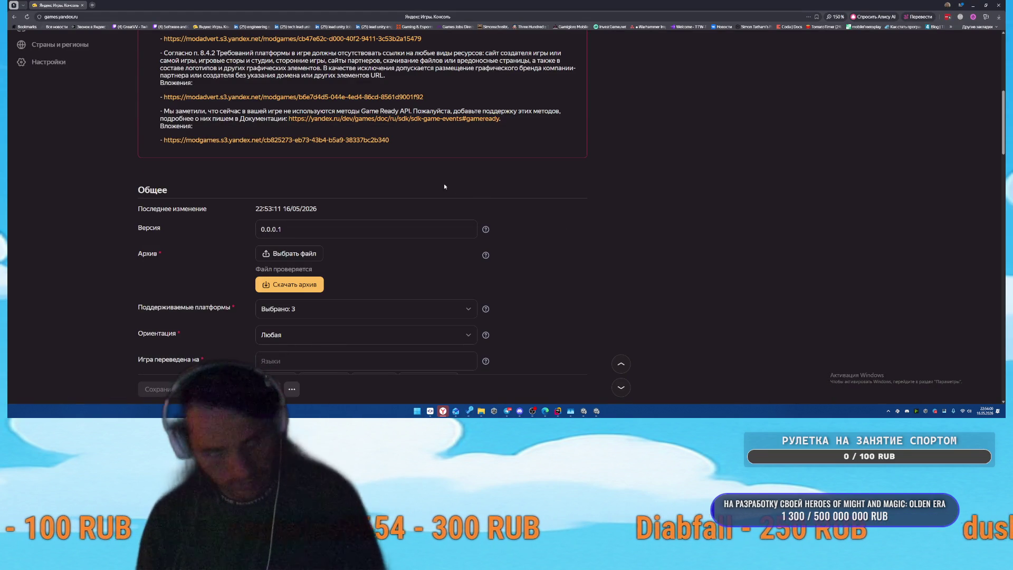
Step: Reload the console page to check the archive status, then bring Unity to the front
key("F5")
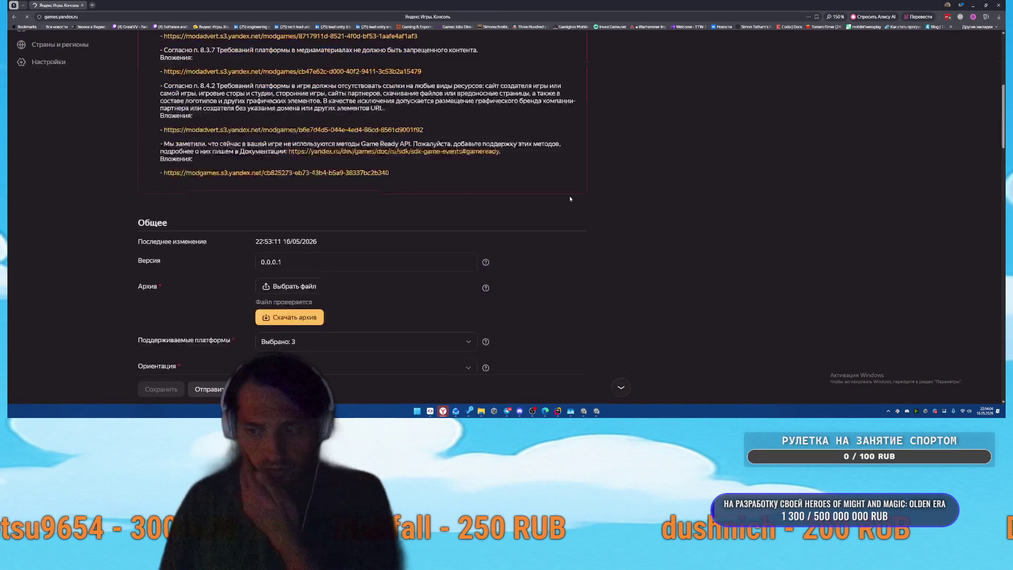
scroll(566, 229, "down", 10)
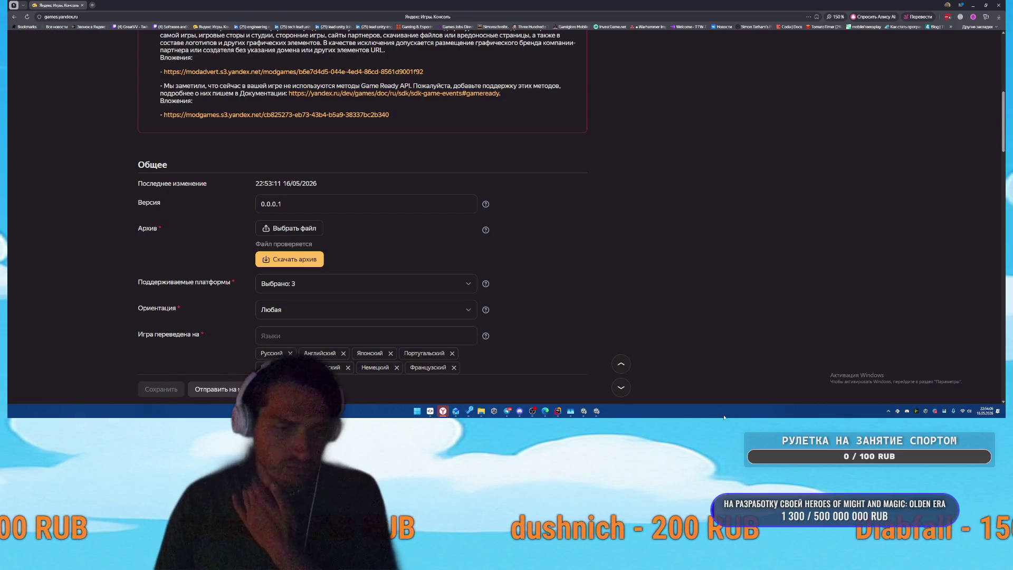
left_click(597, 412)
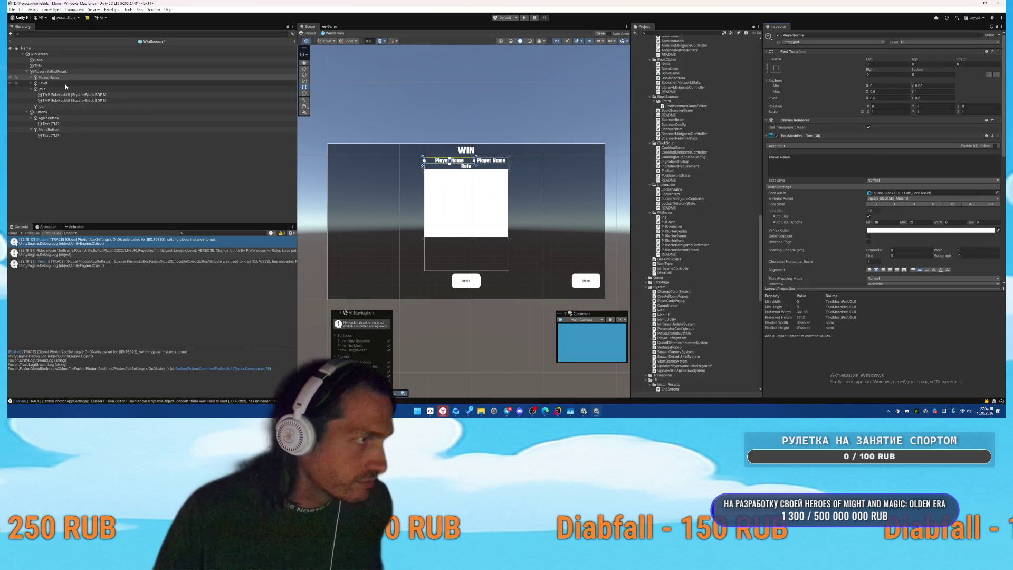
Step: Change the Level object's header text from 'Player Name' to 'Level'
left_click(42, 83)
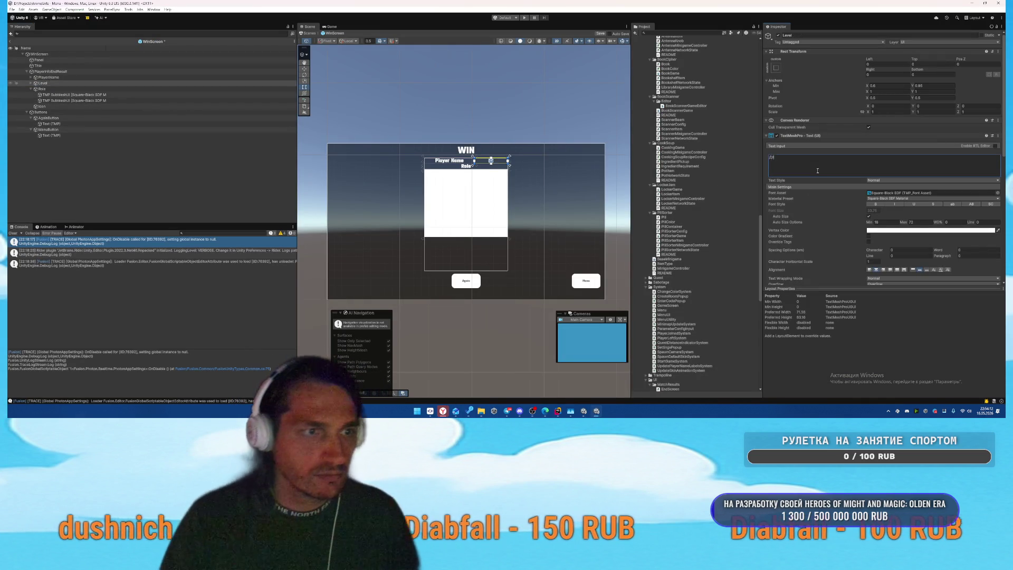
type("Level")
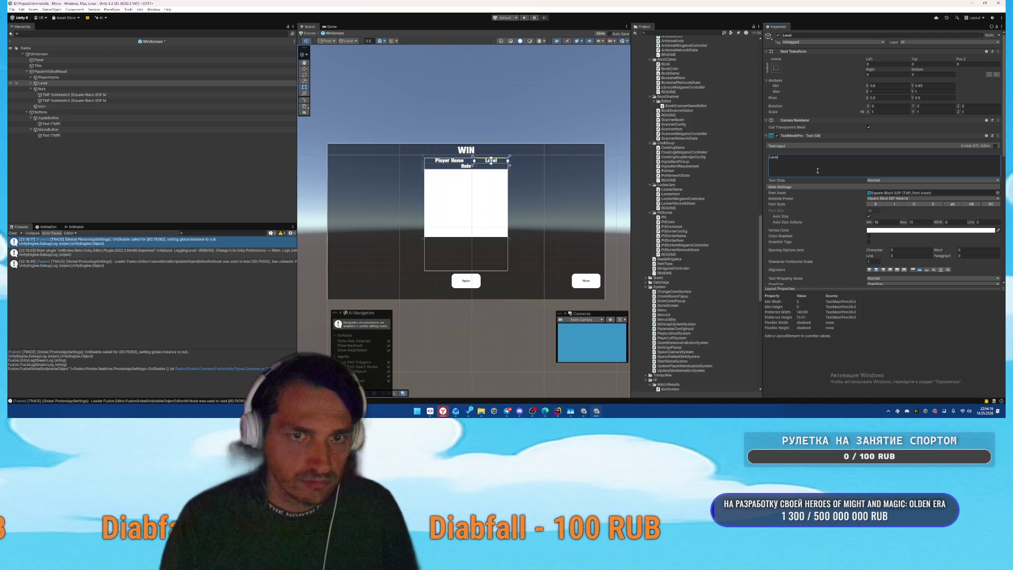
mouse_move(42, 83)
left_mouse_down()
mouse_move(53, 70)
mouse_move(48, 85)
mouse_move(895, 170)
left_mouse_up()
left_click(53, 71)
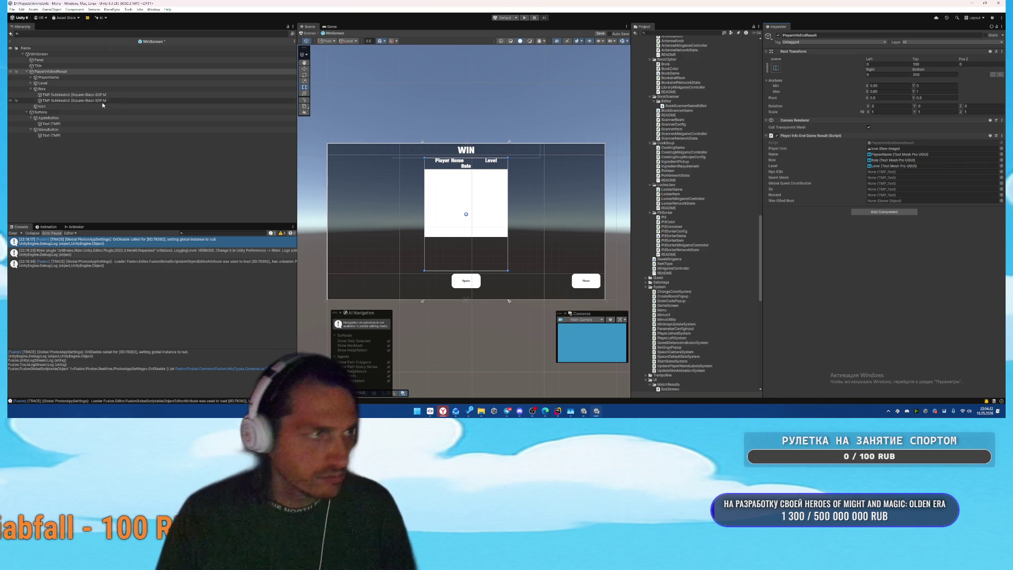
Step: Duplicate the Role text as NpcKills and make it read 'NPC kills 5/10'
left_click(42, 89)
key("ctrl+d")
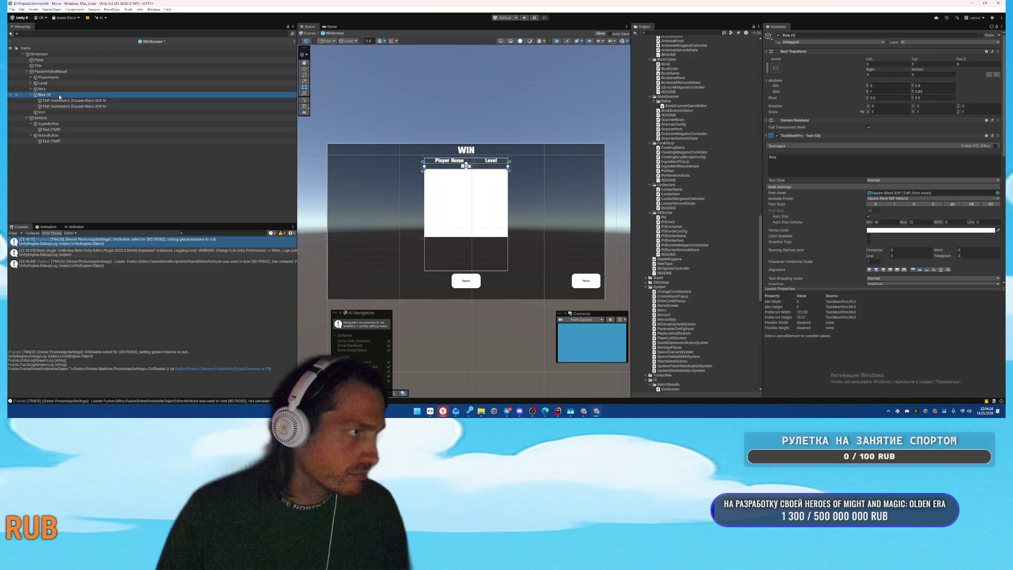
left_click_drag(50, 118, 50, 116)
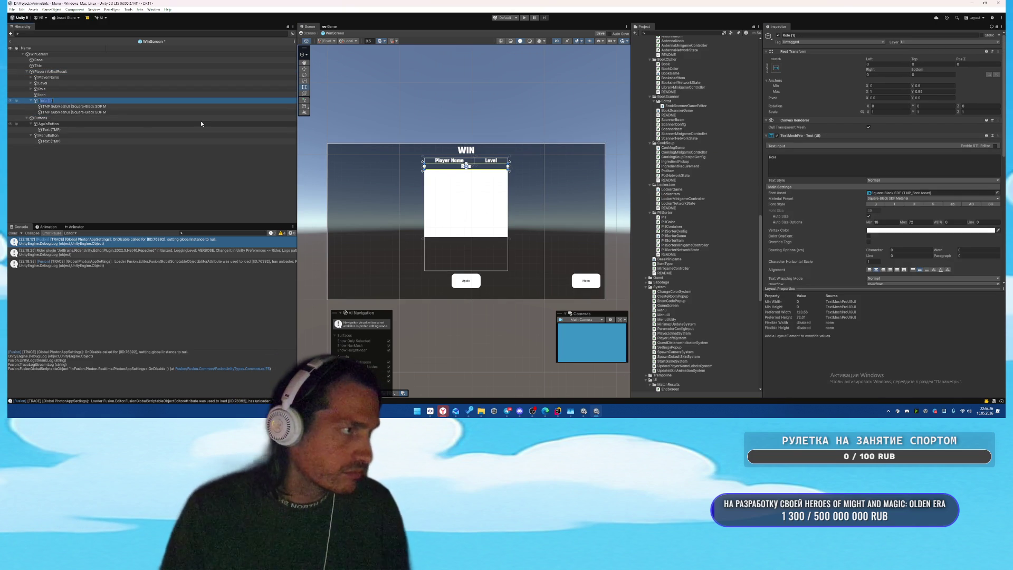
type("Npc")
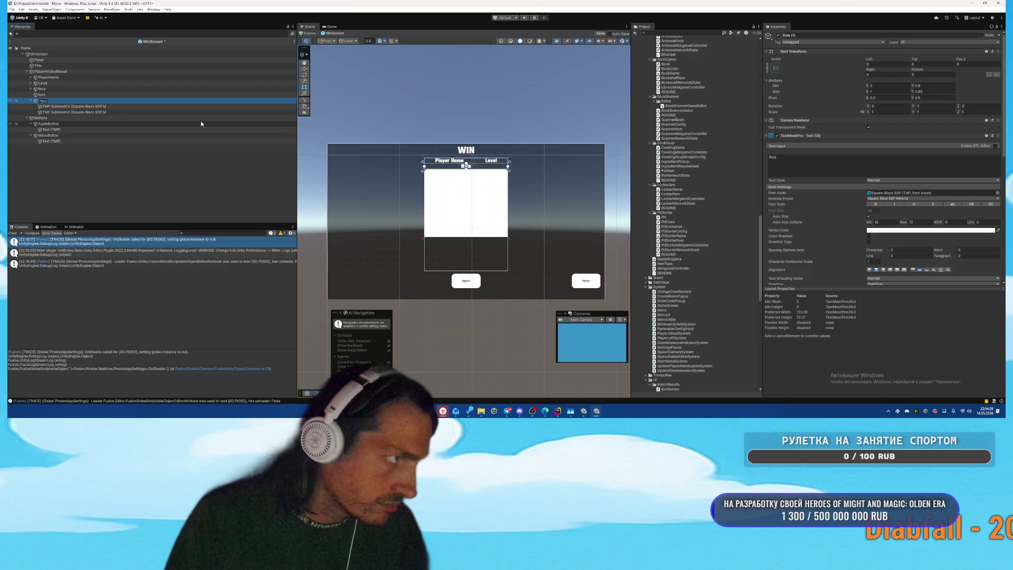
type("Kills")
key("Return")
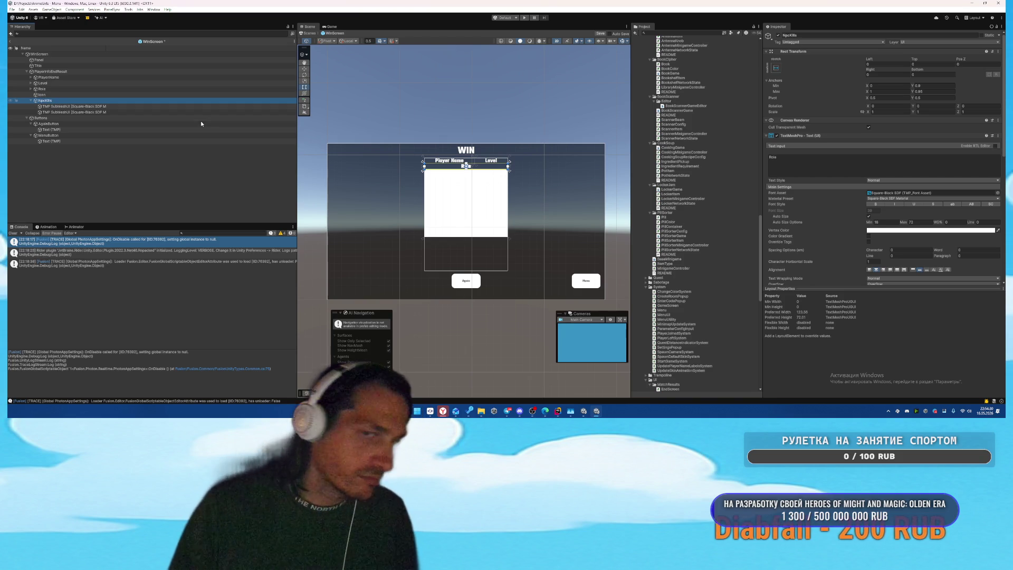
left_click(810, 172)
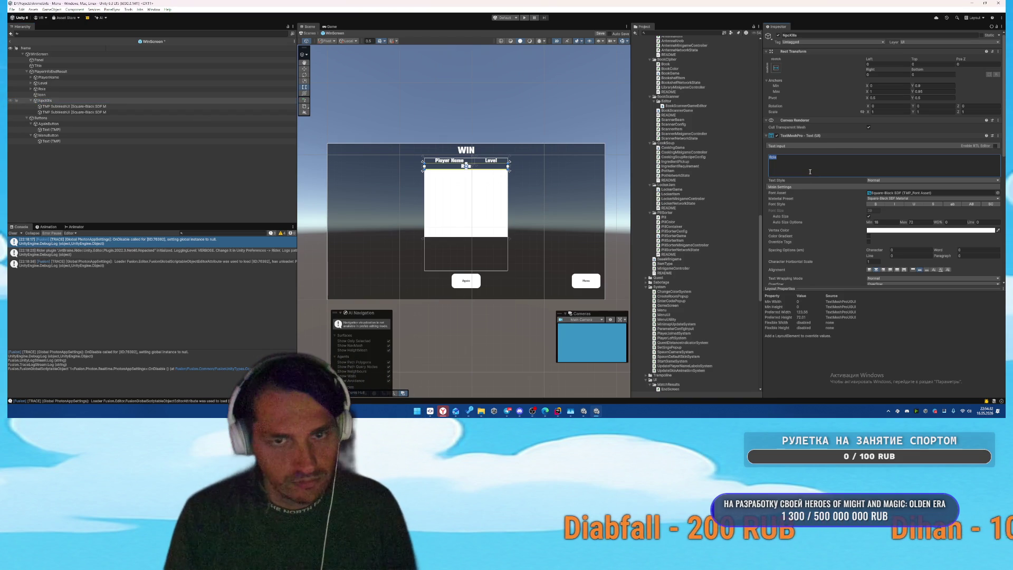
type("5/10")
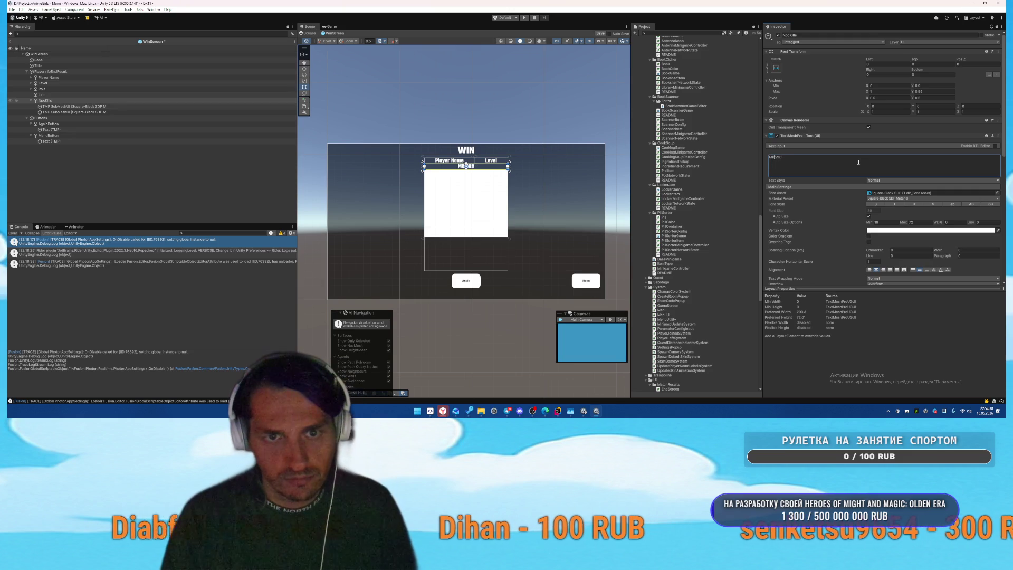
type("PC kills")
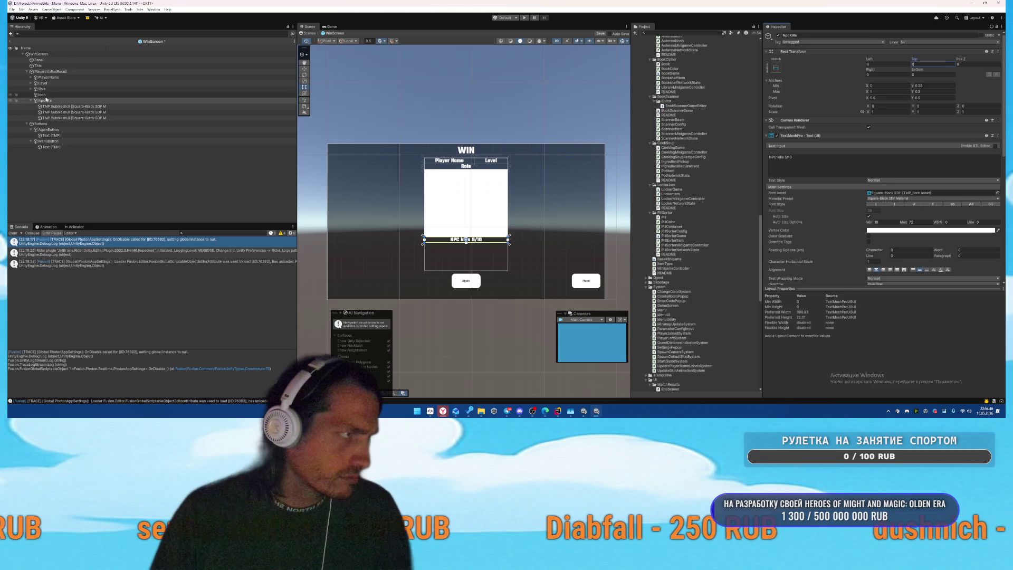
left_click(553, 154)
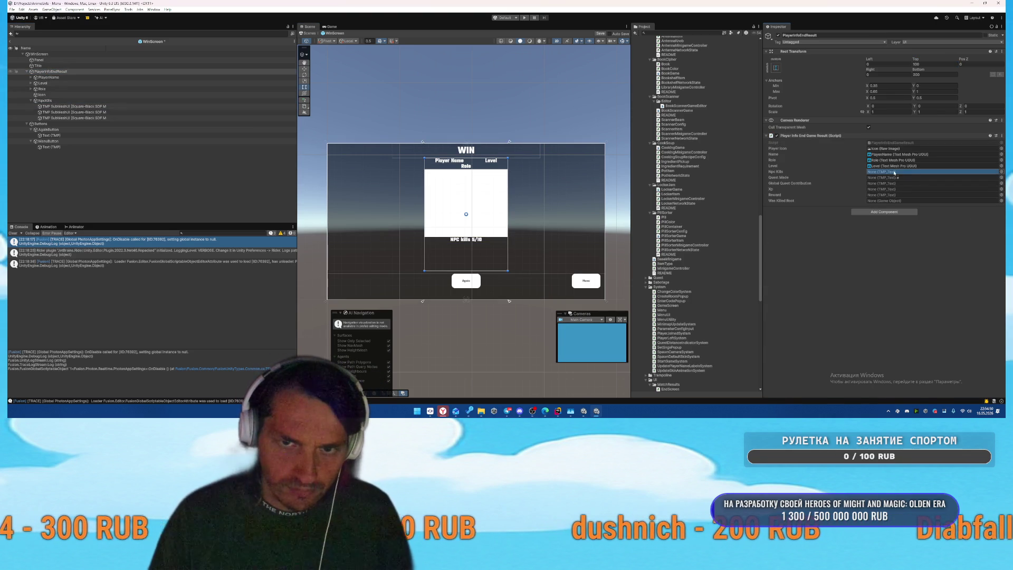
Step: Create a QuestMade copy reading 'Quest Made: 5/10' and assign it to the script's Quest Made field
left_click(216, 100)
key("ctrl+d")
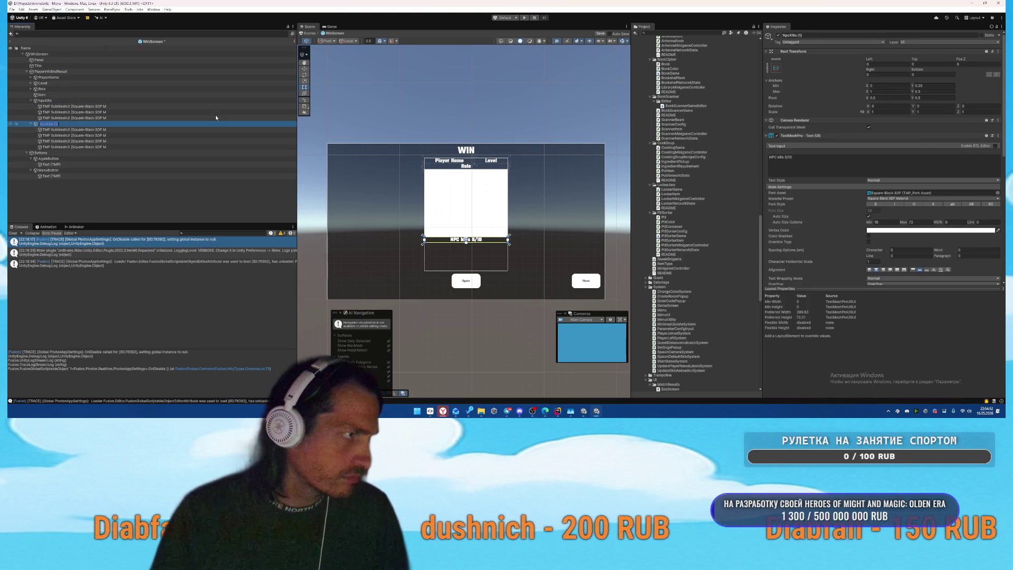
type("QuestMade")
key("Return")
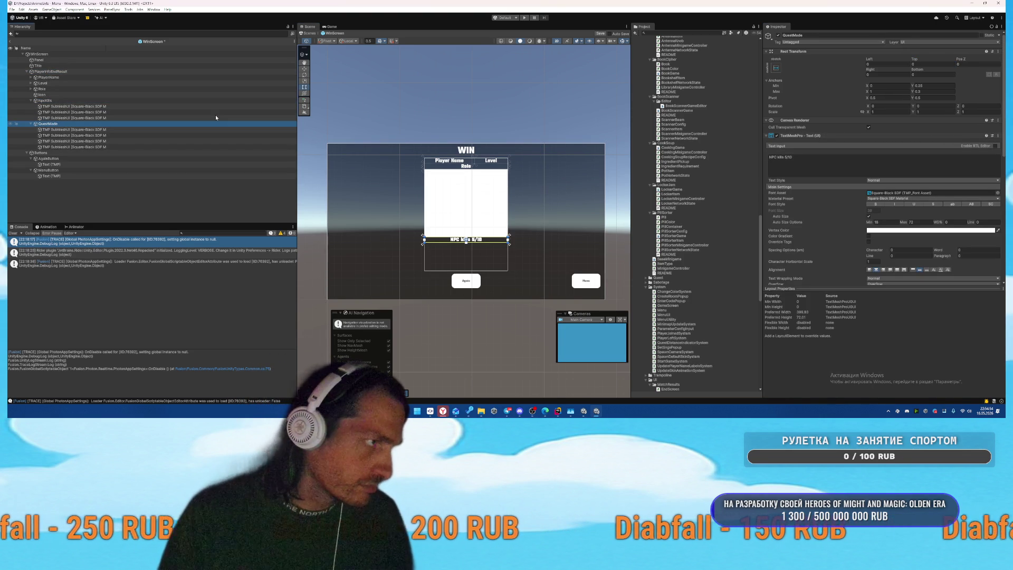
left_click(830, 165)
type("Quest")
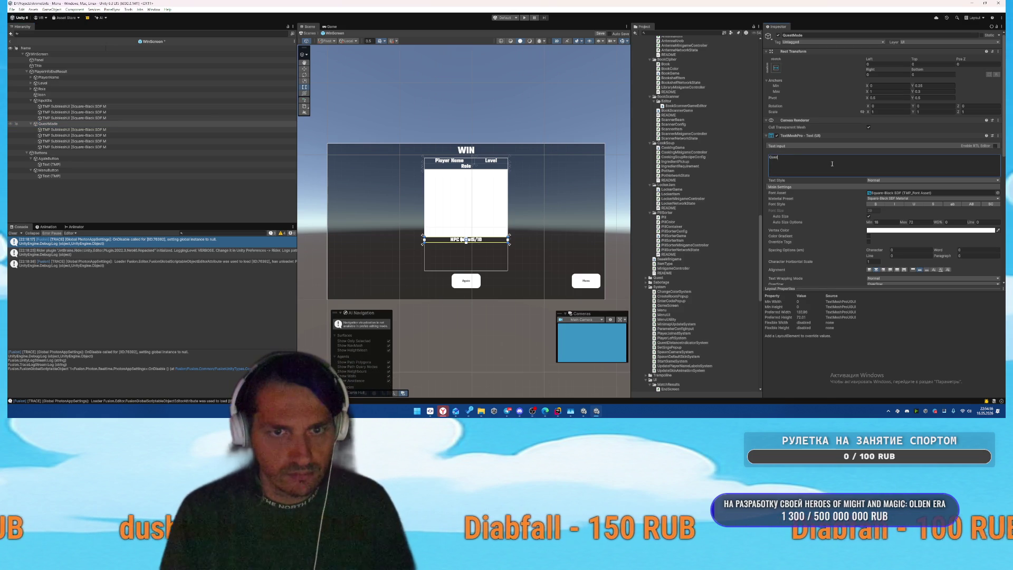
type(" Ma")
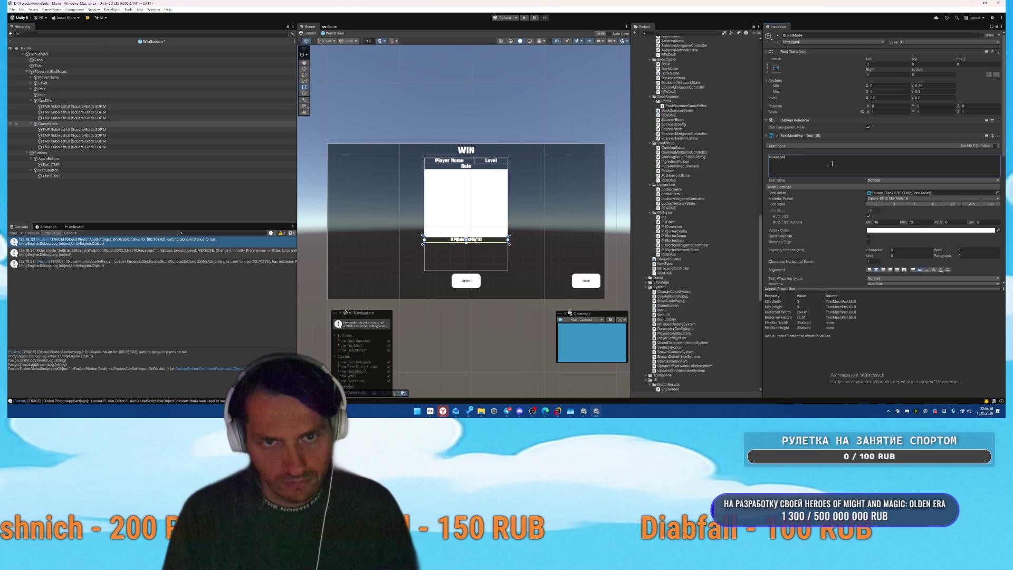
type("de: 5/10")
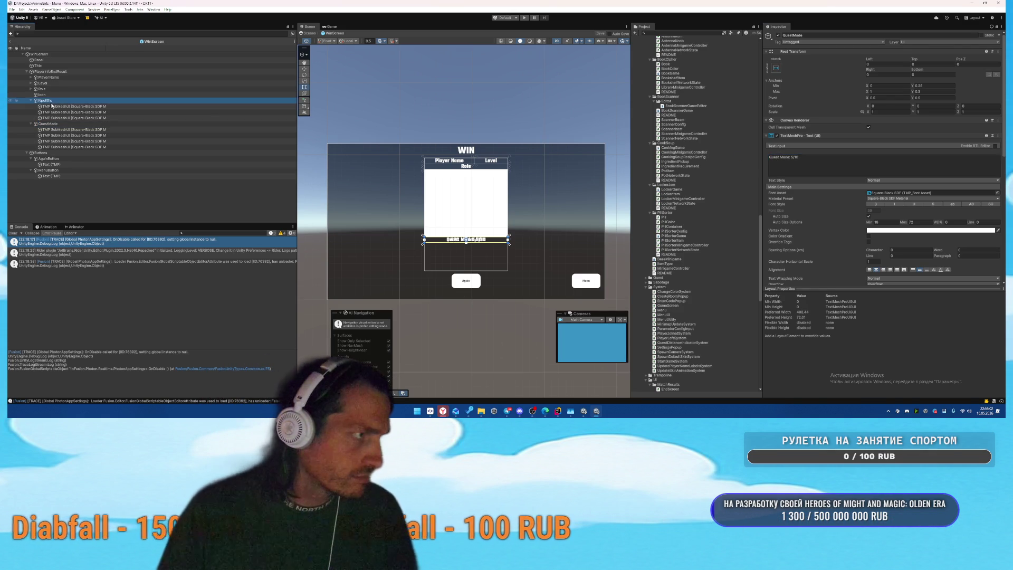
left_click(50, 72)
mouse_move(48, 123)
left_mouse_down()
mouse_move(422, 159)
mouse_move(934, 177)
left_mouse_up()
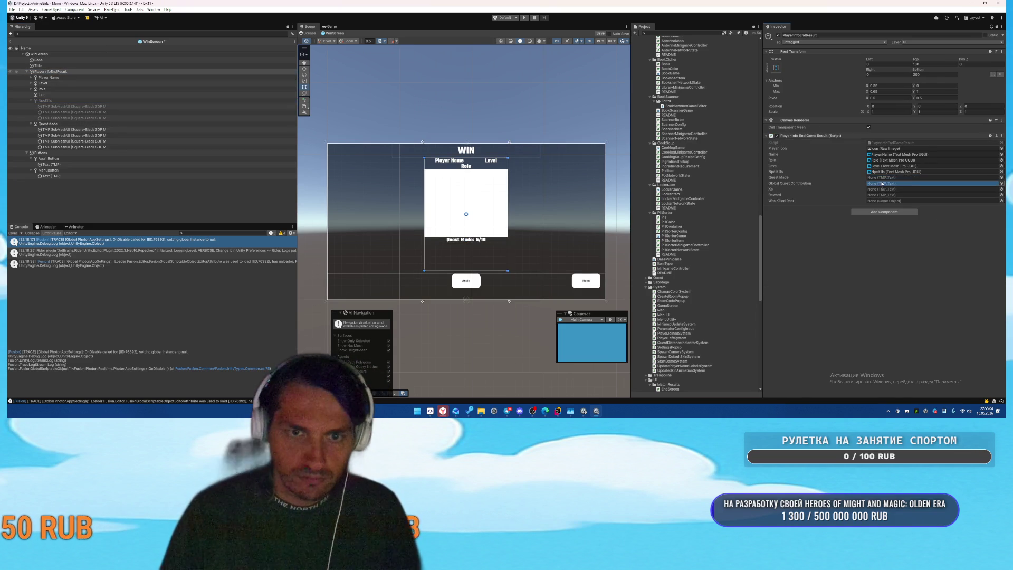
left_click(30, 125)
left_click(58, 124)
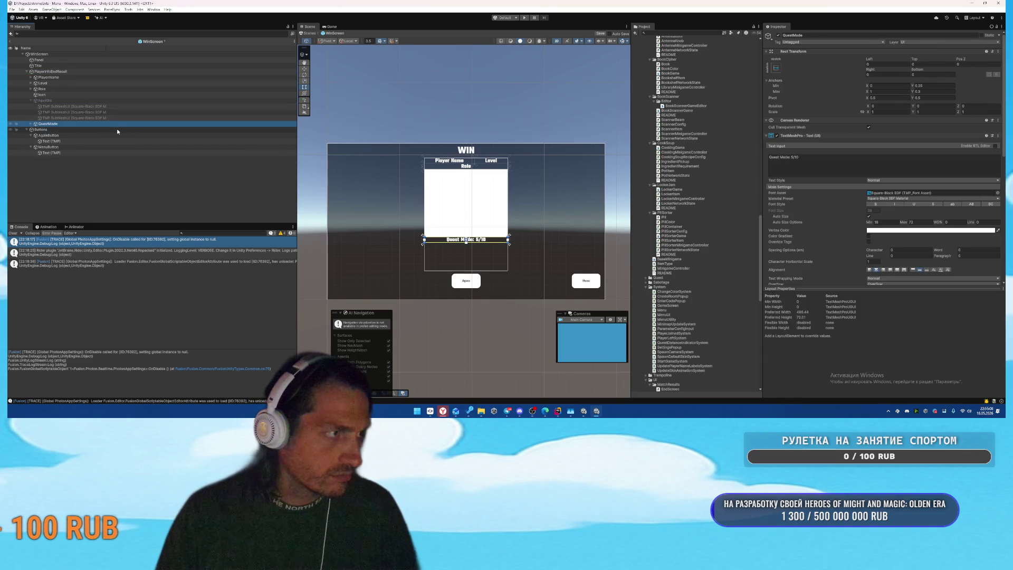
Step: Duplicate QuestMade as GlobalQuestContribution, delete its extra submesh children, and set text 'Global quest contribution'
key("ctrl+d")
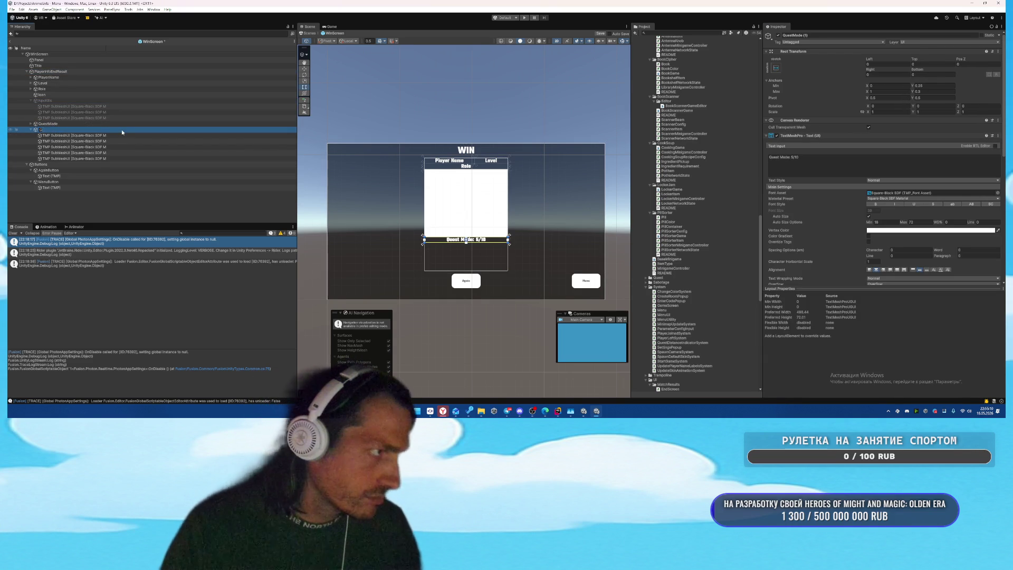
type("obal")
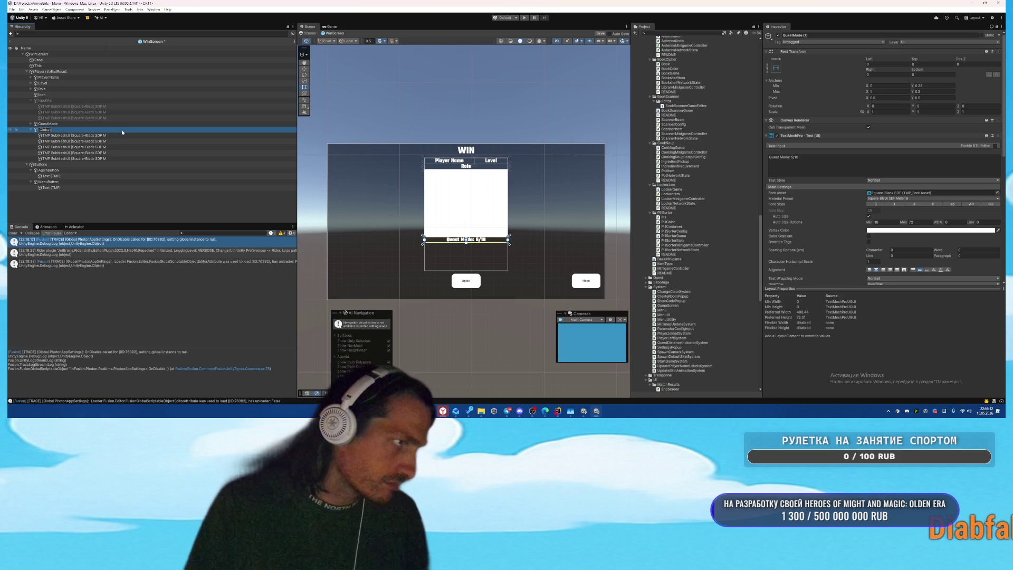
type("QuestCuntribution")
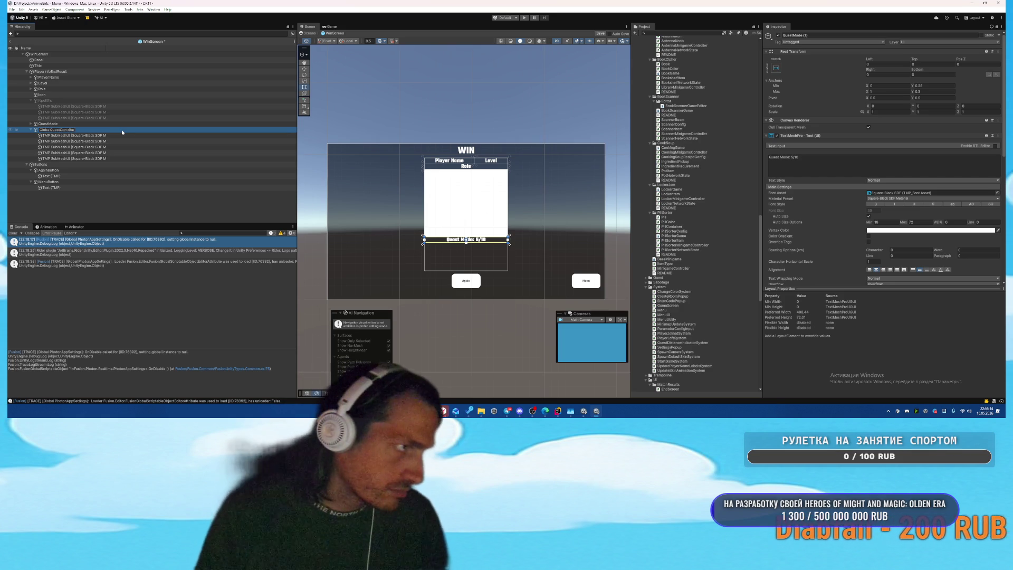
key("Return")
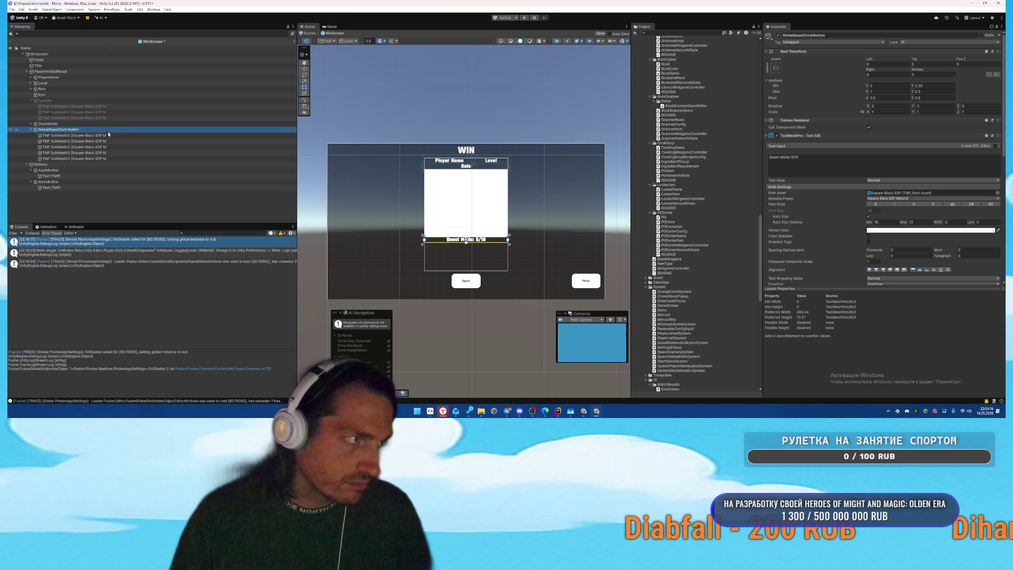
left_click(106, 135)
left_click(97, 158, "shift")
key("Delete")
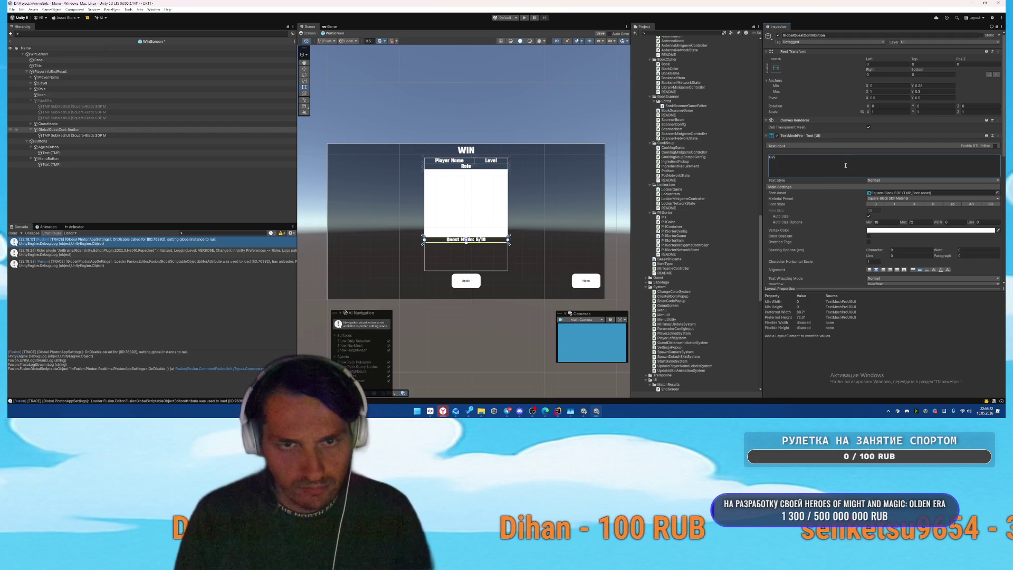
type("bal quest contribution")
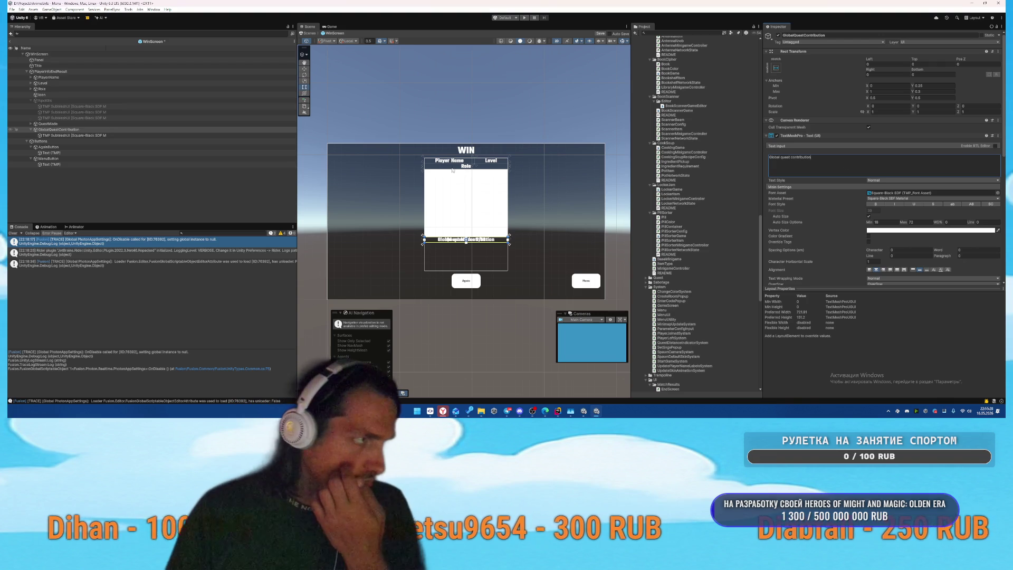
Step: Assign GlobalQuestContribution to the end-result script's Global Quest Contribution field
left_click(29, 124)
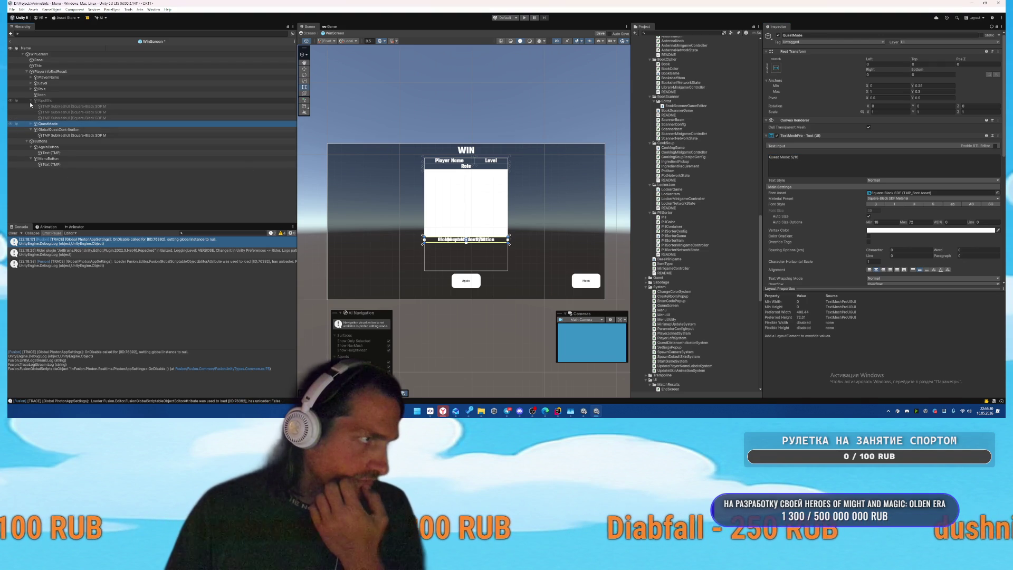
left_click(53, 113)
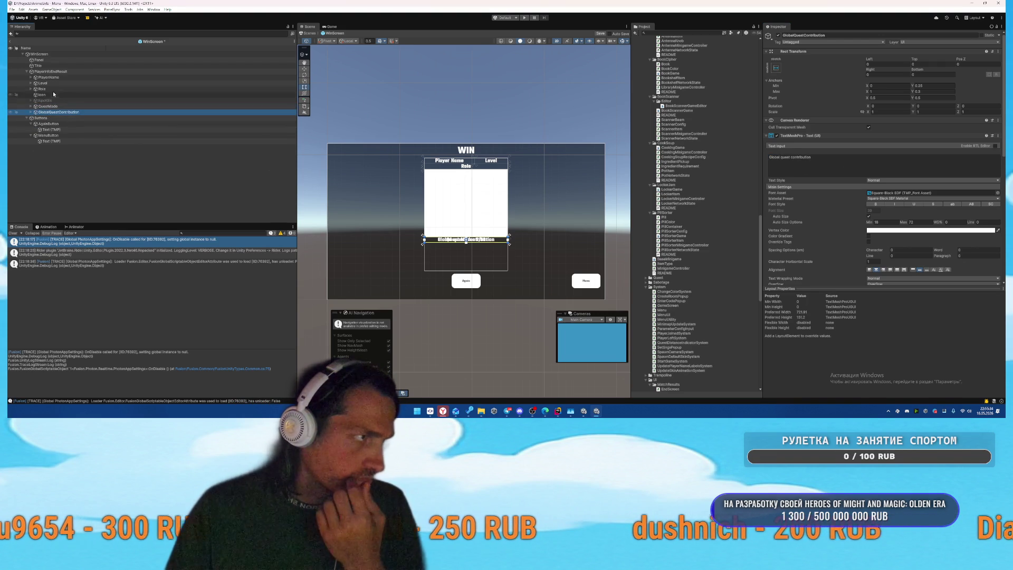
left_click(62, 71)
left_click_drag(53, 112, 898, 184)
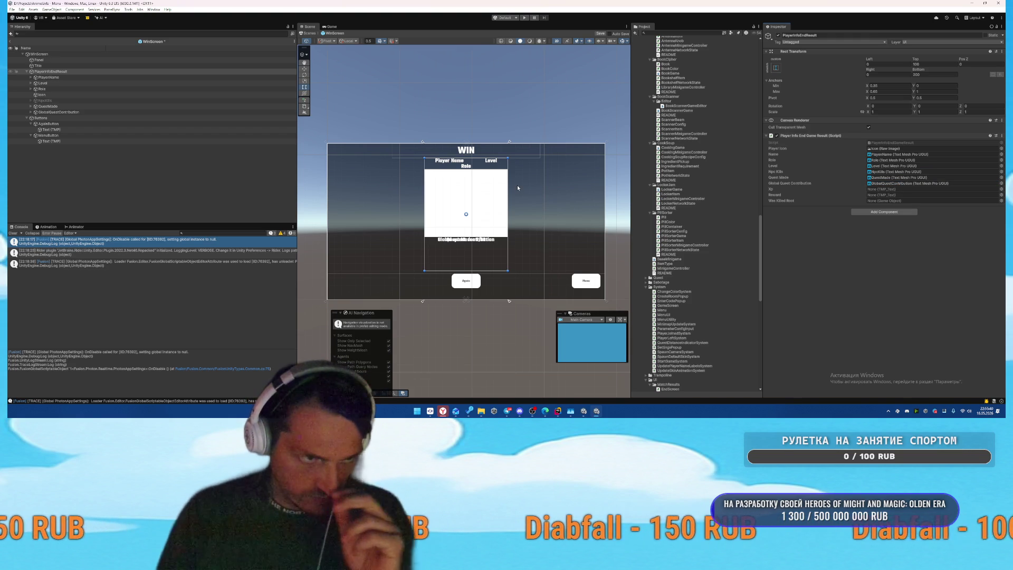
Step: Add a UI Image under PlayerInfoEndResult using the Cross sprite, stretched to fill
right_click(52, 71)
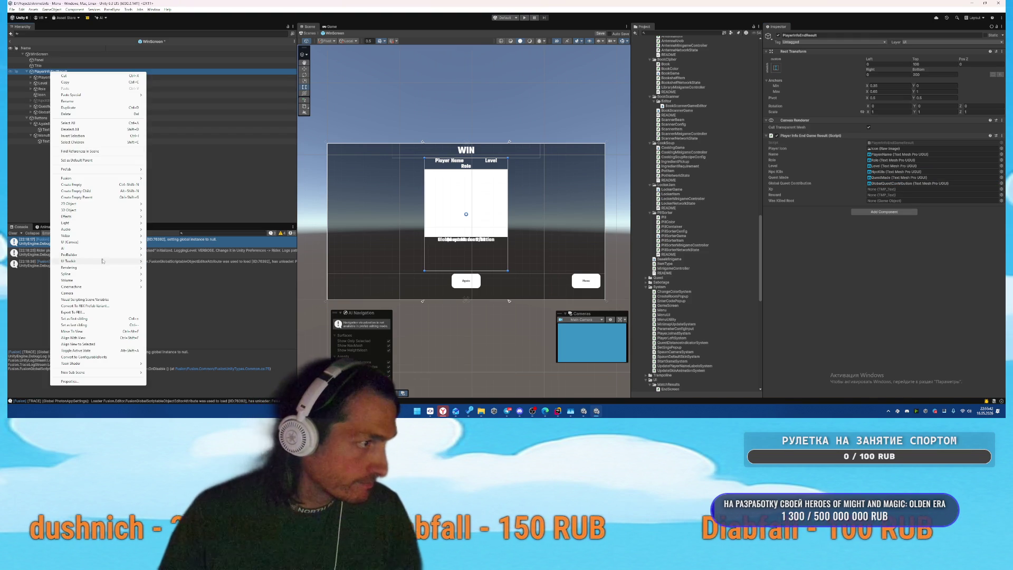
mouse_move(81, 243)
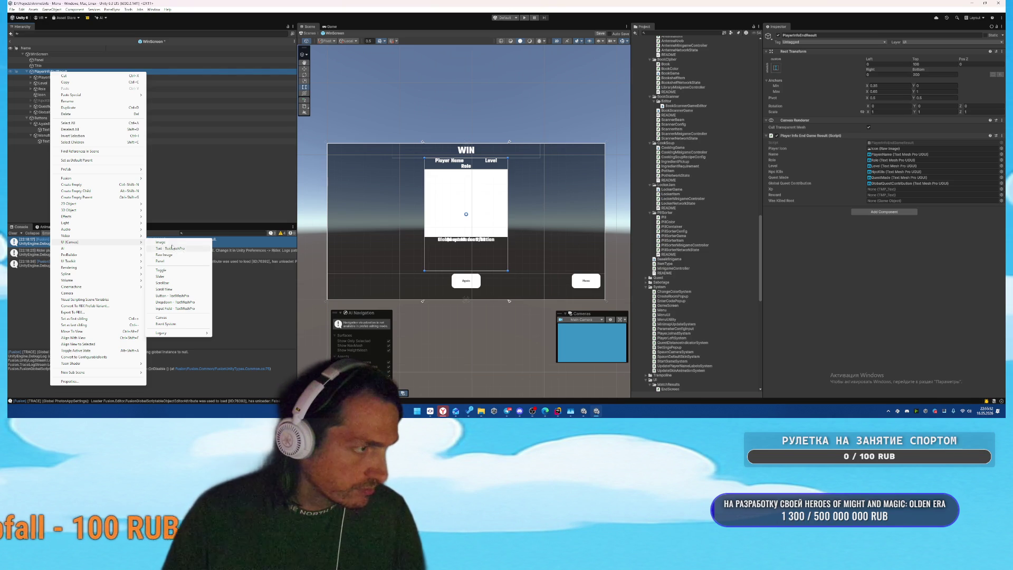
left_click(176, 242)
left_click(1001, 143)
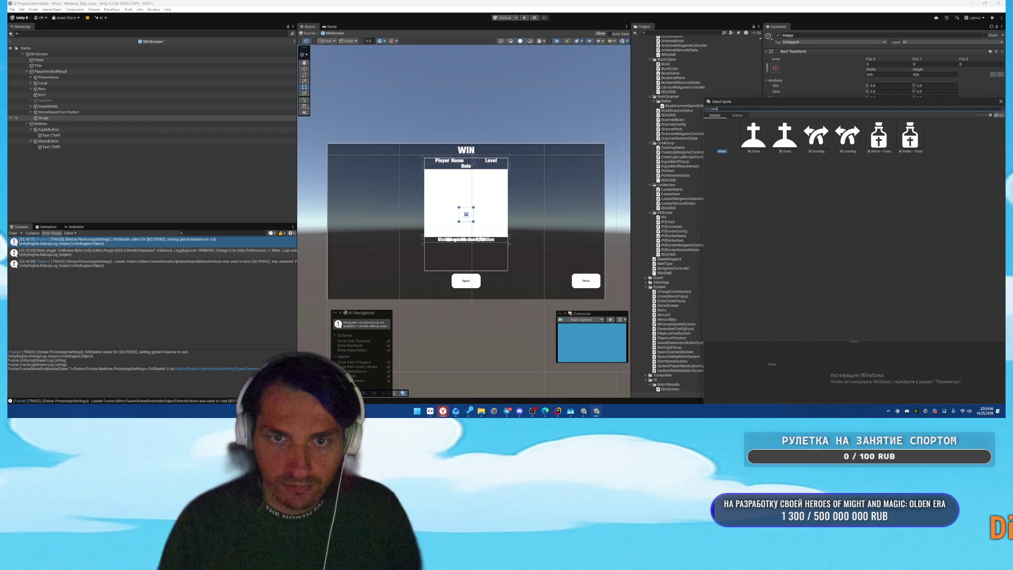
double_click(753, 133)
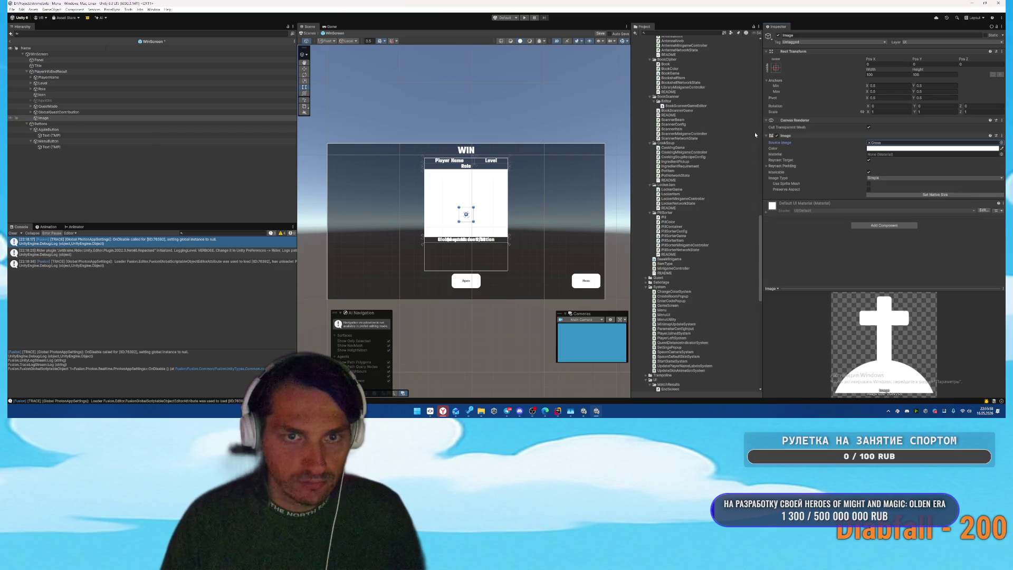
left_click(775, 68)
left_click(838, 155, "alt")
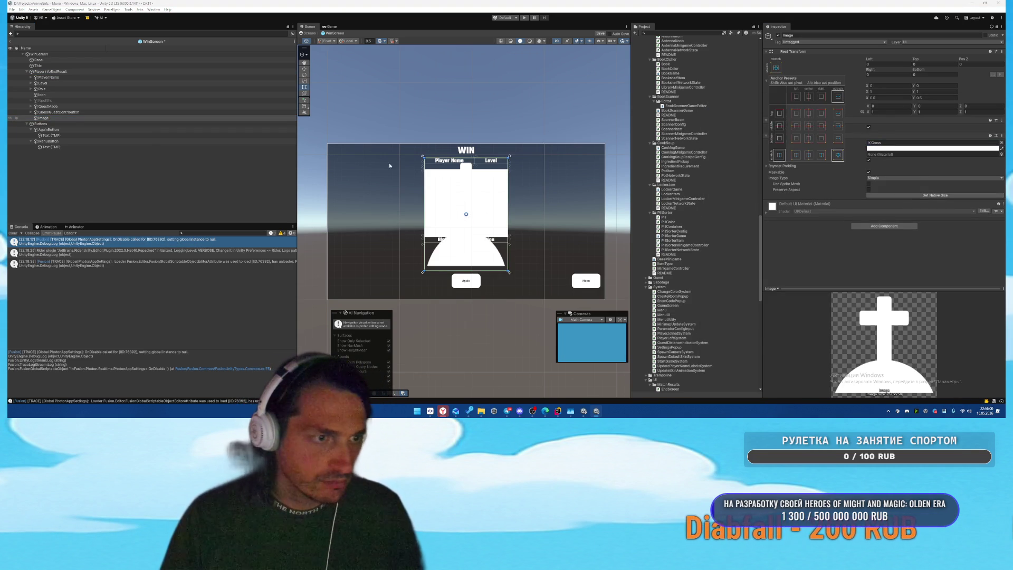
Step: Move the image under Icon, stretch it to fill, rename it WasKilledRoot, and tint it black
left_click(50, 118)
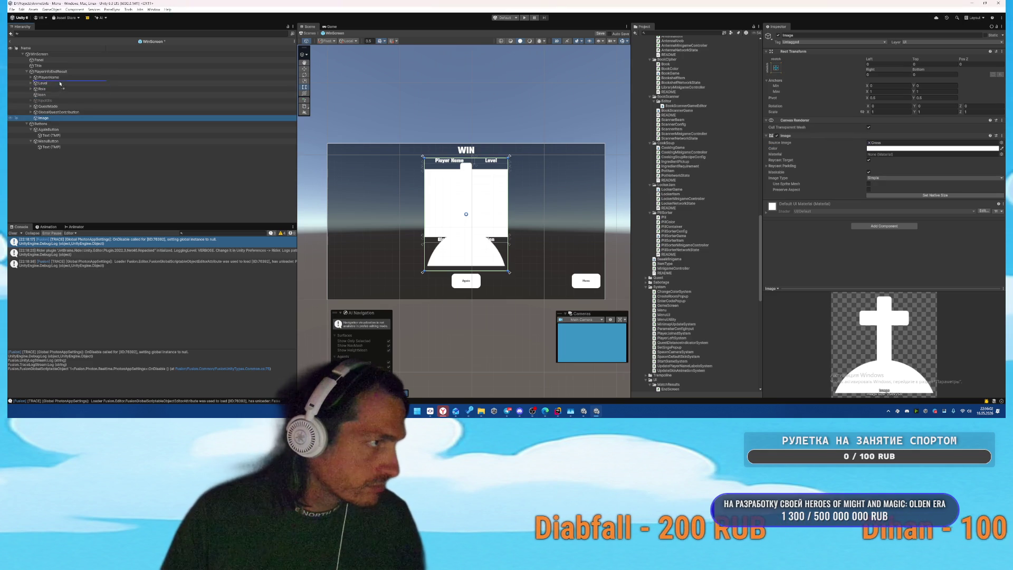
left_click_drag(68, 98, 53, 95)
left_click(775, 68)
left_click(838, 155, "alt")
left_click(889, 226)
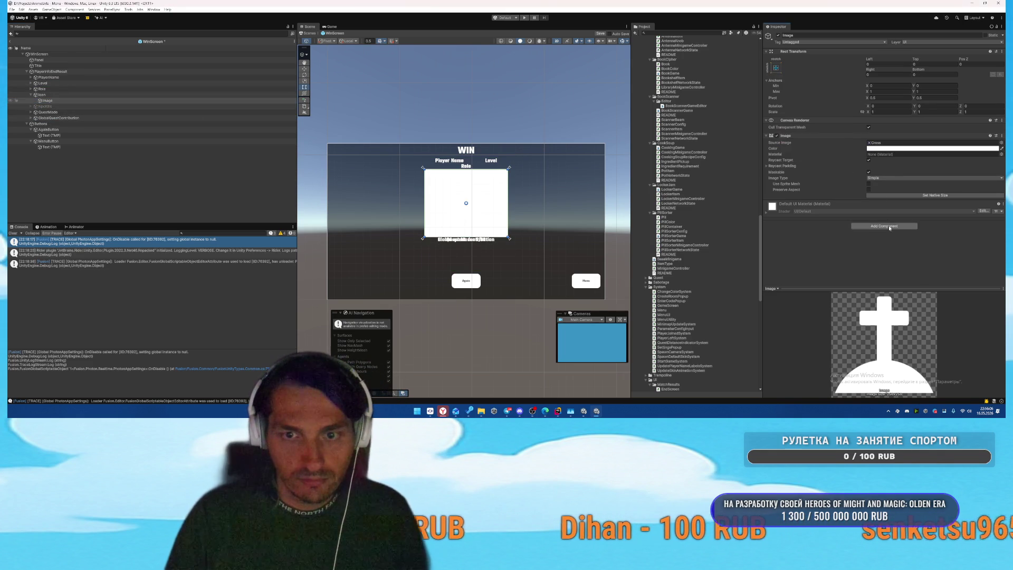
left_click(816, 35)
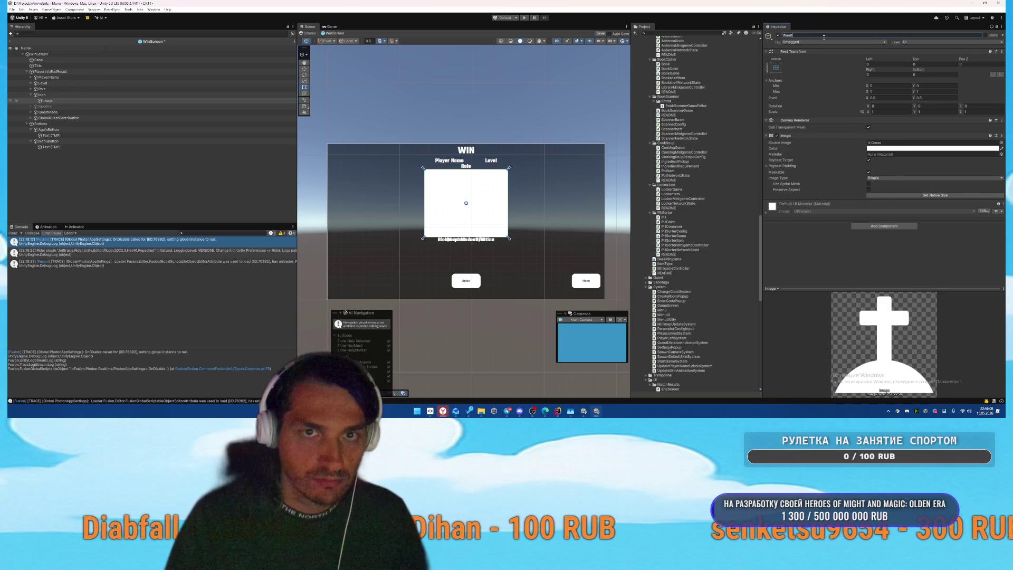
type("illedRoot")
key("Return")
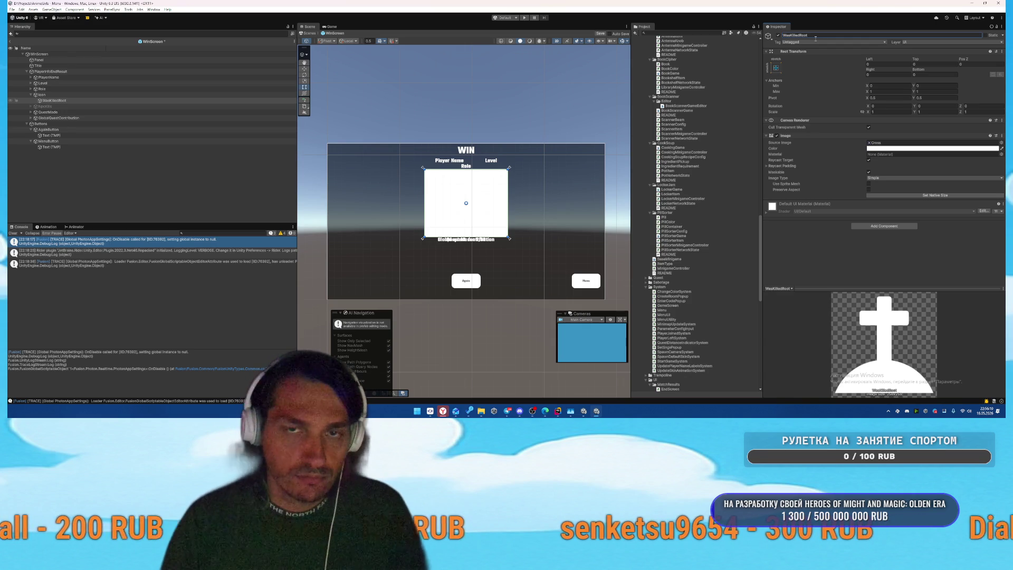
left_click(897, 149)
left_click(960, 210)
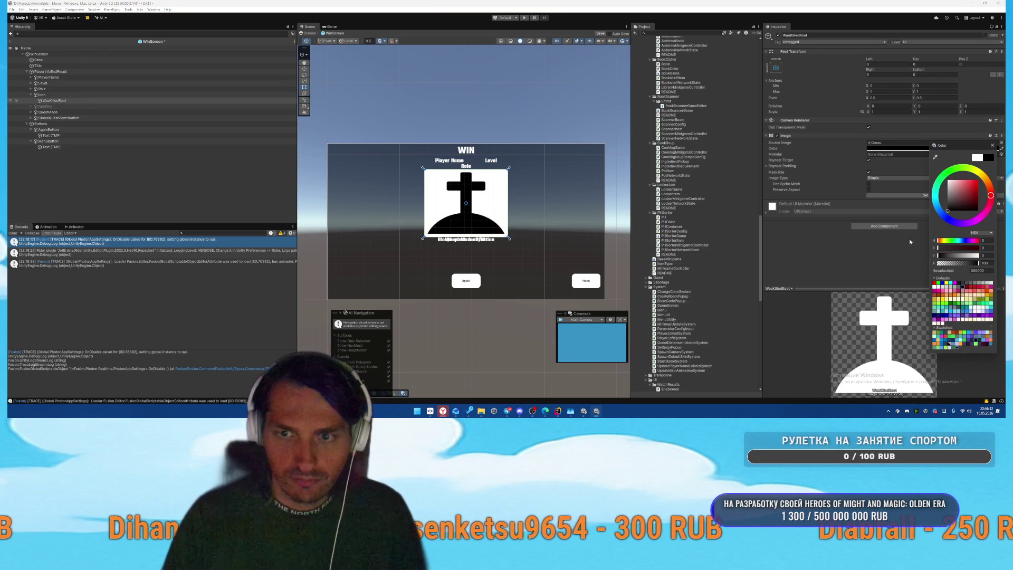
Step: Switch WasKilledRoot to the outline Grave sprite and set its Top offset to 0
left_click(992, 145)
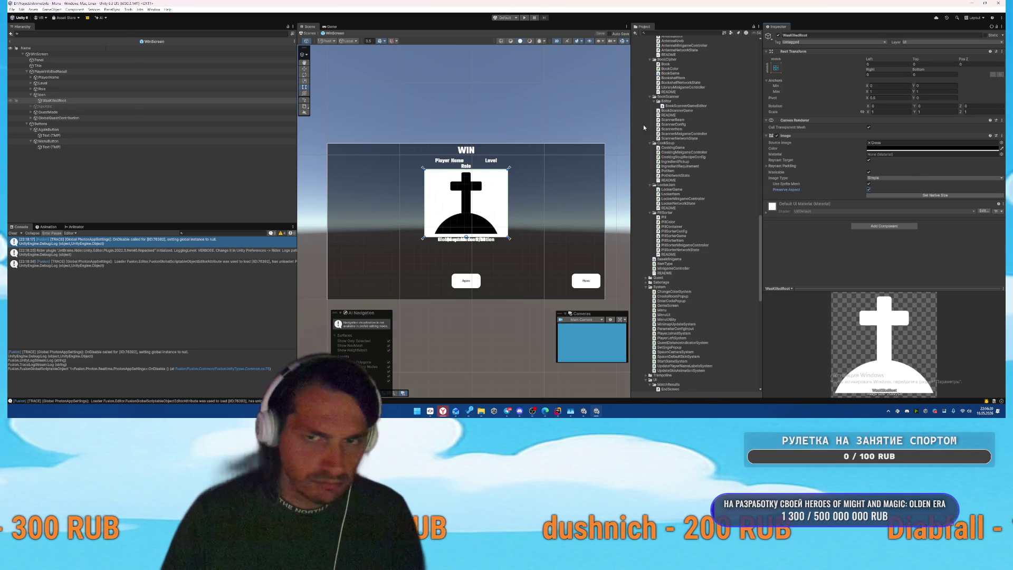
left_click(879, 142)
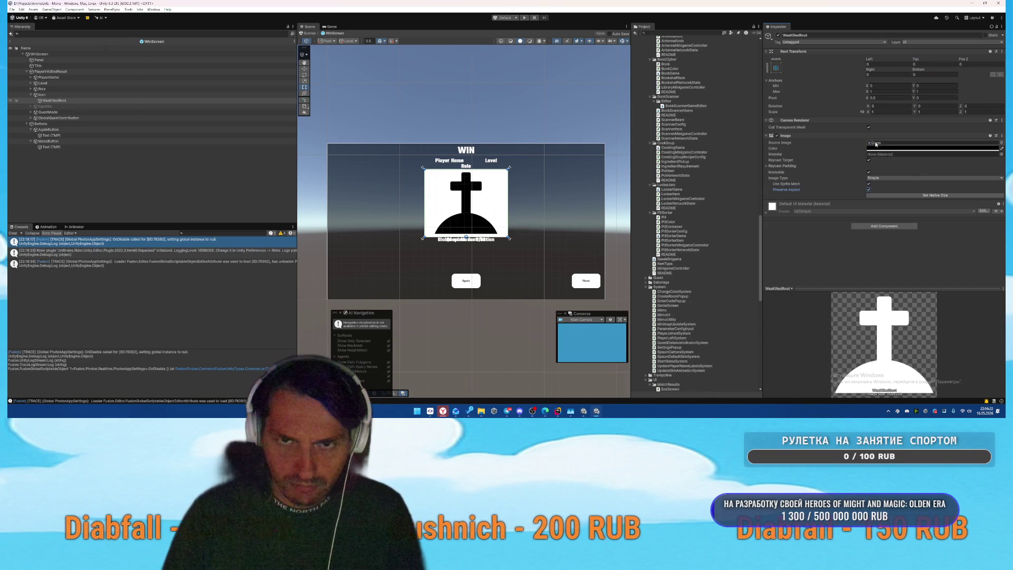
scroll(644, 113, "up", 1)
scroll(645, 113, "up", 3)
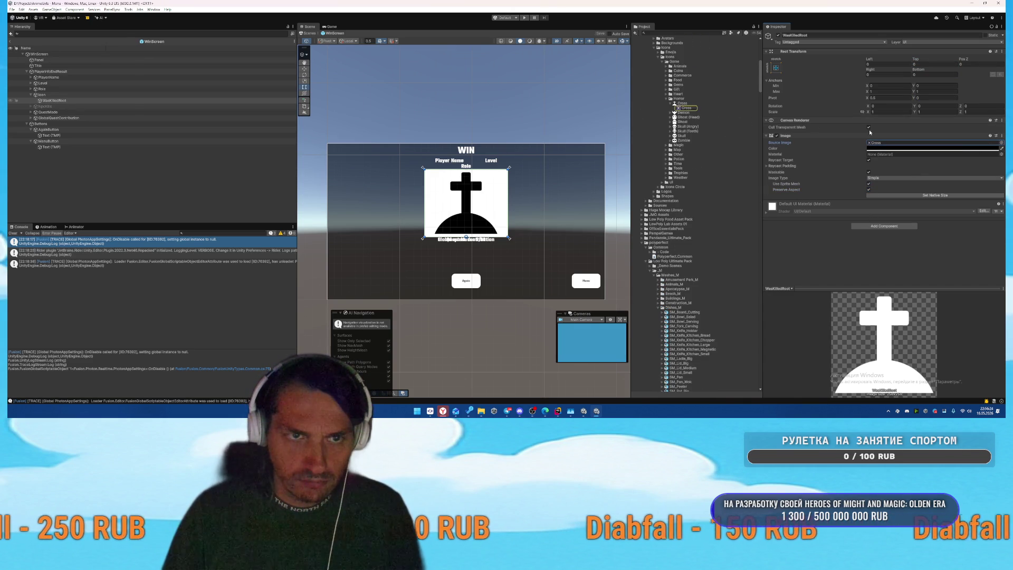
left_click(1000, 142)
type("cro")
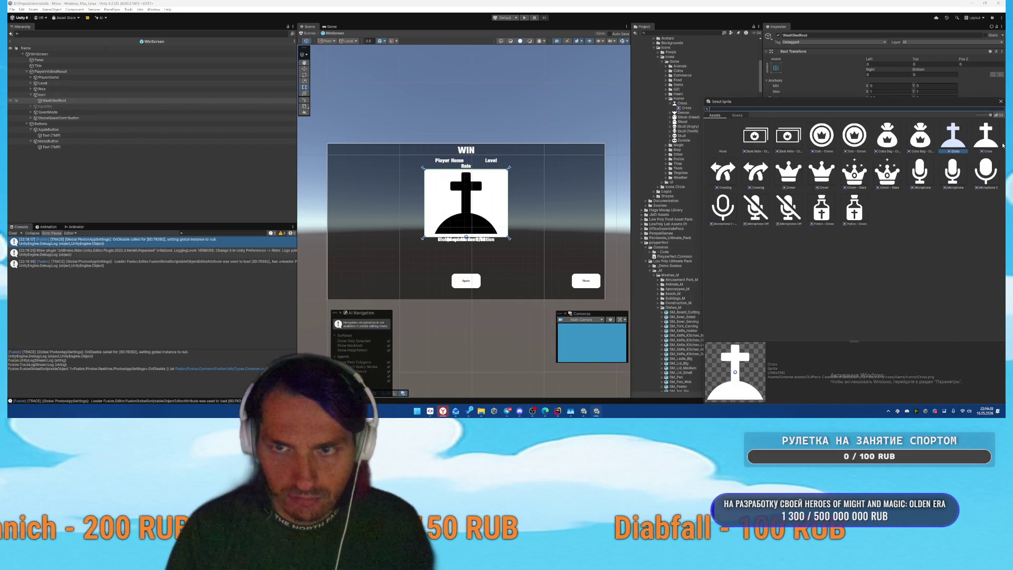
type("ve")
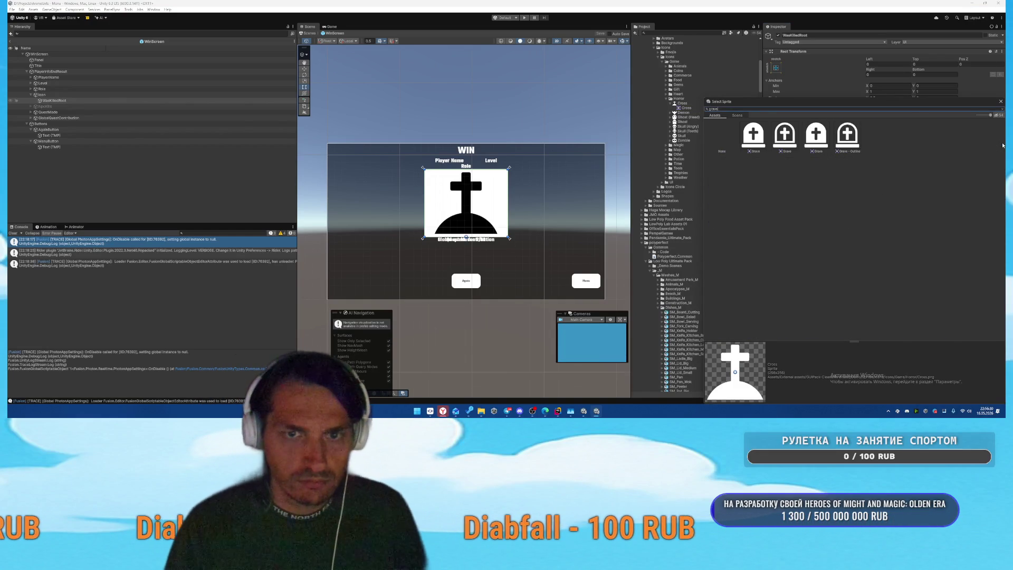
left_click(755, 146)
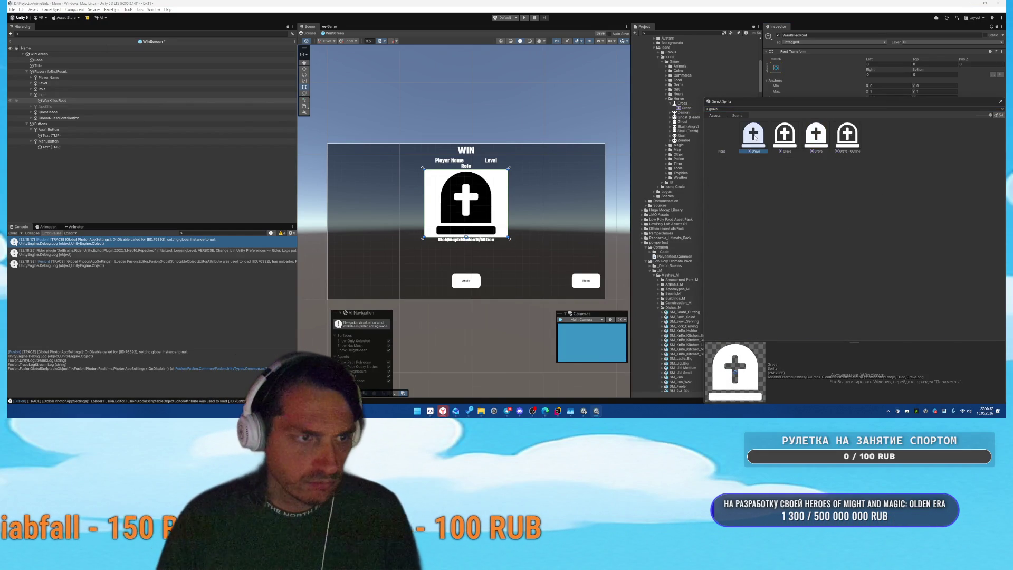
double_click(784, 135)
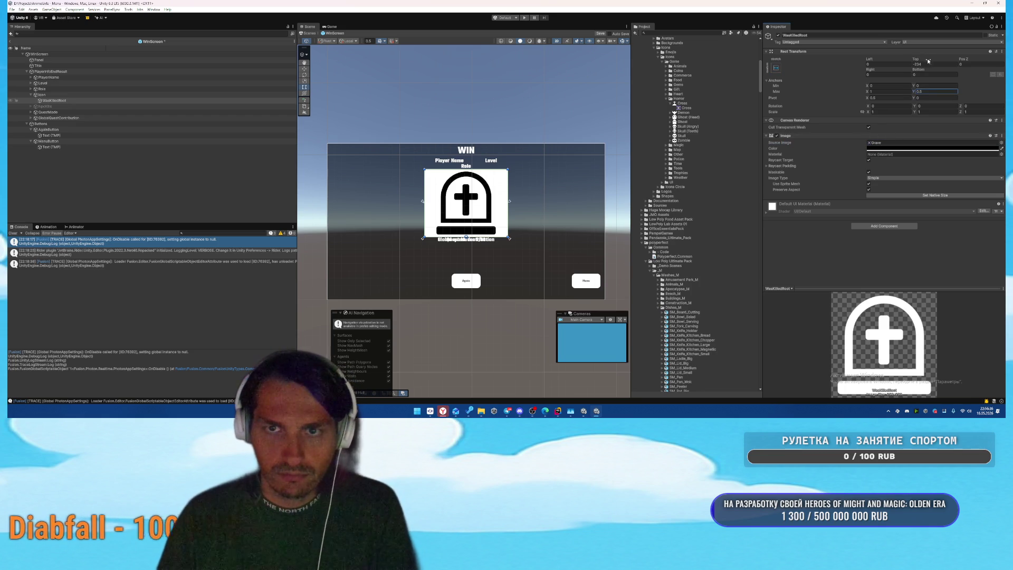
type("0")
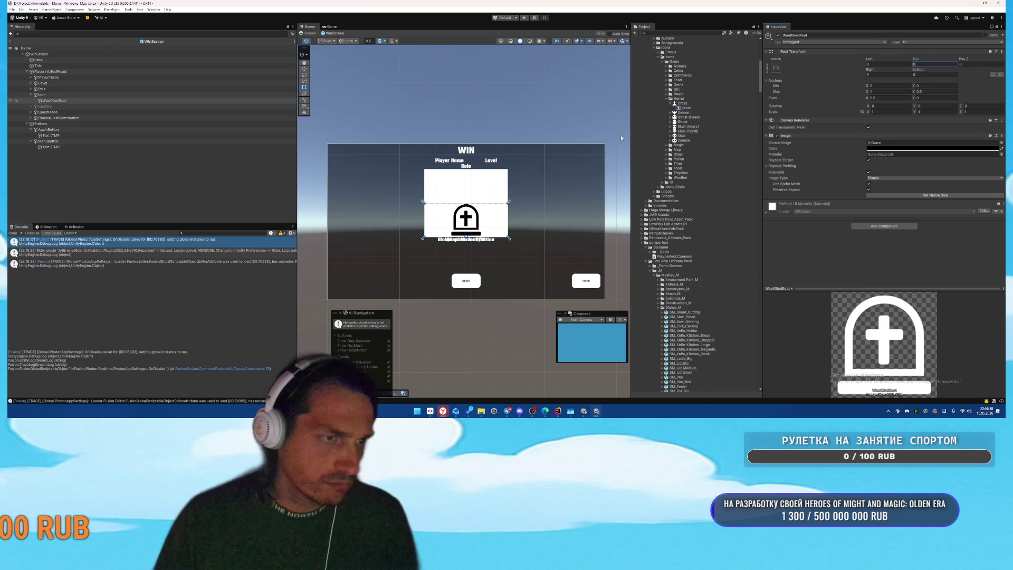
Step: Assign WasKilledRoot to PlayerInfoEndResult's Was Killed Root field
left_click(53, 96)
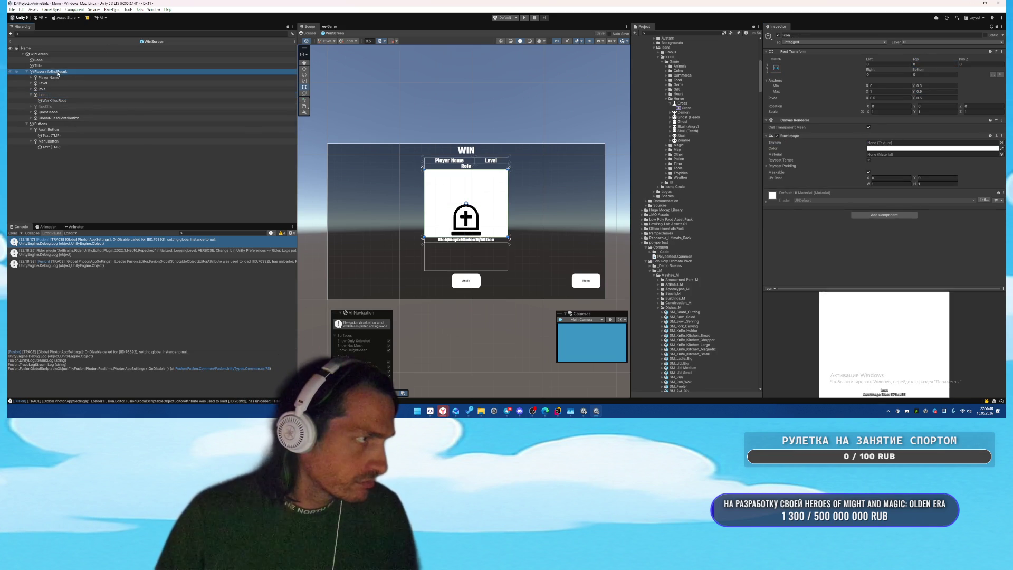
left_click(57, 72)
left_click_drag(893, 190, 897, 201)
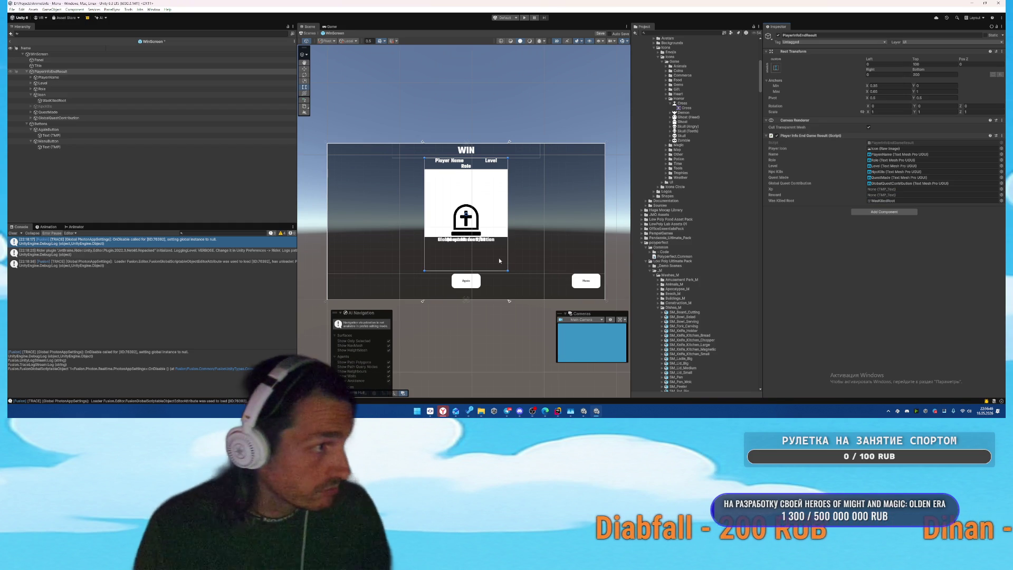
Step: Add a UI Panel under PlayerInfoEndResult with stretch anchors and Top and Bottom offsets of 0
right_click(49, 73)
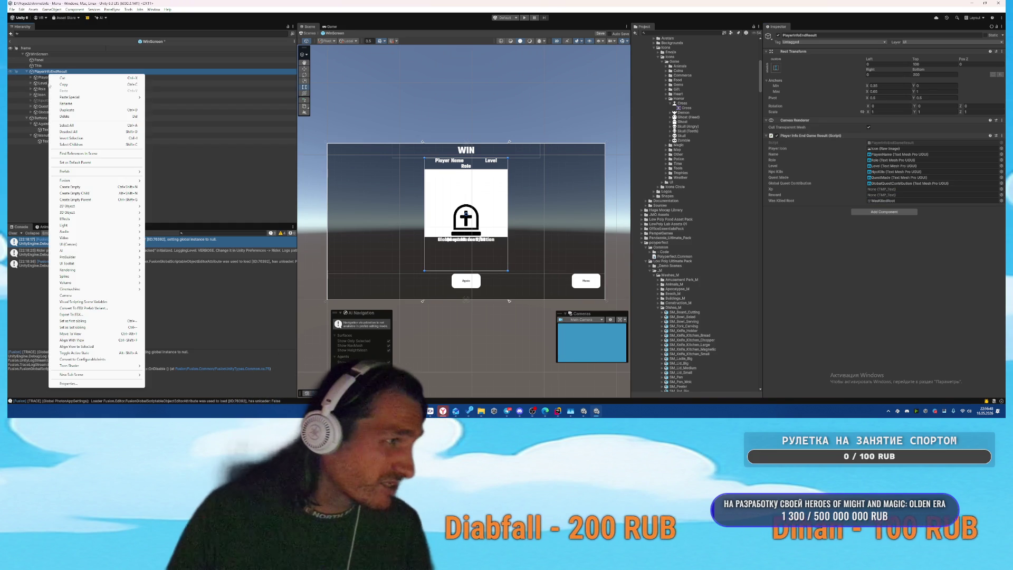
mouse_move(75, 246)
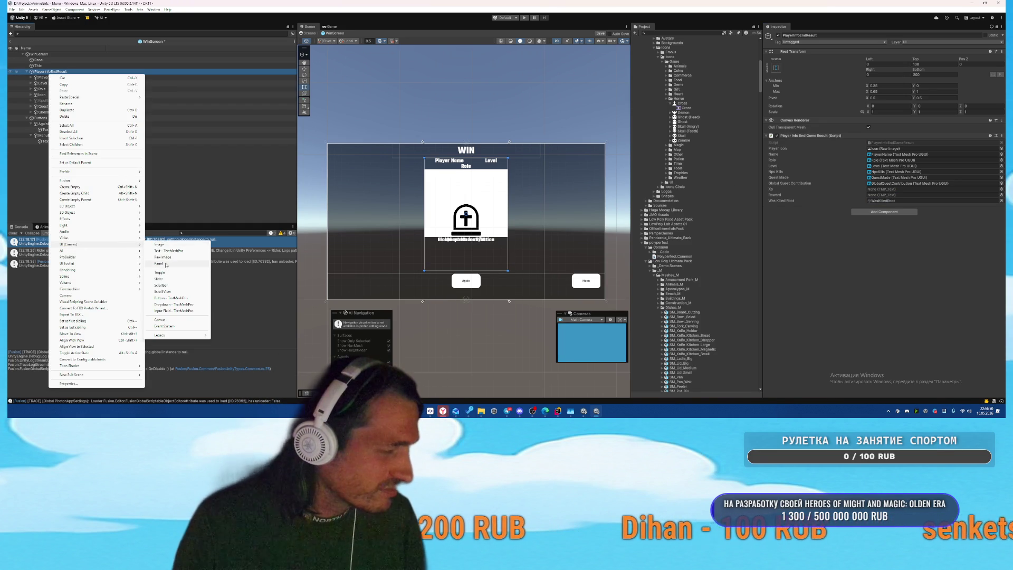
left_click(166, 264)
left_click(42, 83)
mouse_move(50, 118)
left_mouse_down()
mouse_move(57, 95)
mouse_move(65, 100)
mouse_move(44, 101)
left_mouse_up()
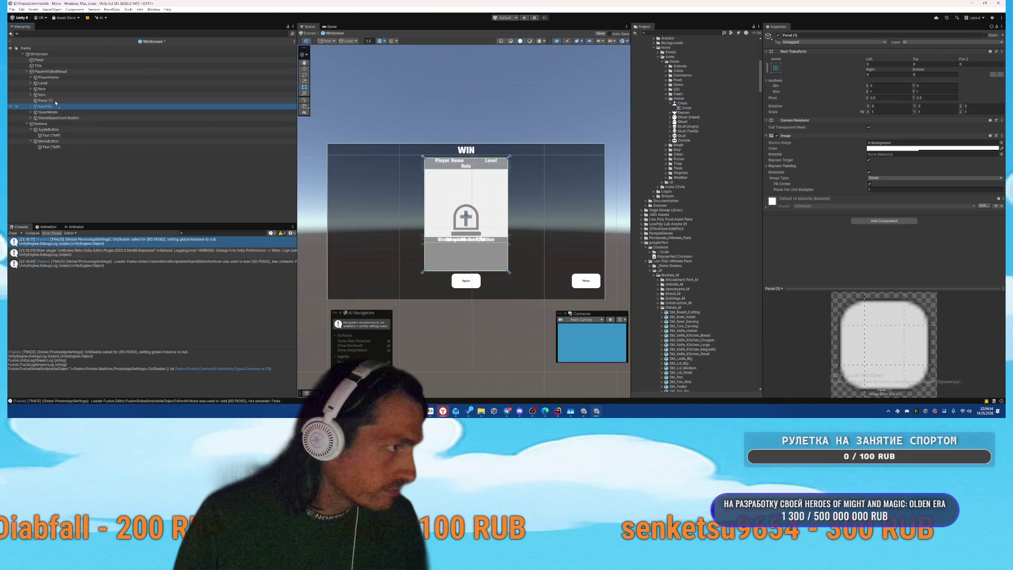
left_click(777, 68)
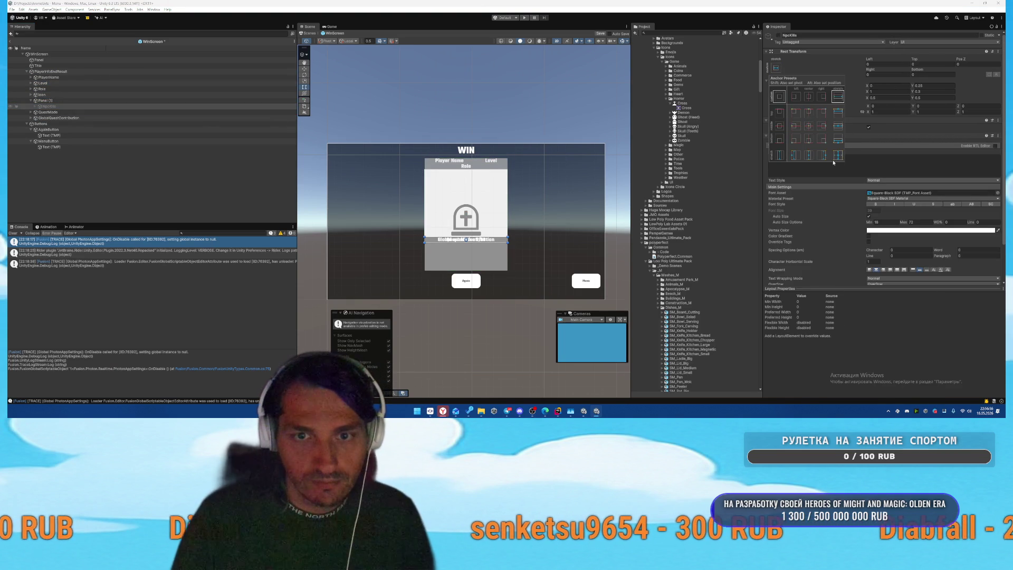
left_click(278, 102)
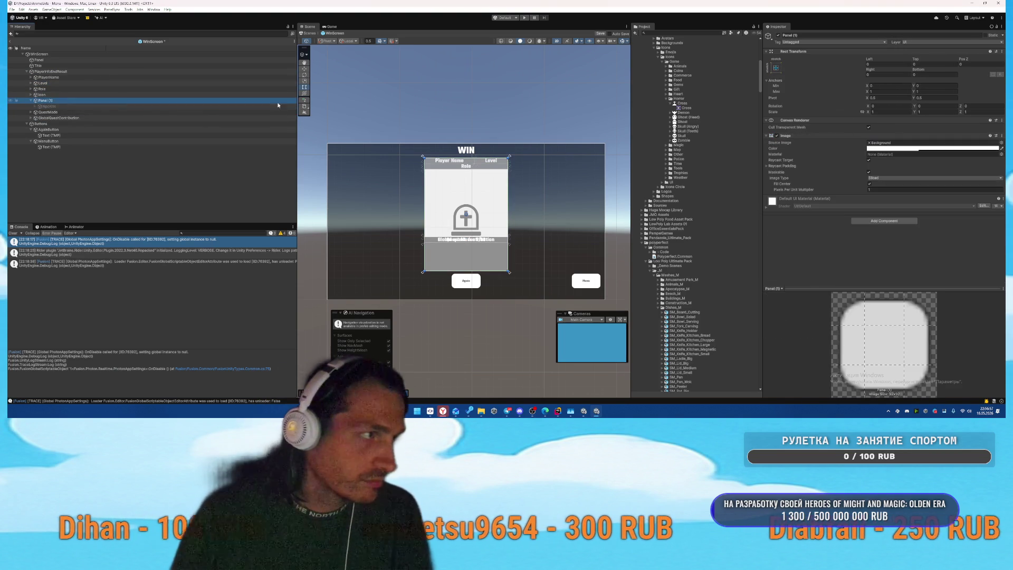
left_click(929, 75)
type("0")
left_click(932, 64)
type("0")
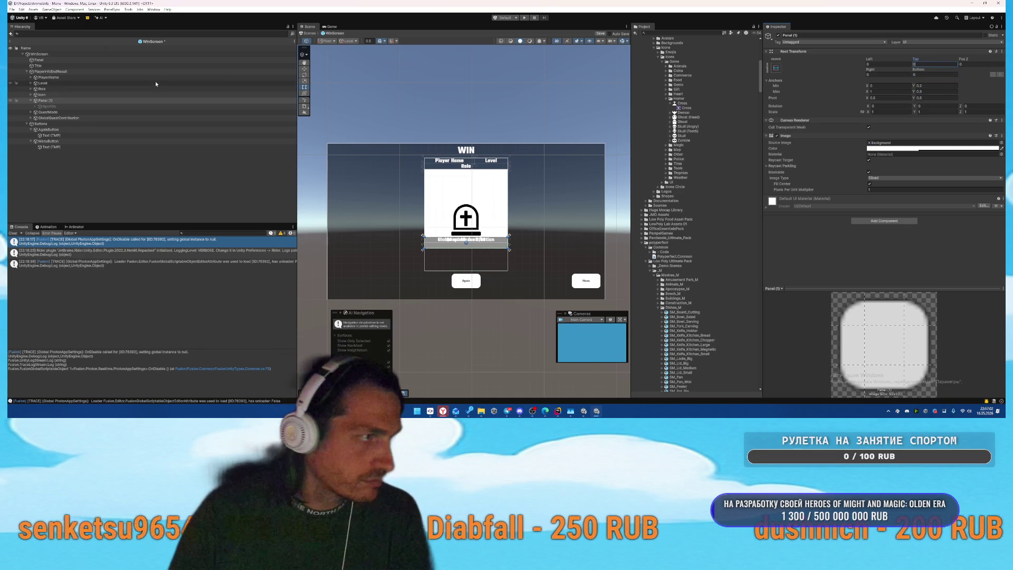
Step: Remove the panel's Image and Canvas Renderer components
right_click(793, 135)
left_click(823, 148)
right_click(807, 121)
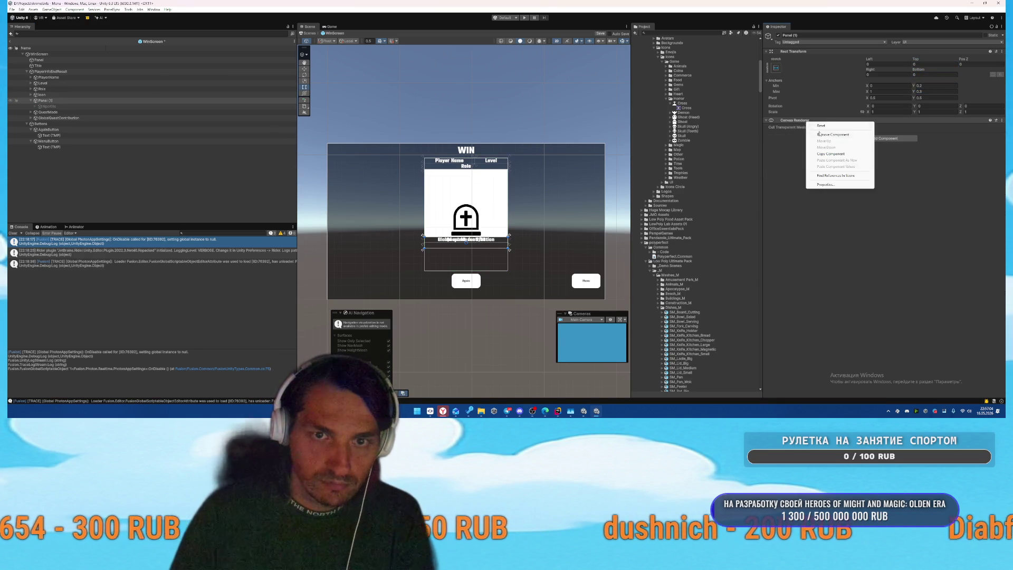
left_click(823, 134)
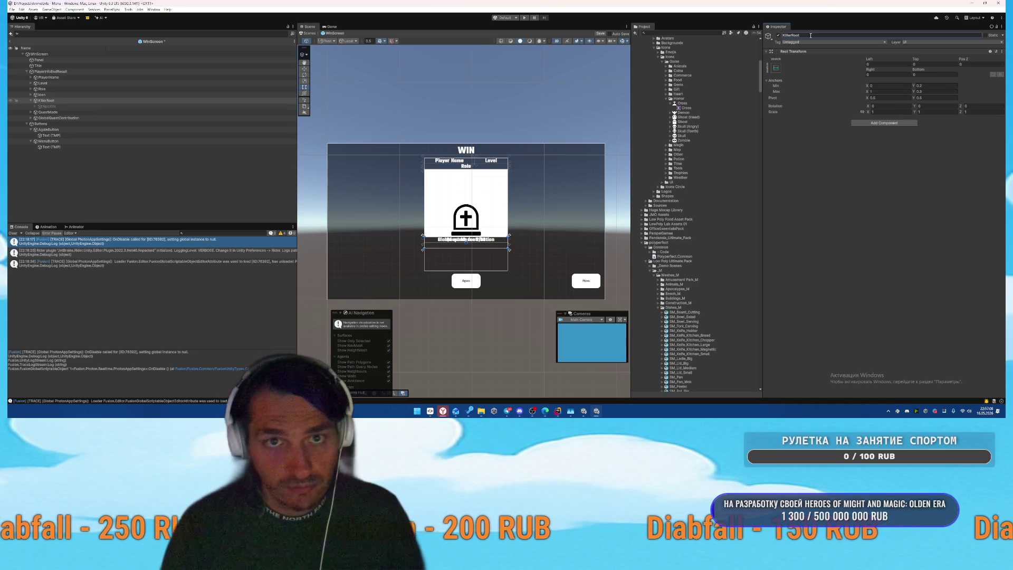
Step: Add another UI Panel under PlayerInfoEndResult named VictimRoot
left_click(31, 100)
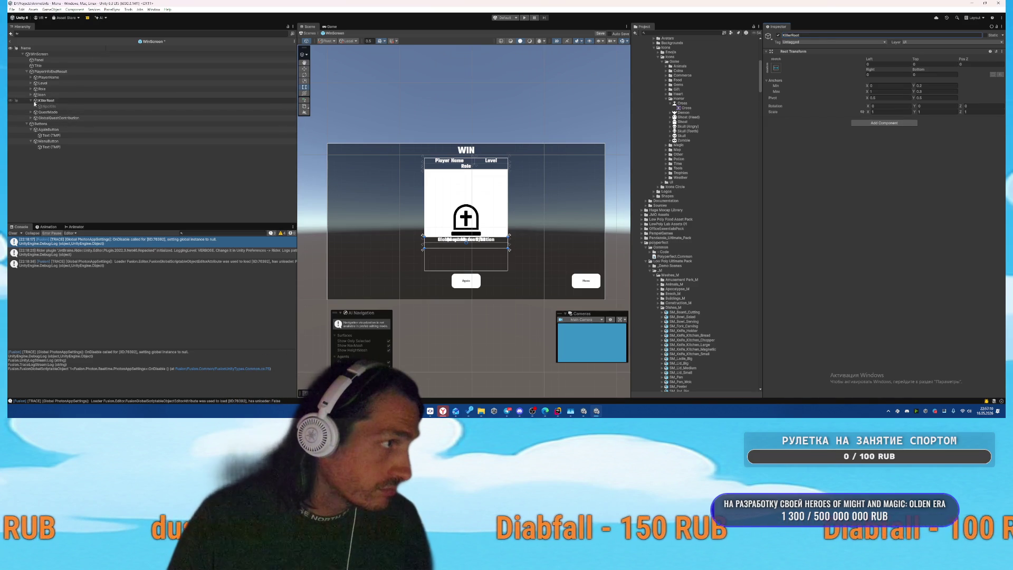
left_click(54, 72)
right_click(54, 71)
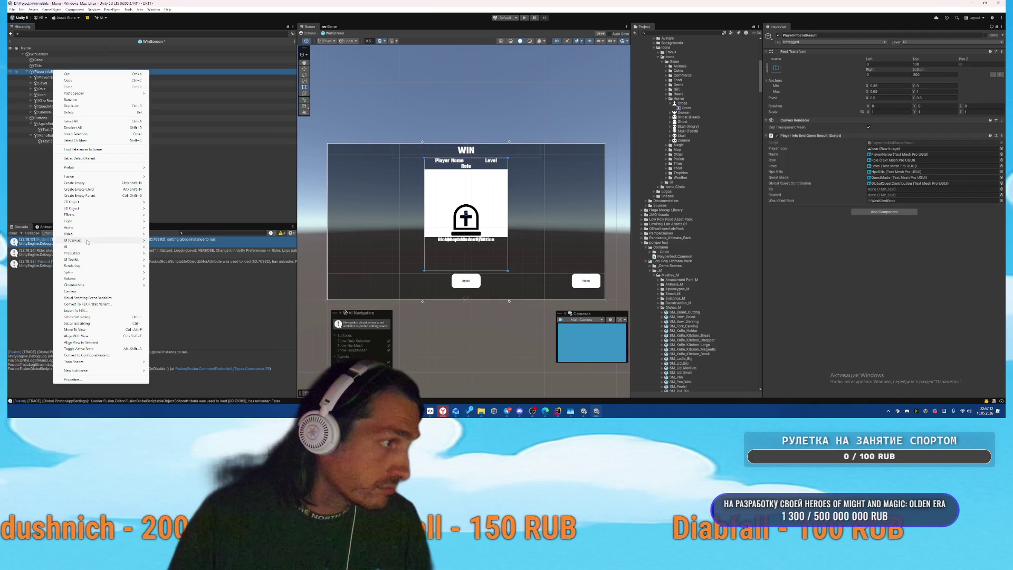
mouse_move(106, 240)
left_click(163, 259)
type("VictimRoot")
key("Return")
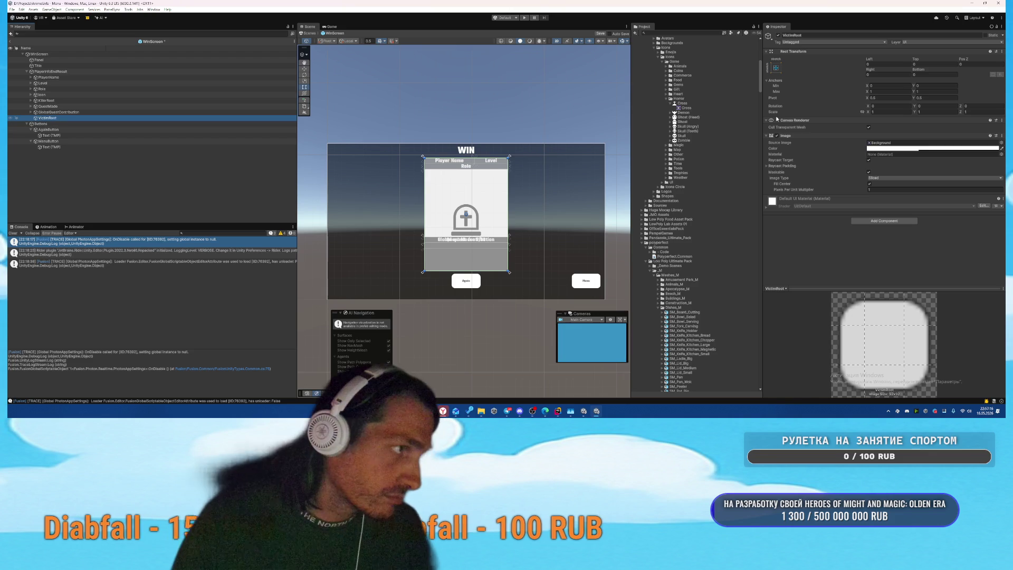
Step: Strip VictimRoot's Image and Canvas Renderer components
left_click(776, 66)
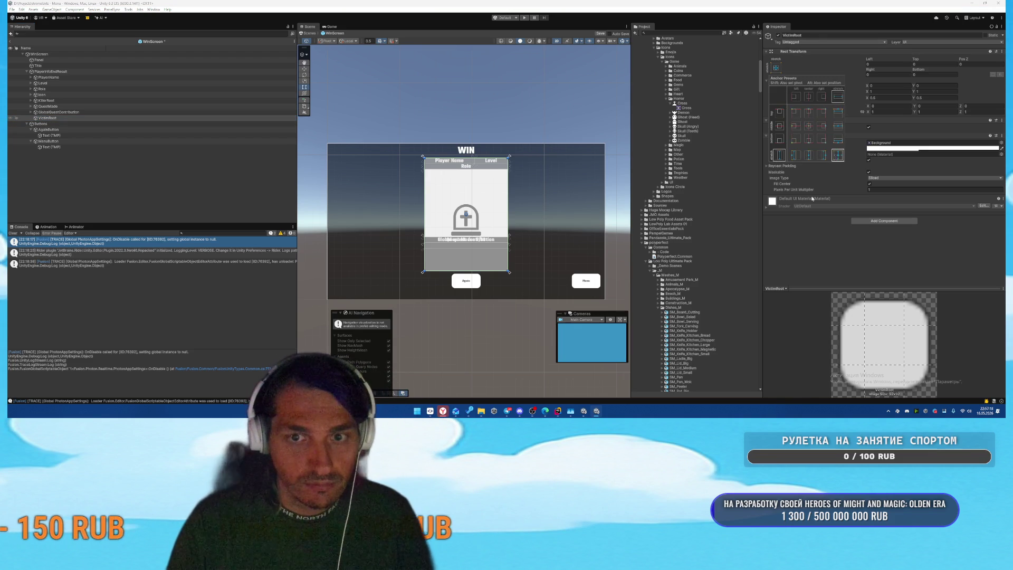
left_click(838, 155)
right_click(797, 136)
left_click(824, 149)
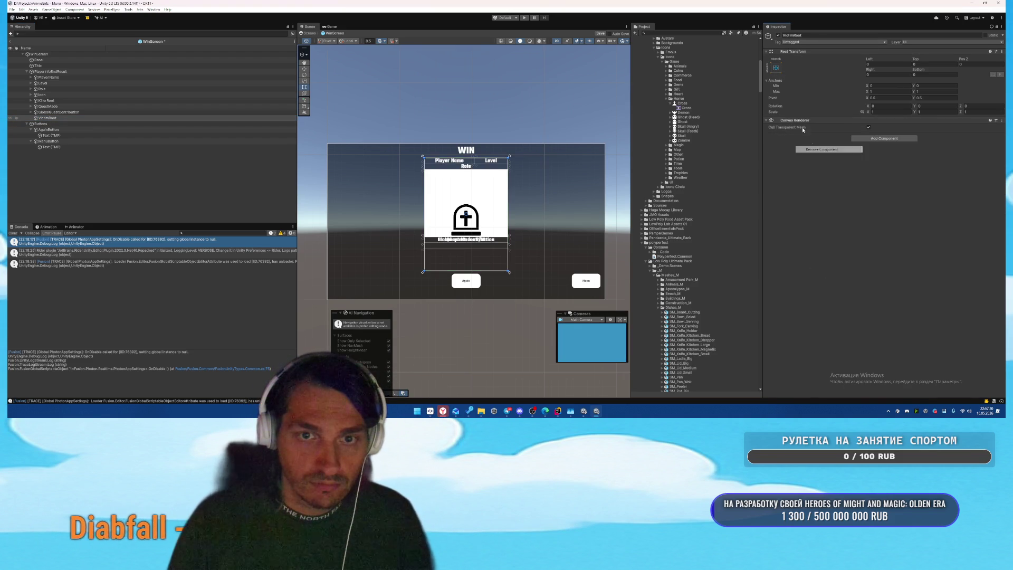
right_click(798, 120)
left_click(823, 132)
left_click(58, 107)
left_click(73, 110, "shift")
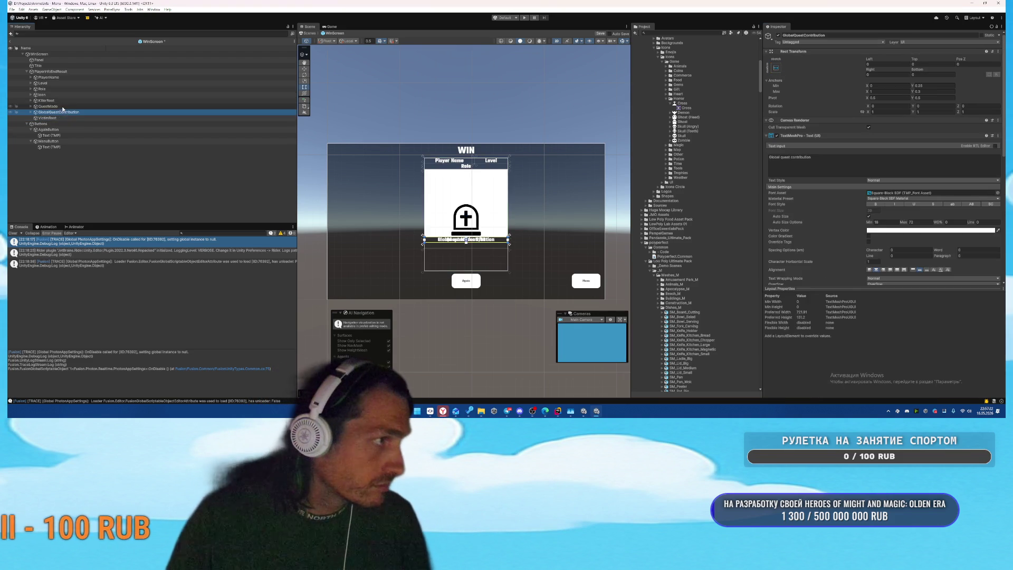
Step: Move QuestMade and GlobalQuestContribution under VictimRoot, with Y anchors 0–1 and zero top/bottom offsets
left_click_drag(53, 120, 51, 117)
left_click(52, 112)
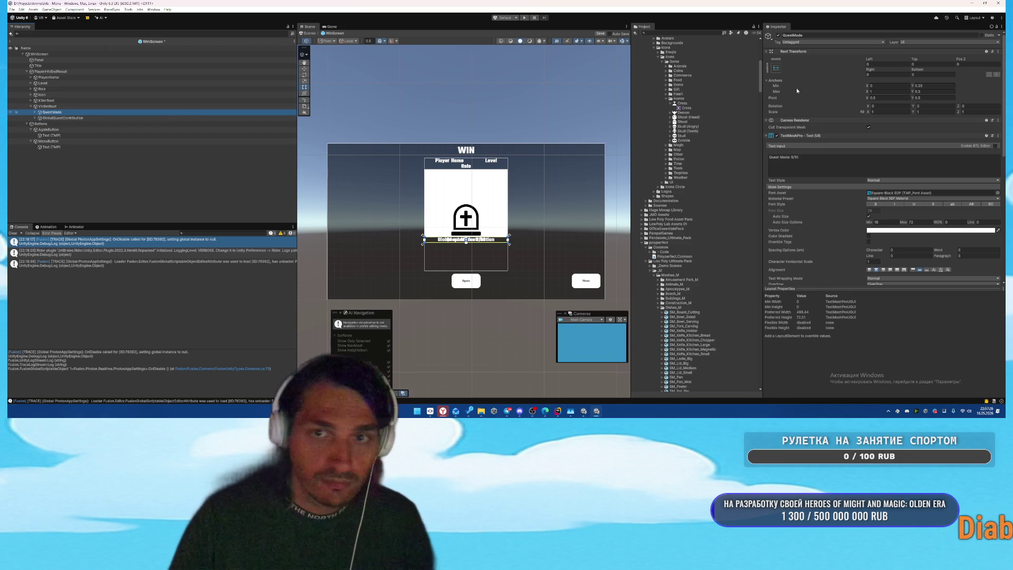
left_click(933, 86)
type("0.5")
left_click(933, 92)
type("1")
left_click(926, 74)
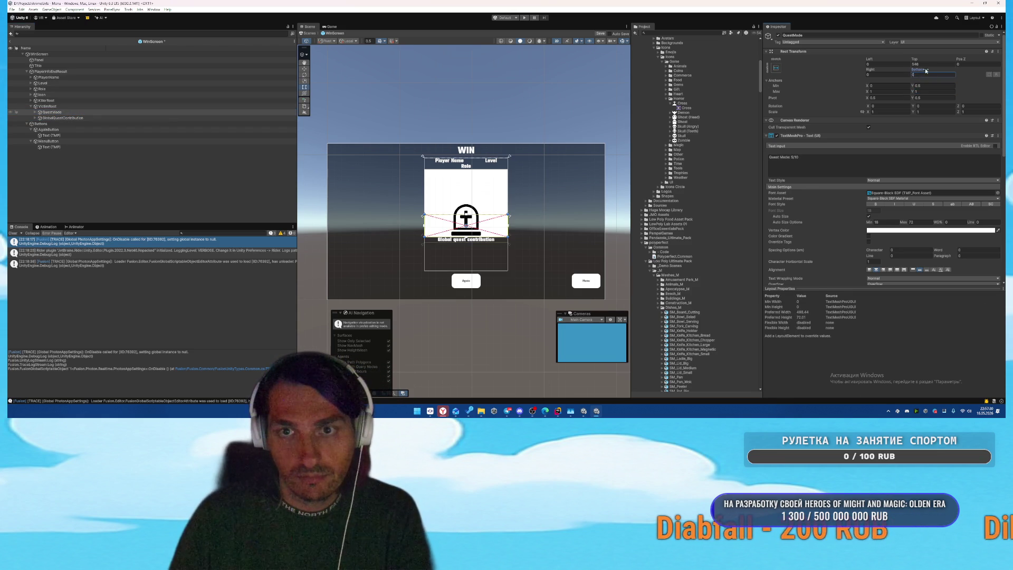
type("0")
left_click(933, 64)
type("0")
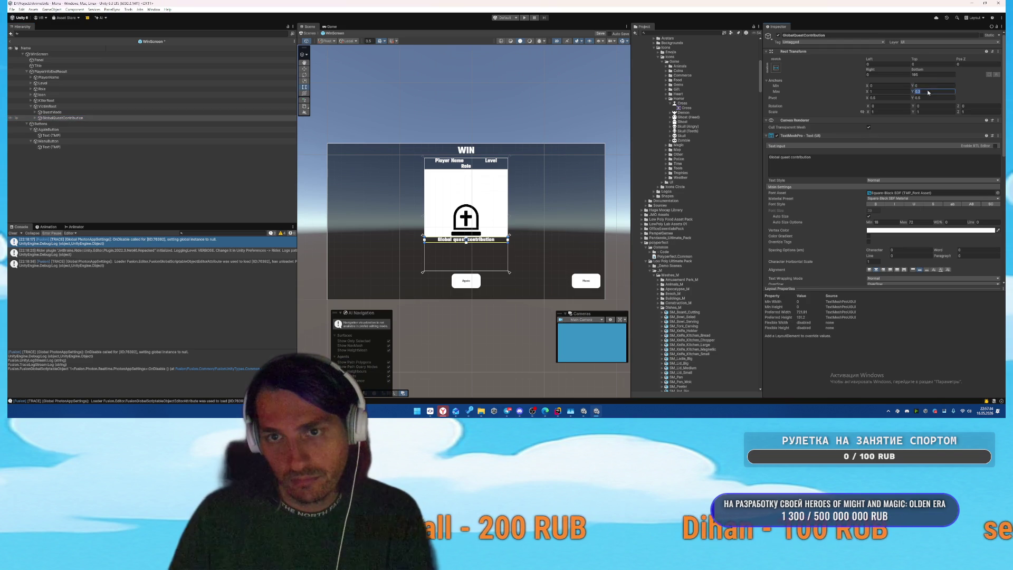
type("0")
left_click(921, 63)
type("0")
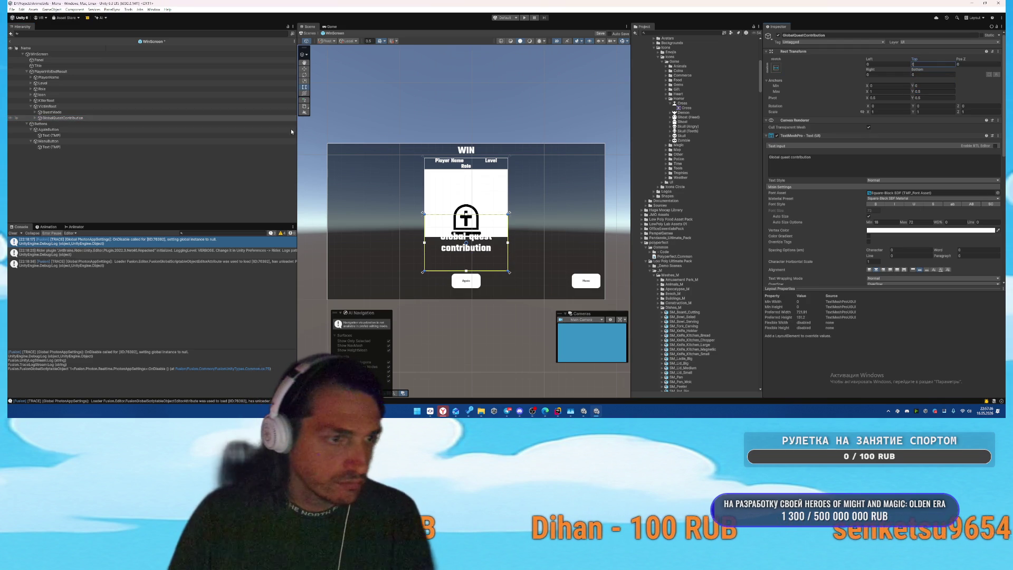
Step: Zero VictimRoot's bottom offset and save the WinScreen prefab
left_click(89, 107)
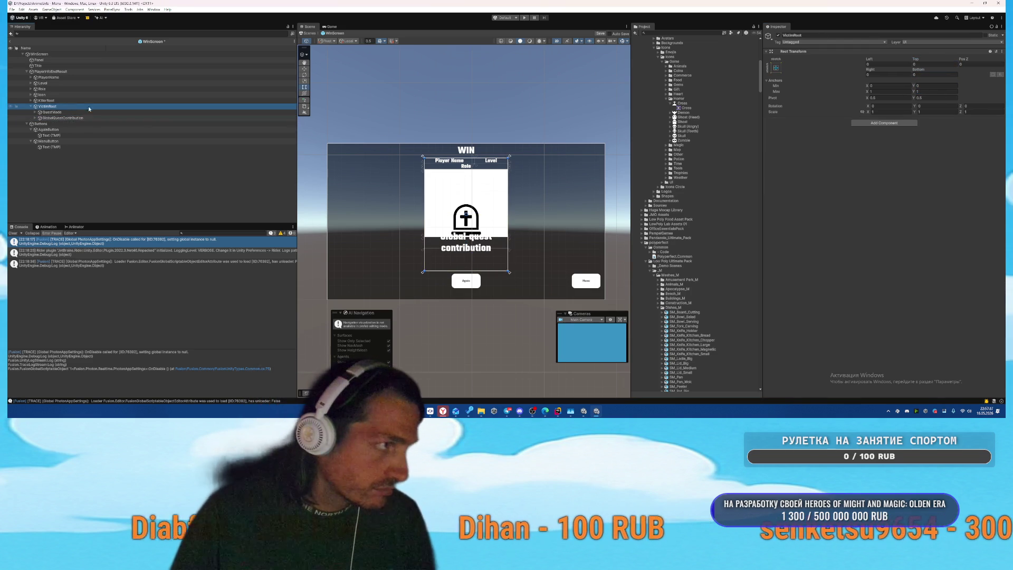
left_click(936, 86)
left_click(922, 64)
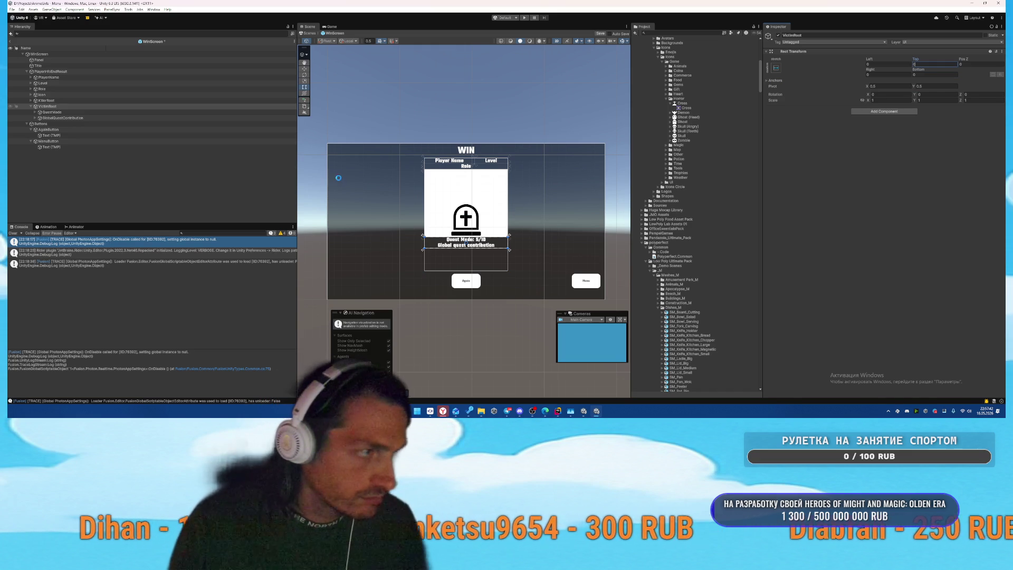
key("ctrl+s")
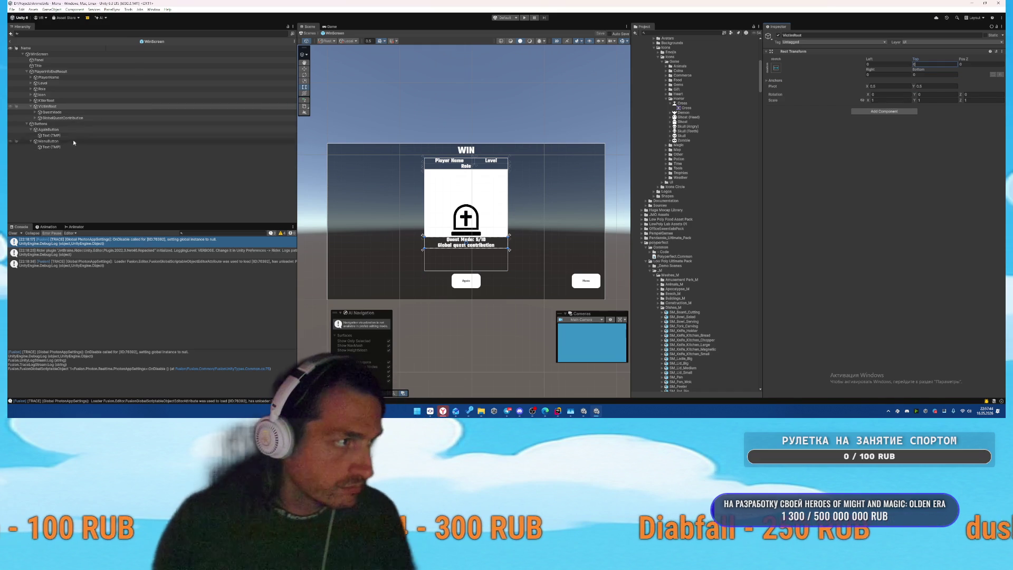
left_click(32, 107)
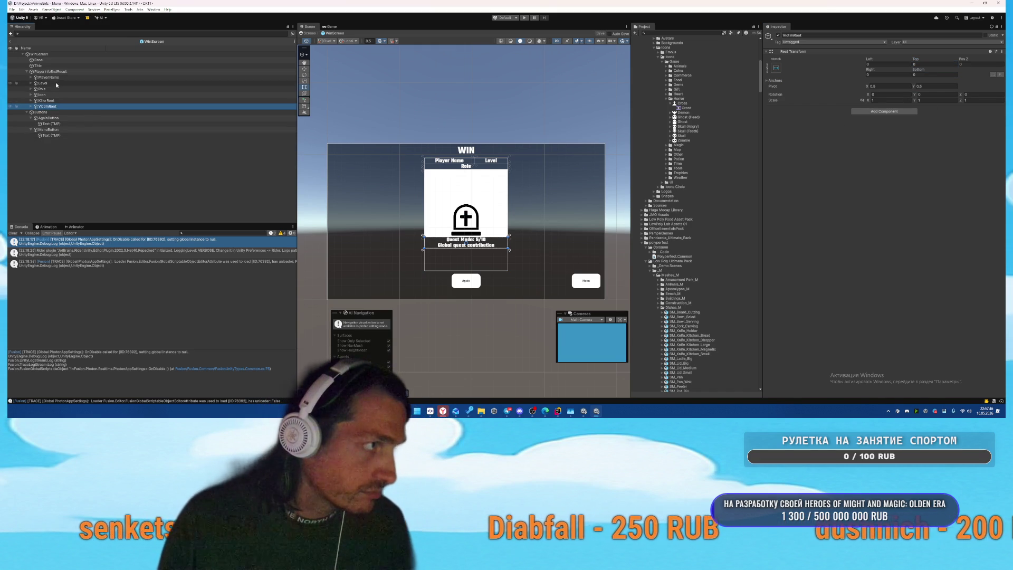
Step: Duplicate the Level text below VictimRoot and assign the copy to PlayerInfoEndResult's Xp slot
left_click(42, 82)
key("ctrl+d")
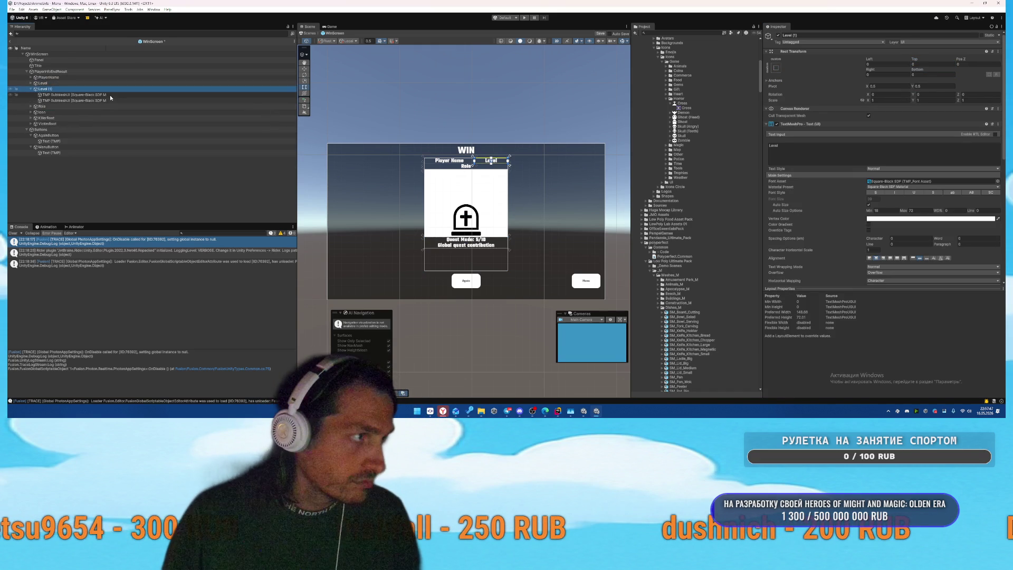
left_click_drag(54, 130, 55, 128)
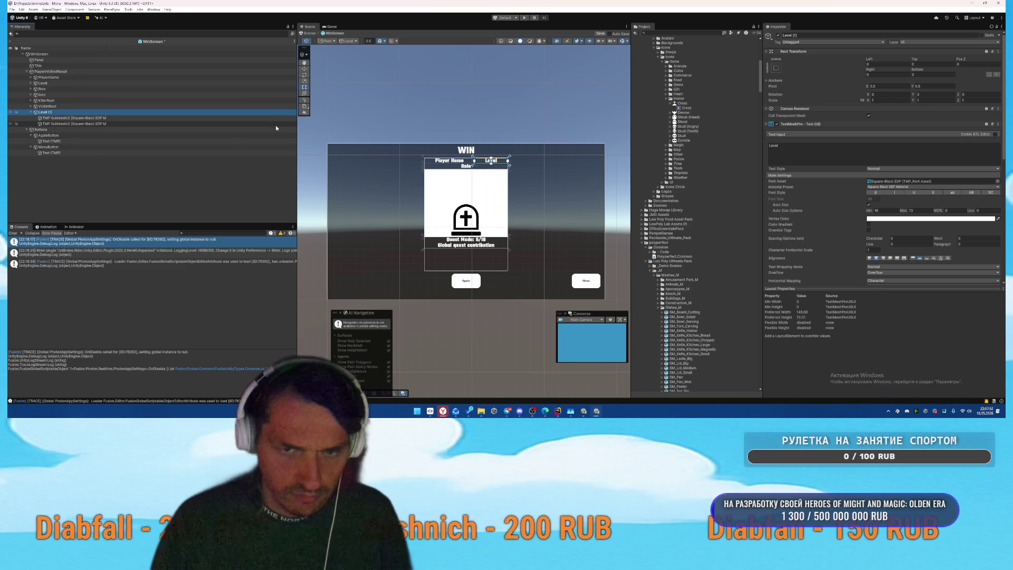
left_click(50, 71)
left_click_drag(43, 112, 900, 182)
Step: Rename the copy to Xp with Y anchors 0.1–0.2 and text 'Xp'
left_click(185, 112)
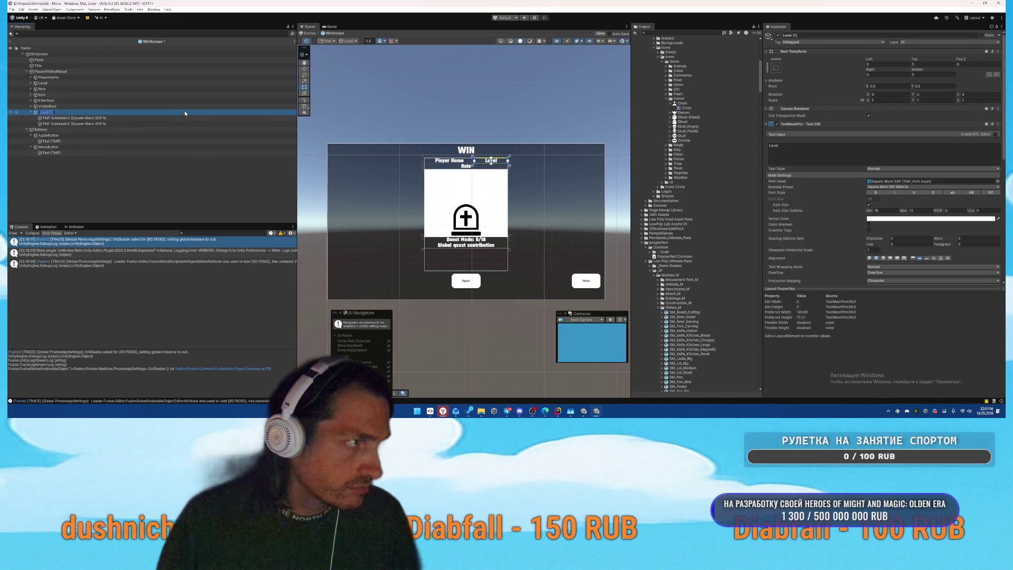
key("F2")
type("Xp")
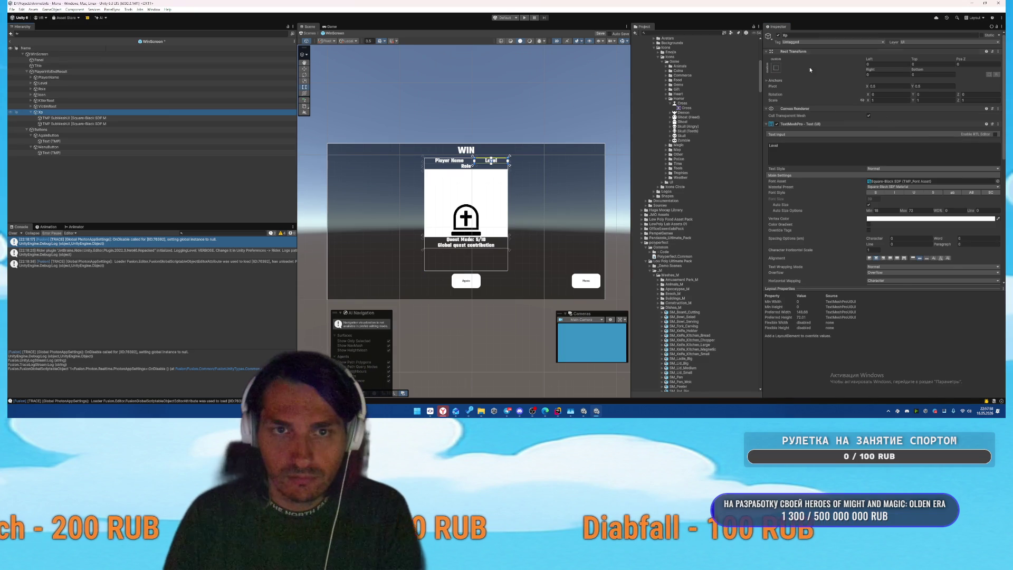
left_click(861, 80)
left_click(931, 86)
type("0.1")
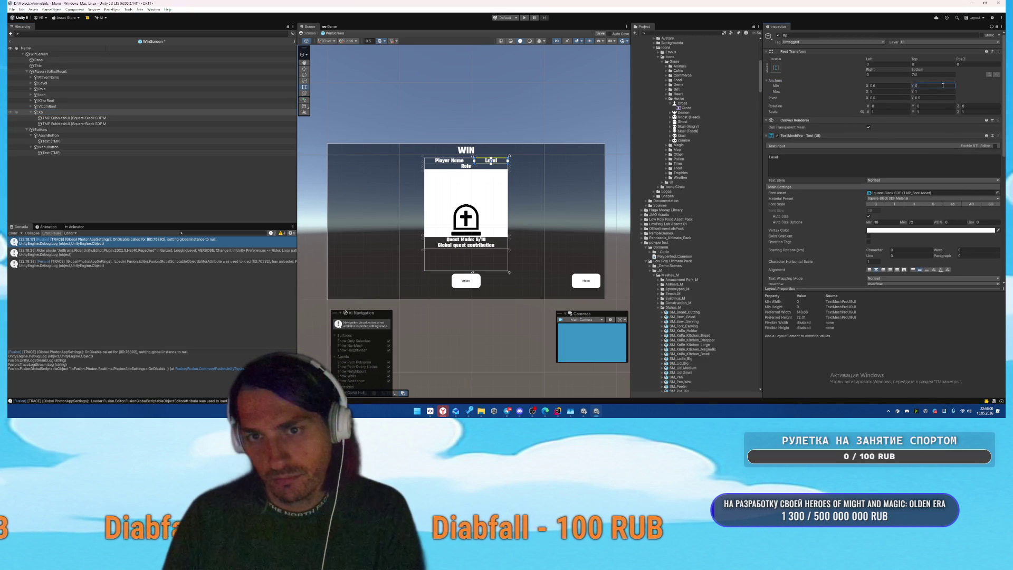
left_click(931, 92)
type("0.2")
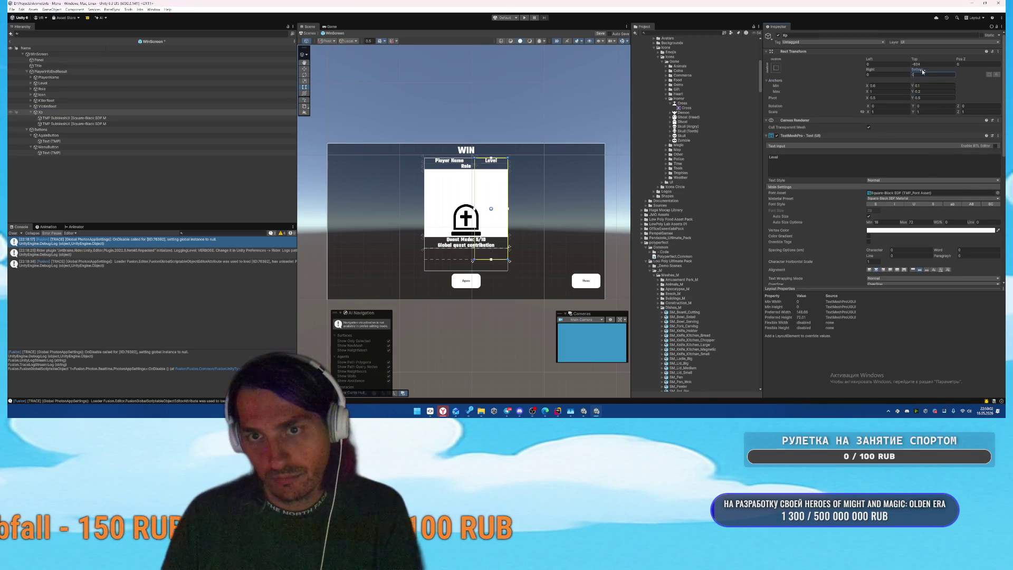
key("Tab")
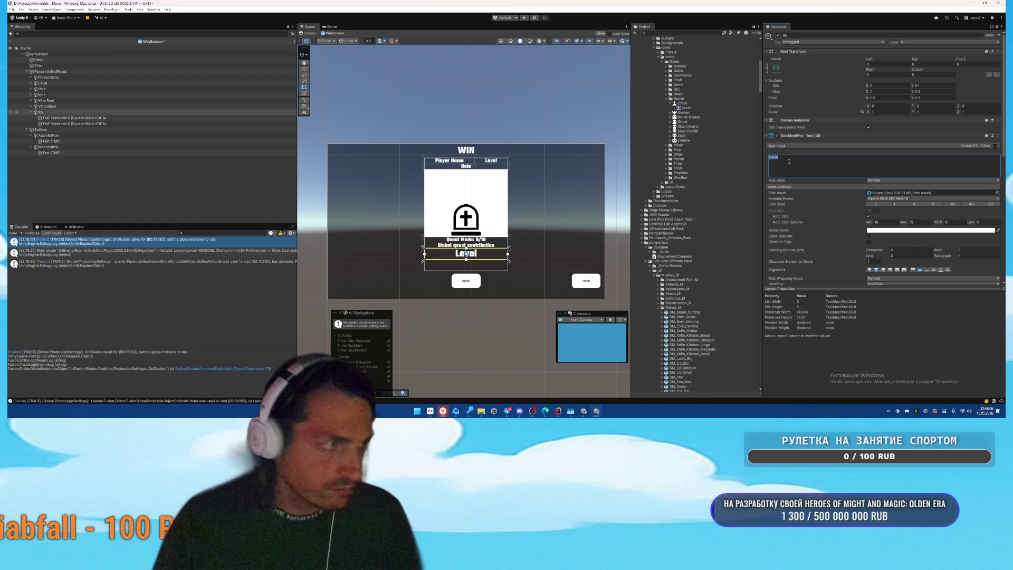
type("Xp")
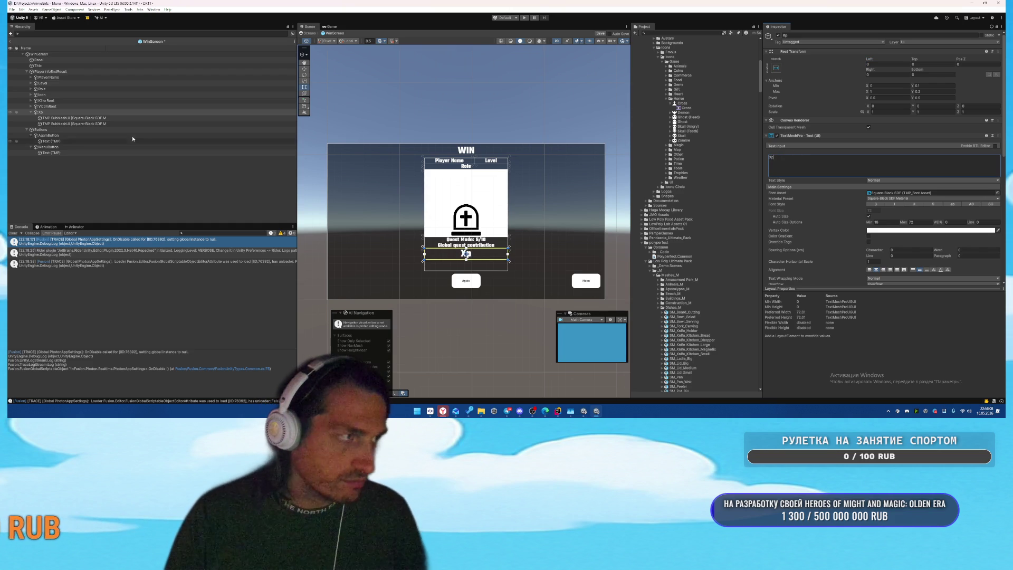
Step: Duplicate it as Reward with Y anchors 0–0.1 showing 'Reward', and save the prefab
key("ctrl+d")
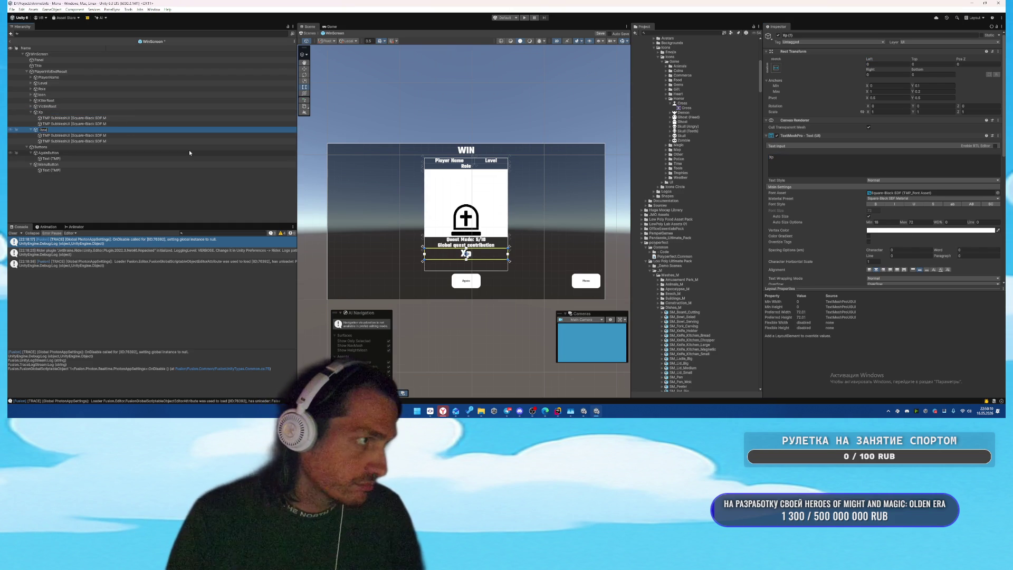
key("Return")
left_click(929, 86)
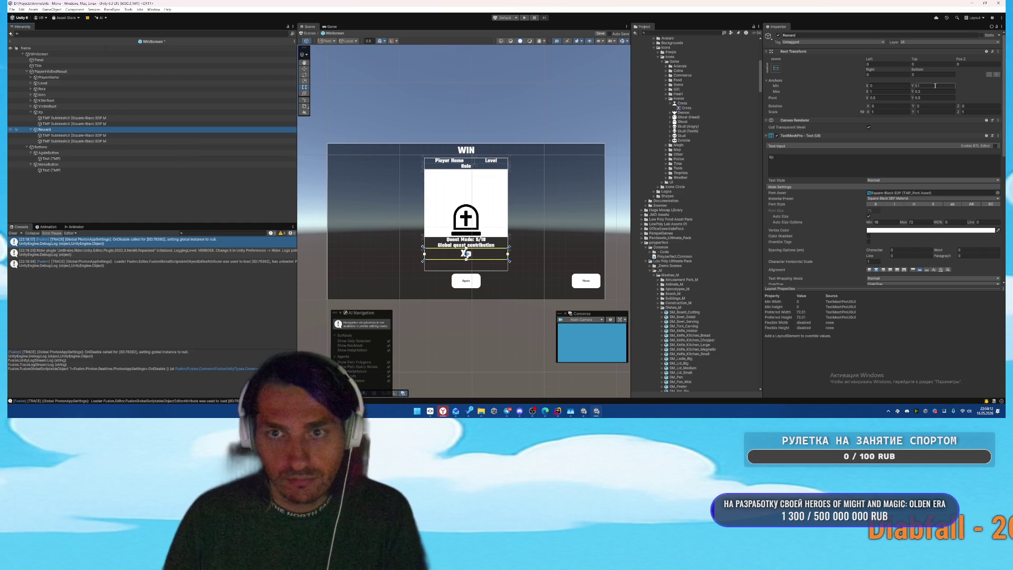
type("0")
left_click(929, 92)
type("0.1")
key("Return")
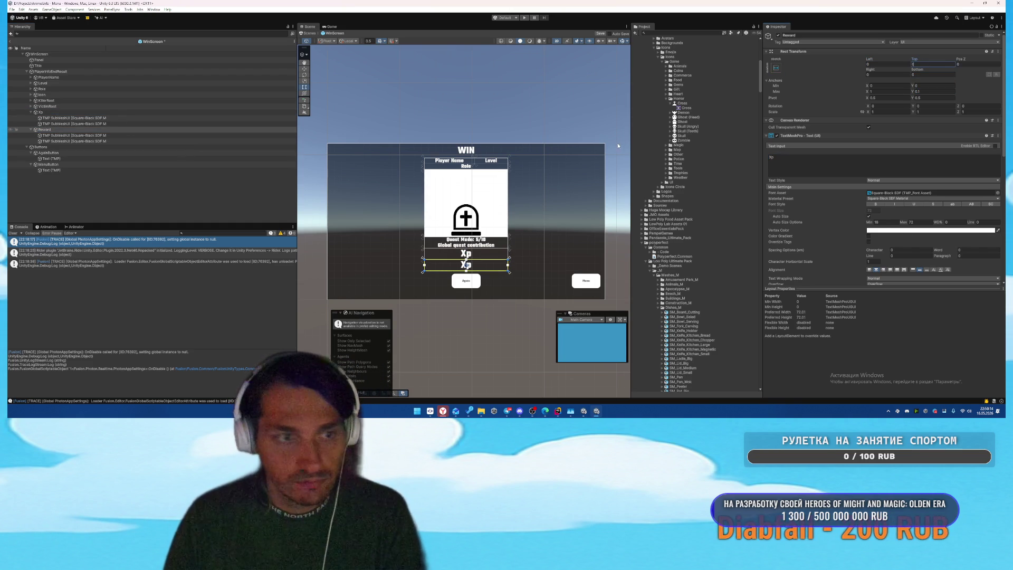
left_click(797, 171)
type("R")
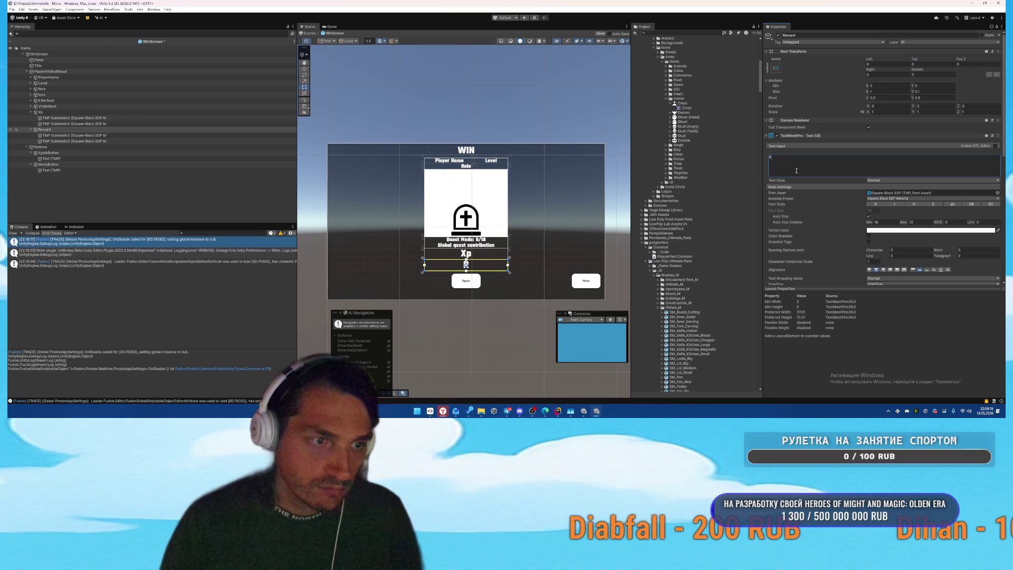
type("eward")
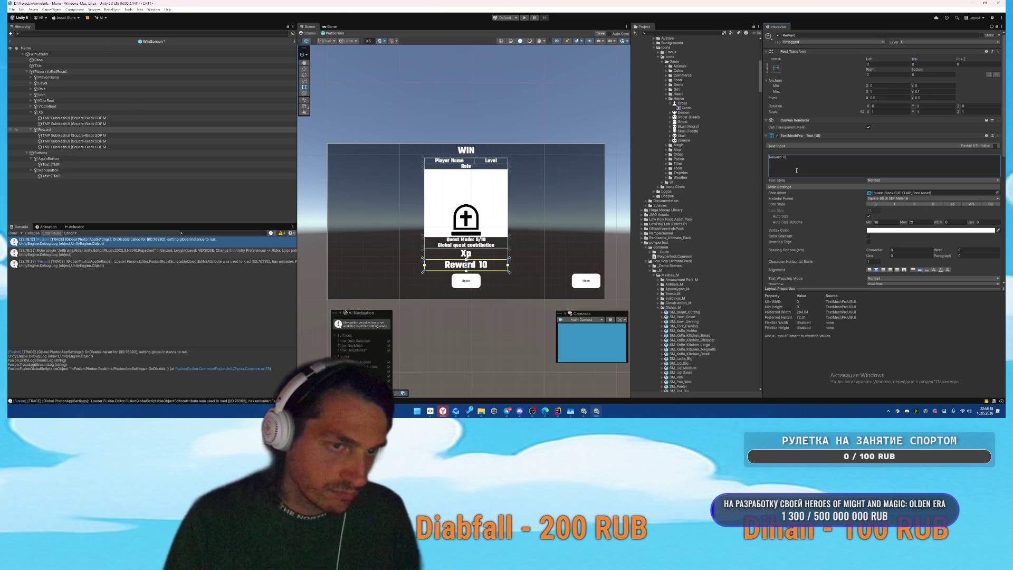
key("ctrl+s")
Step: Link the Reward object to PlayerInfoEndResult's Was Killed Root field
left_click(51, 71)
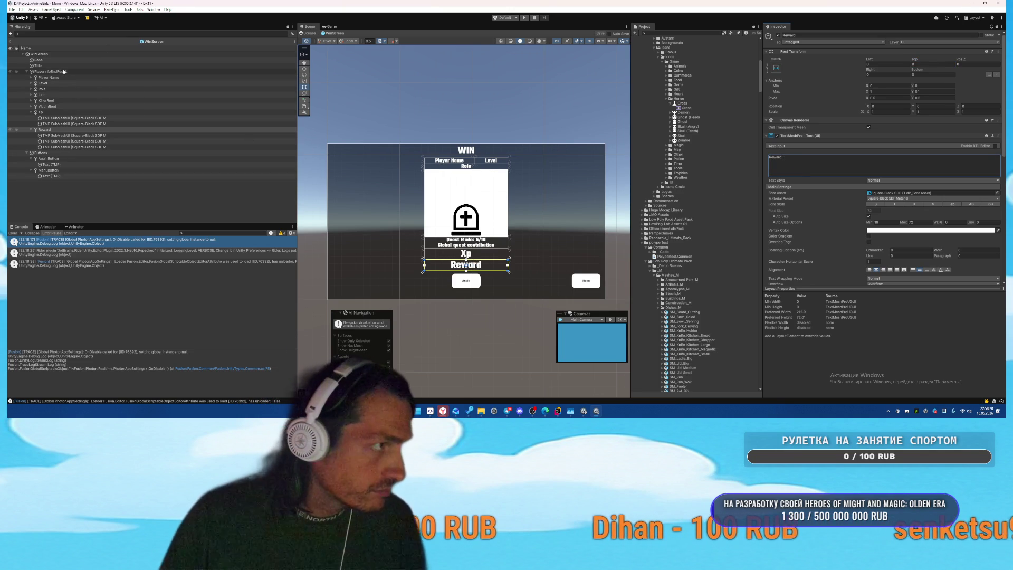
left_click_drag(45, 129, 968, 204)
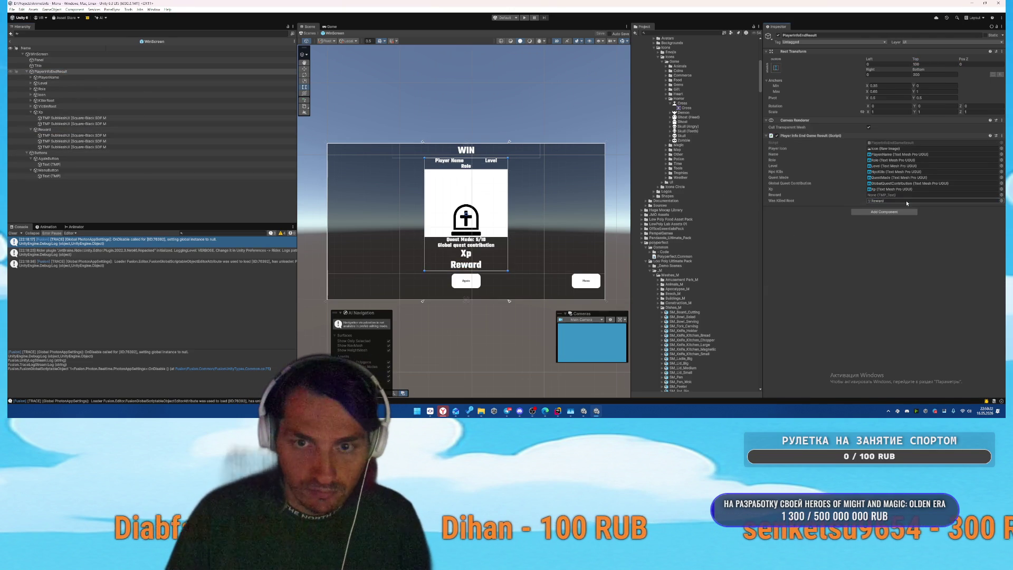
left_click_drag(907, 203, 906, 204)
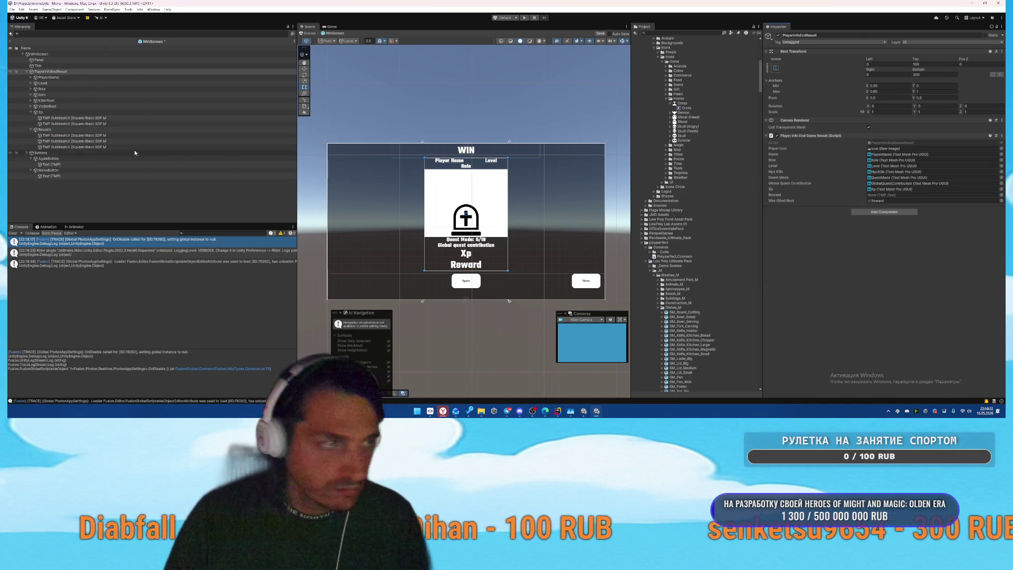
Step: Filter the hierarchy by 'TM' and delete all stray TMP SubMeshUI objects
left_click(174, 33)
type("TMP")
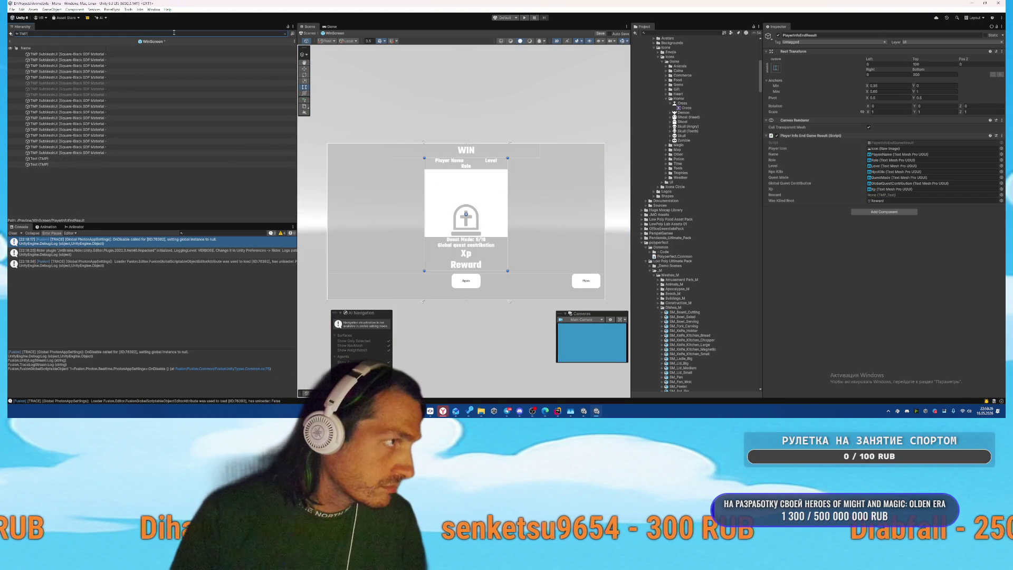
left_click(91, 152)
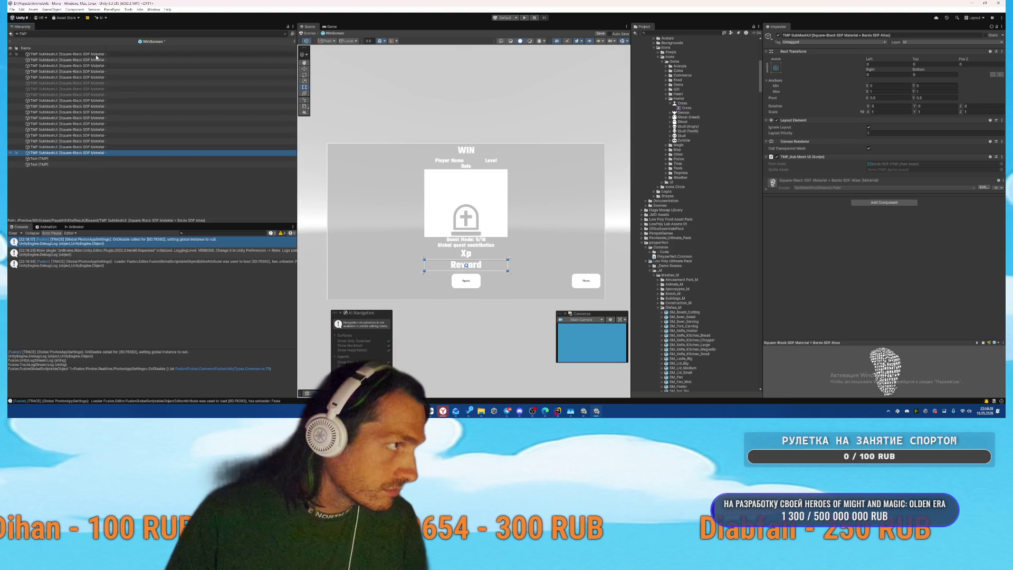
left_click(131, 55, "shift")
key("Delete")
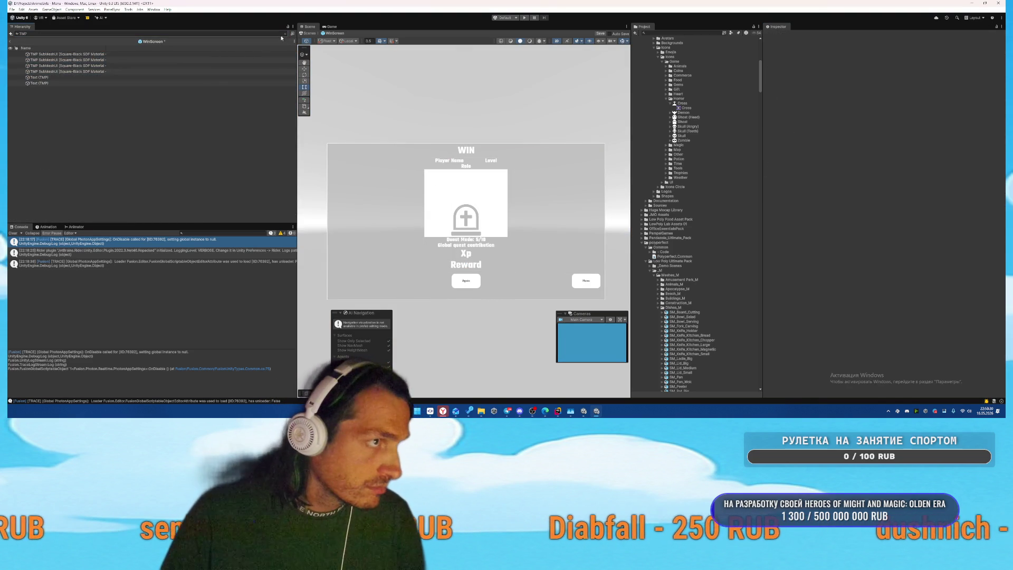
left_click(284, 34)
Step: Add public GameObject VictimRoot and KillerRoot fields below Reward in PlayerInfoEndGameResult
key("alt+Tab")
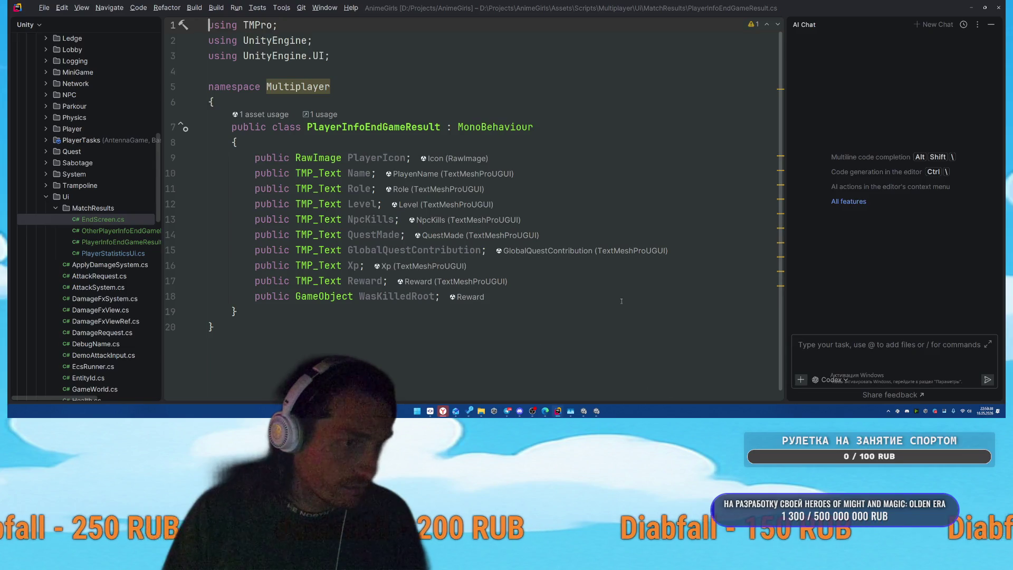
key("Return")
type("public Gameobj")
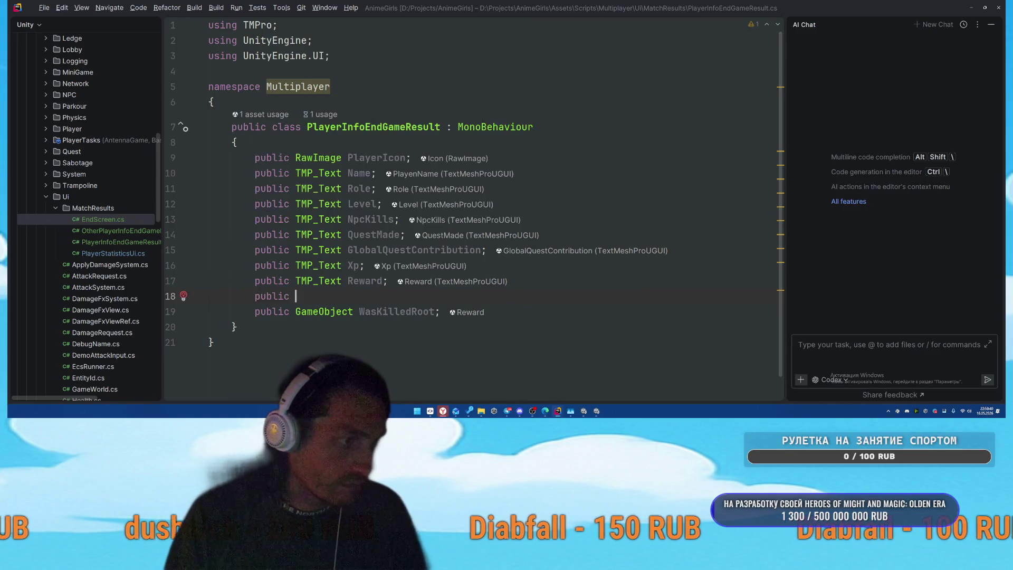
key("Return")
type("VictimRoot;")
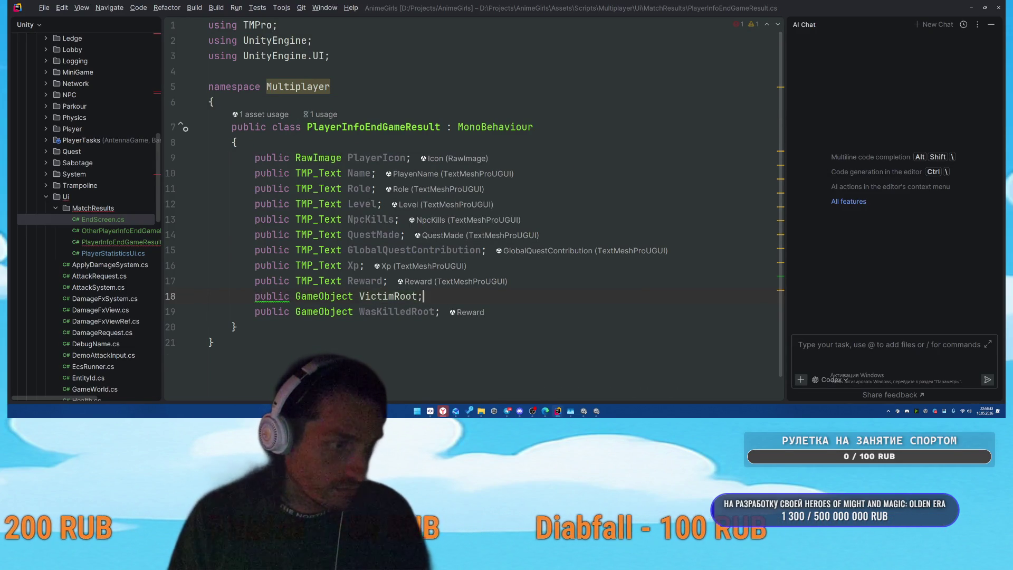
key("Return")
type("public Gameobj")
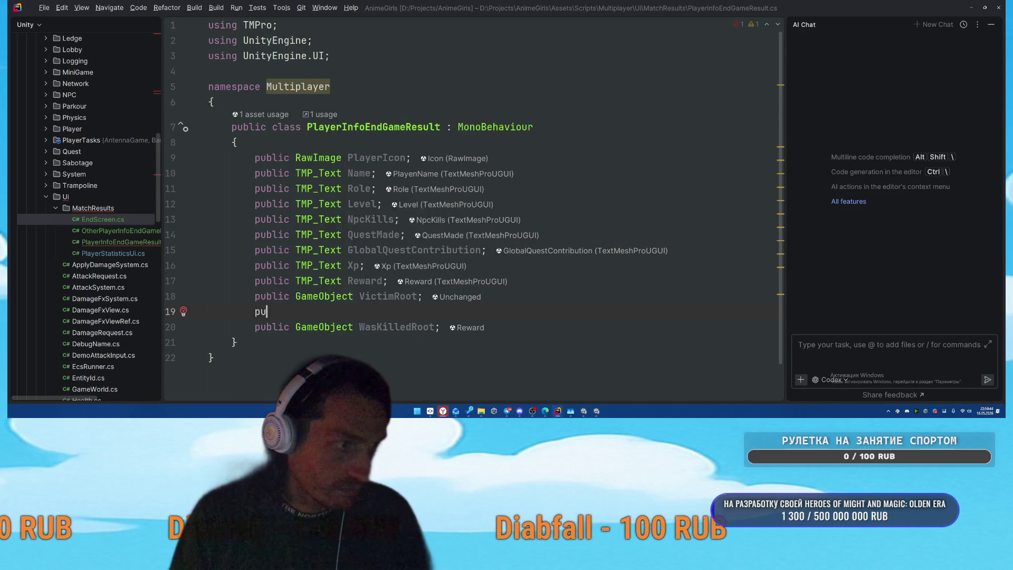
key("Return")
type("KillerRoot;")
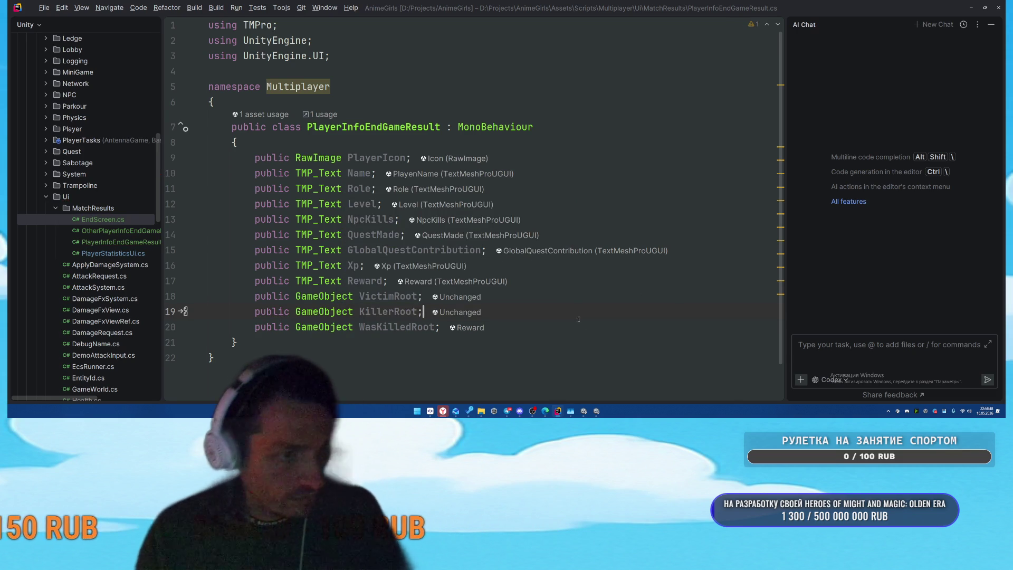
key("alt+Tab")
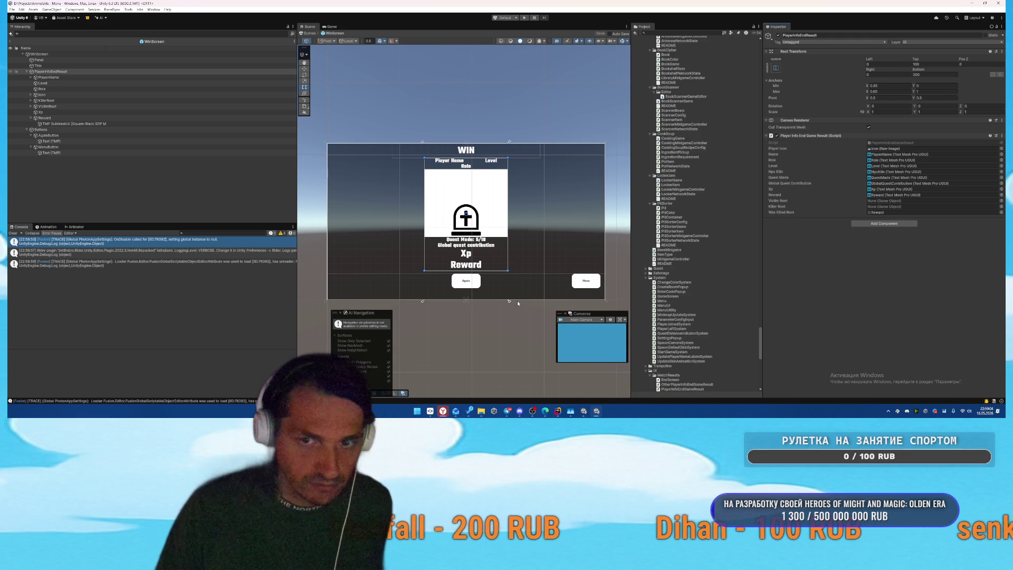
Step: Assign VictimRoot and KillerRoot to PlayerInfoEndResult's Victim Root and Killer Root fields, then save the prefab
left_click(132, 71)
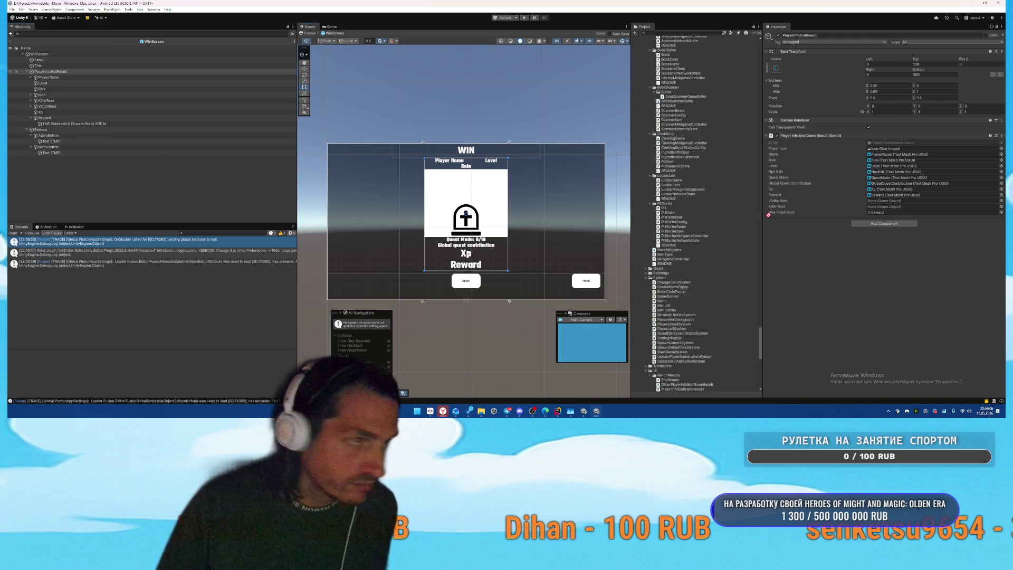
left_click(886, 202)
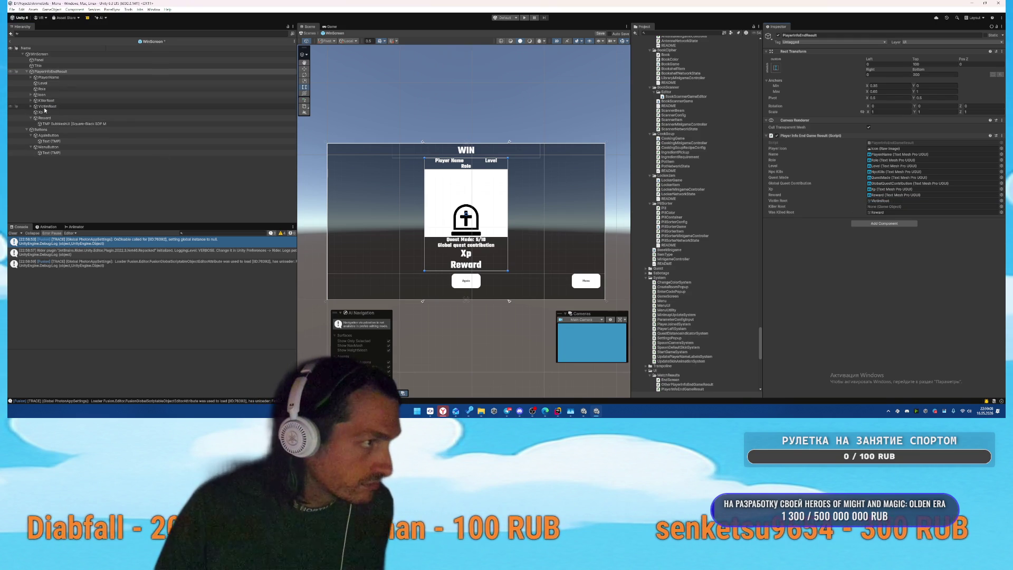
left_click(901, 206)
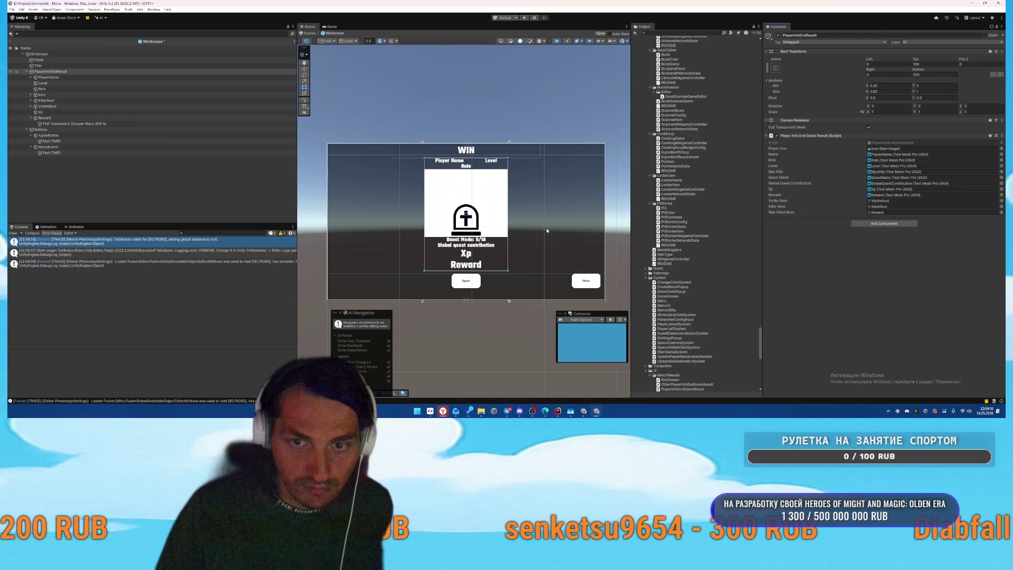
left_click(120, 196)
key("ctrl+s")
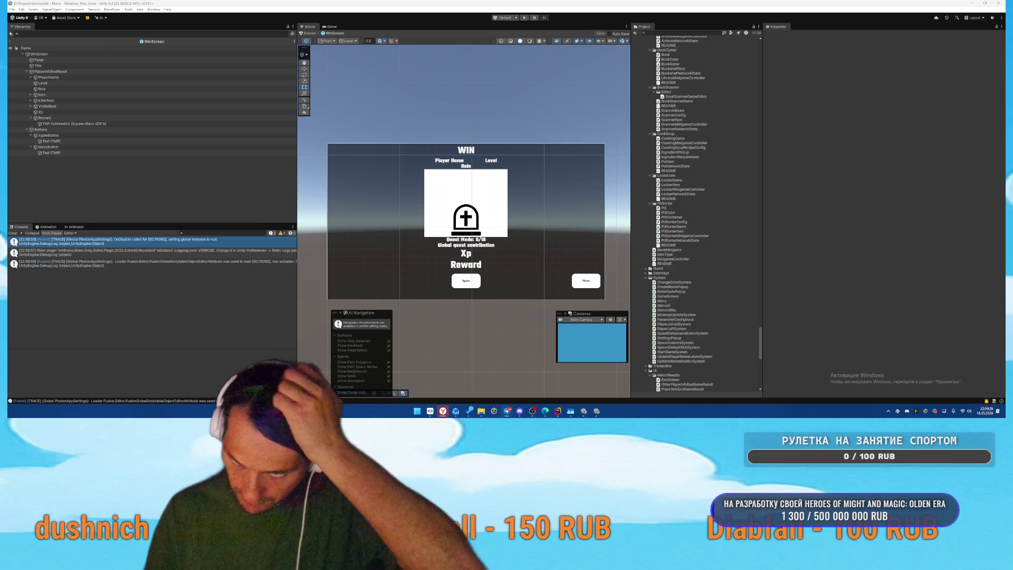
Step: In Rider, switch to OtherPlayerInfoEndGameResult.cs through the recent-files Switcher
mouse_move(557, 411)
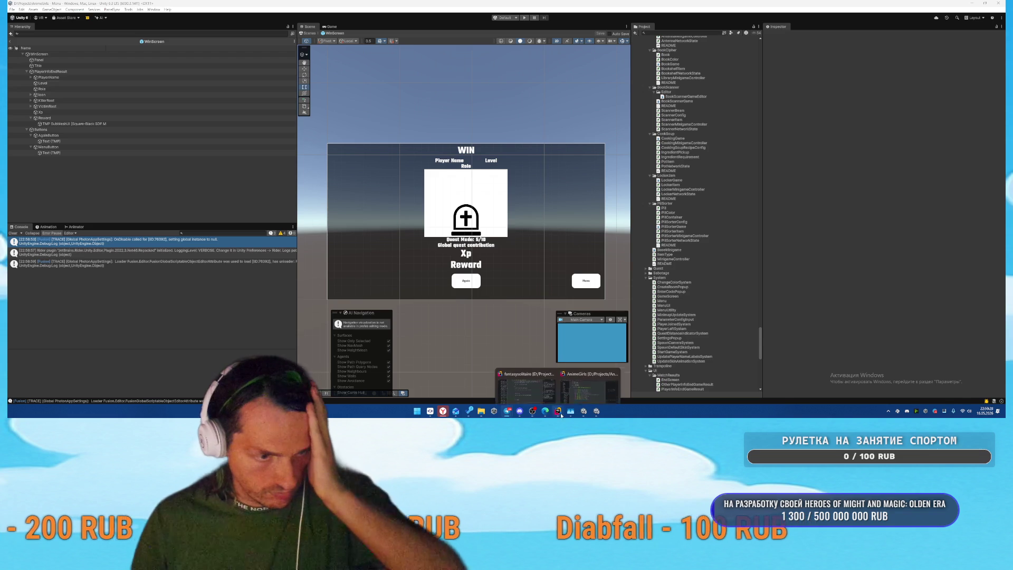
left_click(590, 384)
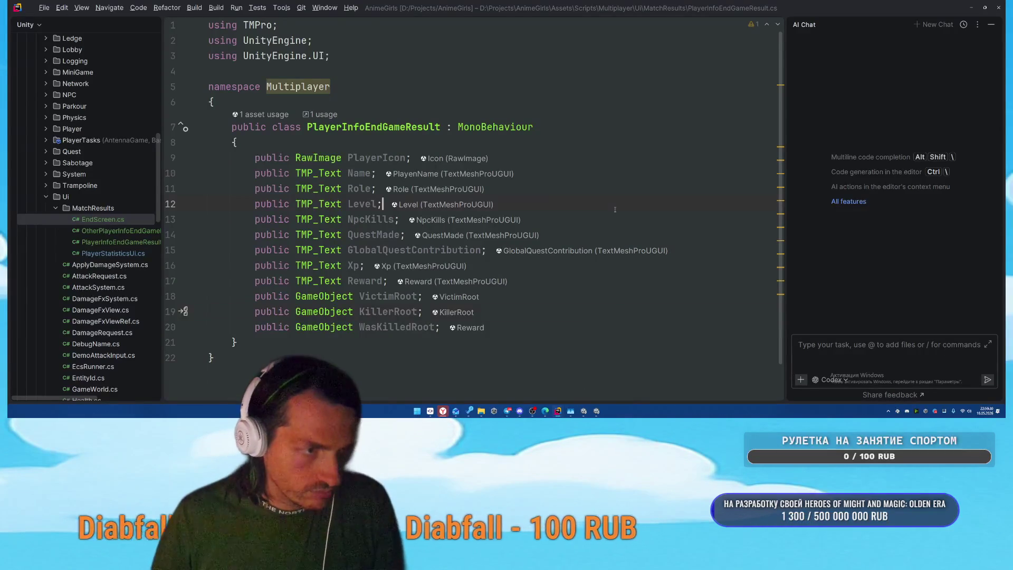
right_click(340, 219)
left_click(580, 61)
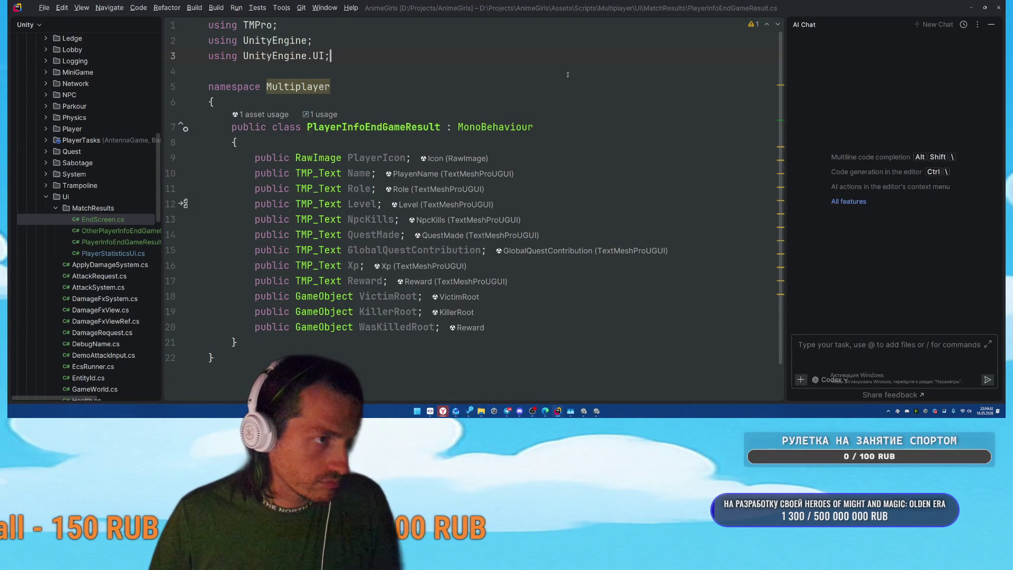
key("ctrl+Tab")
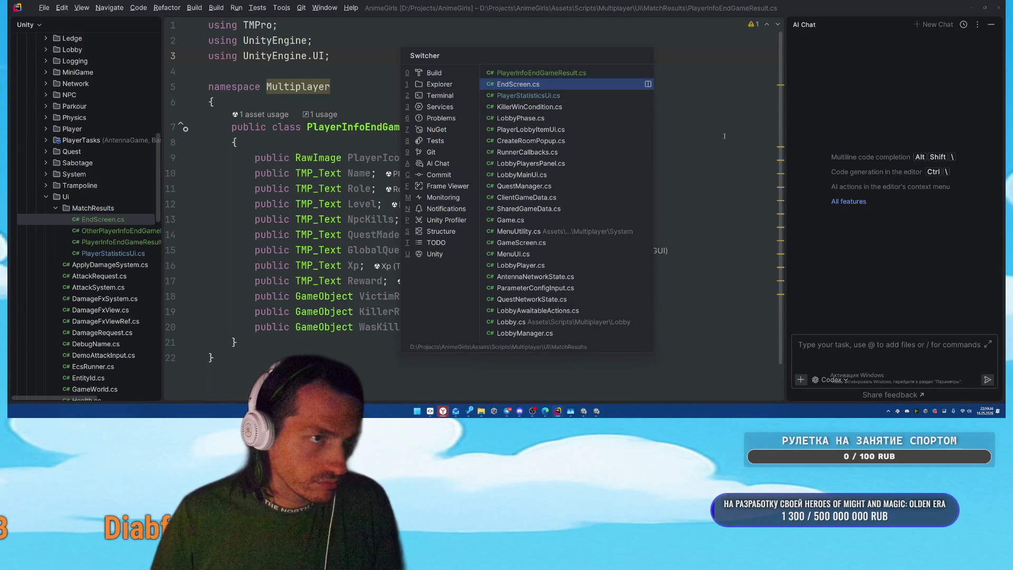
scroll(361, 104, "up", 6)
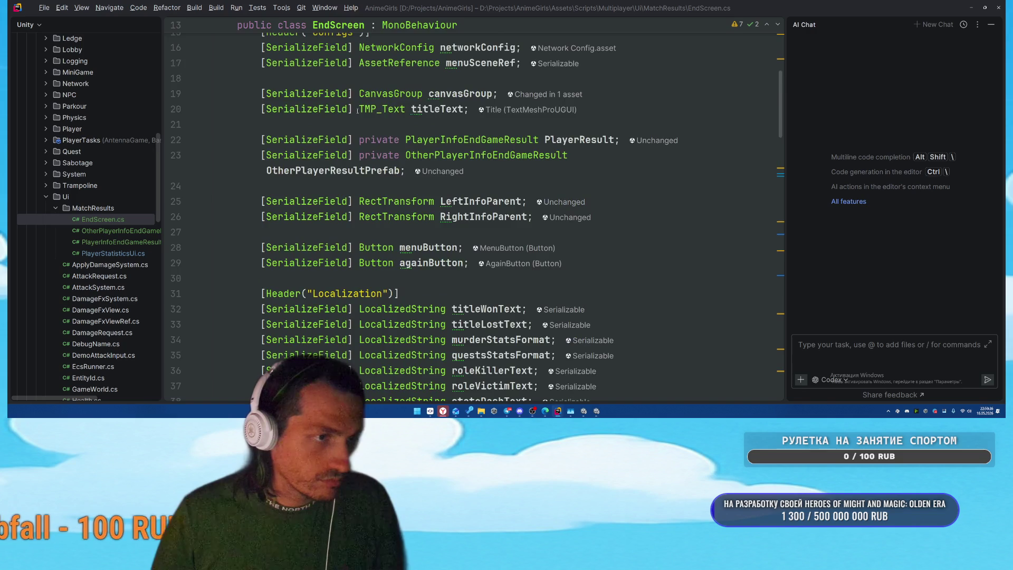
scroll(360, 104, "up", 4)
key("ctrl+Tab")
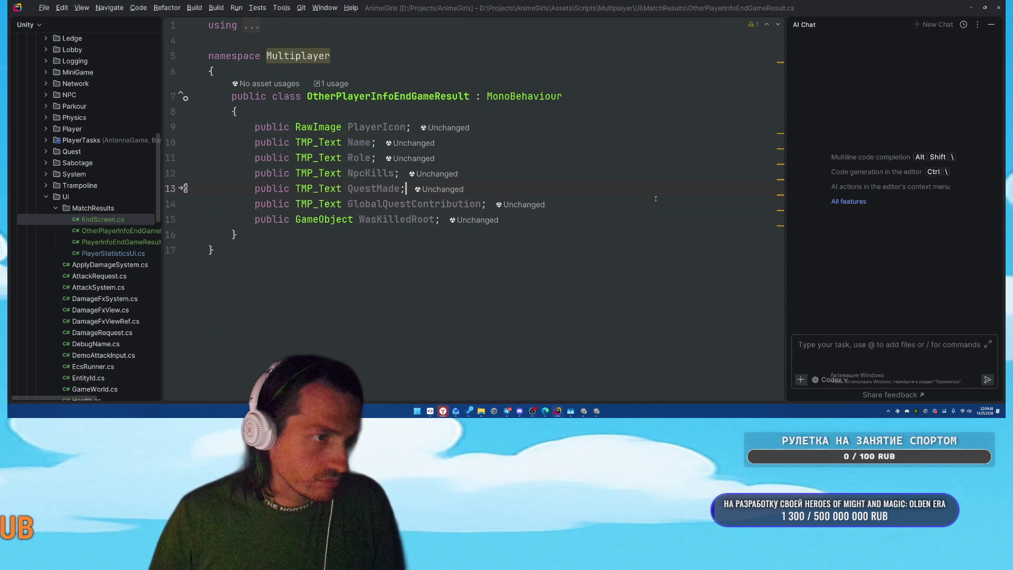
Step: Add public GameObject VictimRoot and KillerRoot fields after GlobalQuestContribution
key("Return")
type("public ")
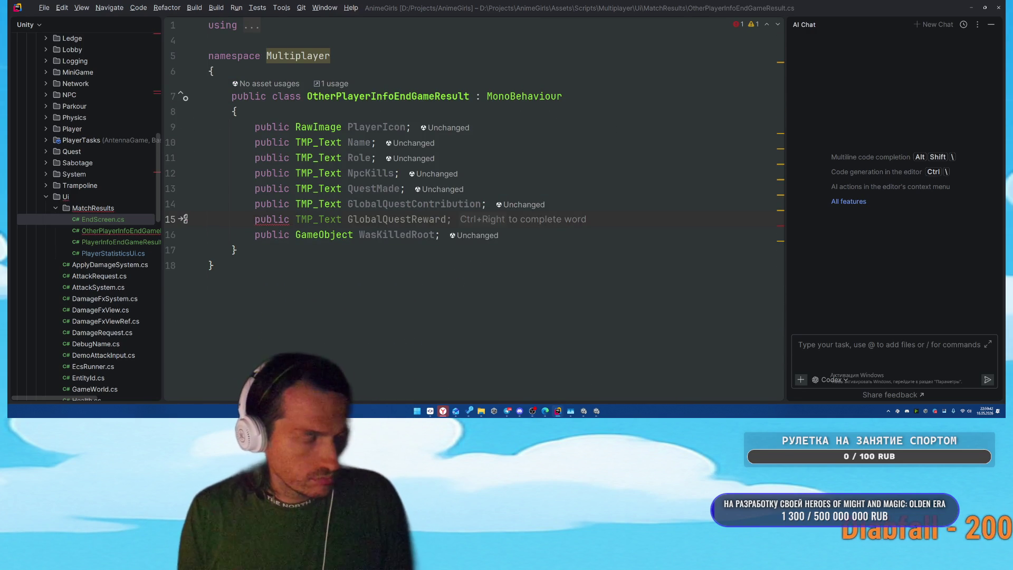
type("GameObject cv")
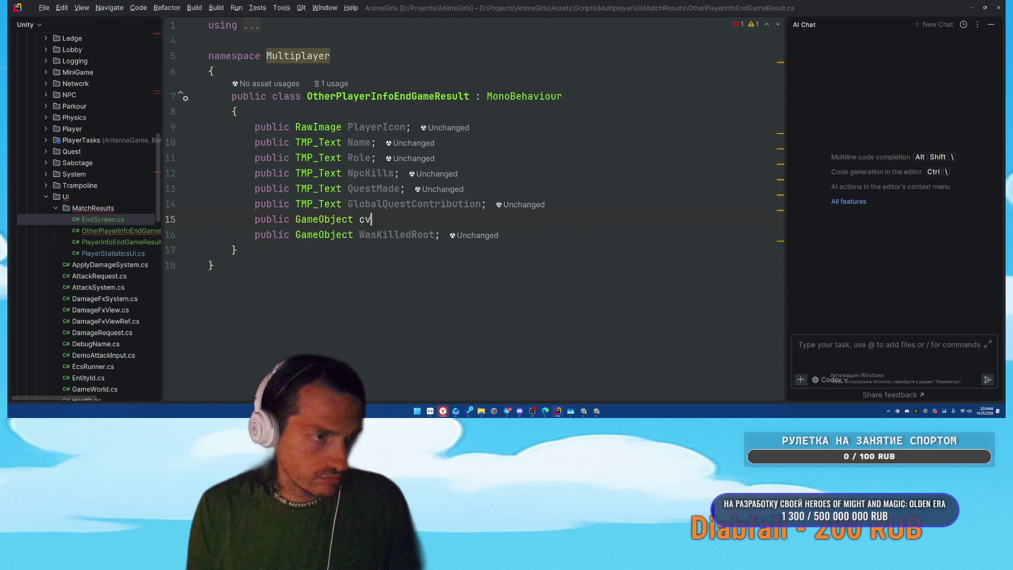
key("BackSpace")
key("BackSpace")
type("Victim")
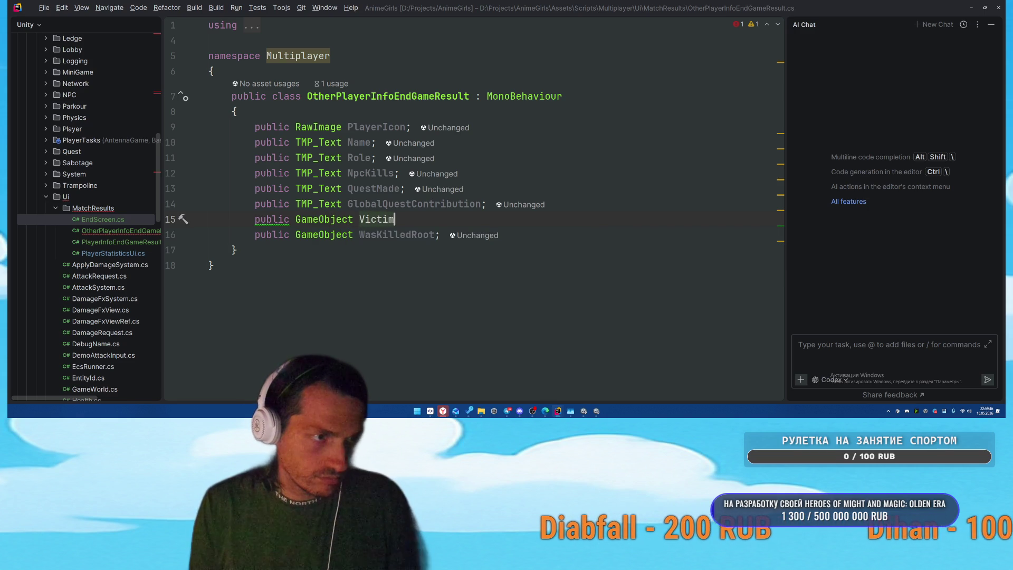
type("Root;")
key("Return")
type("public Gae")
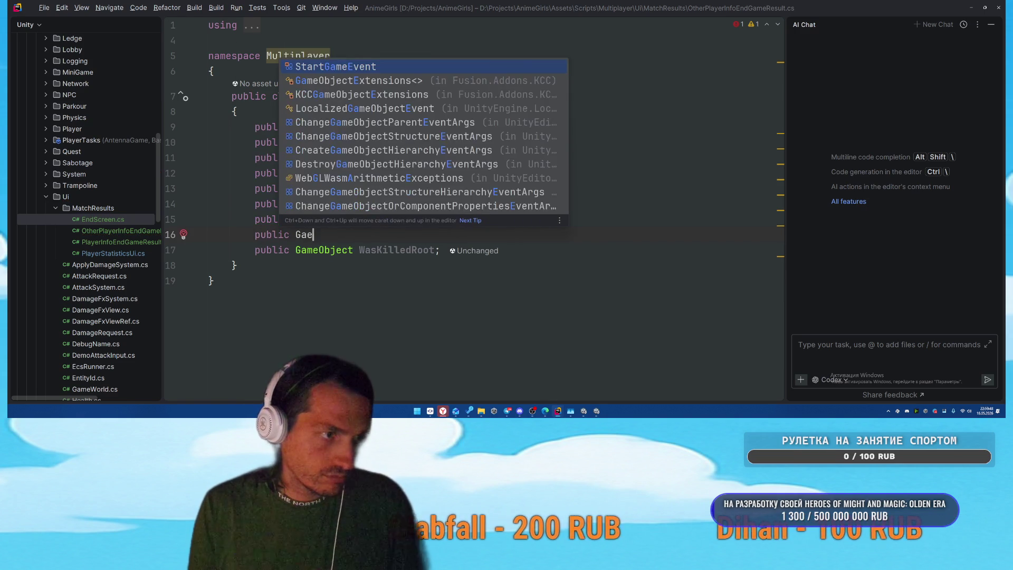
key("BackSpace")
type("meObjec")
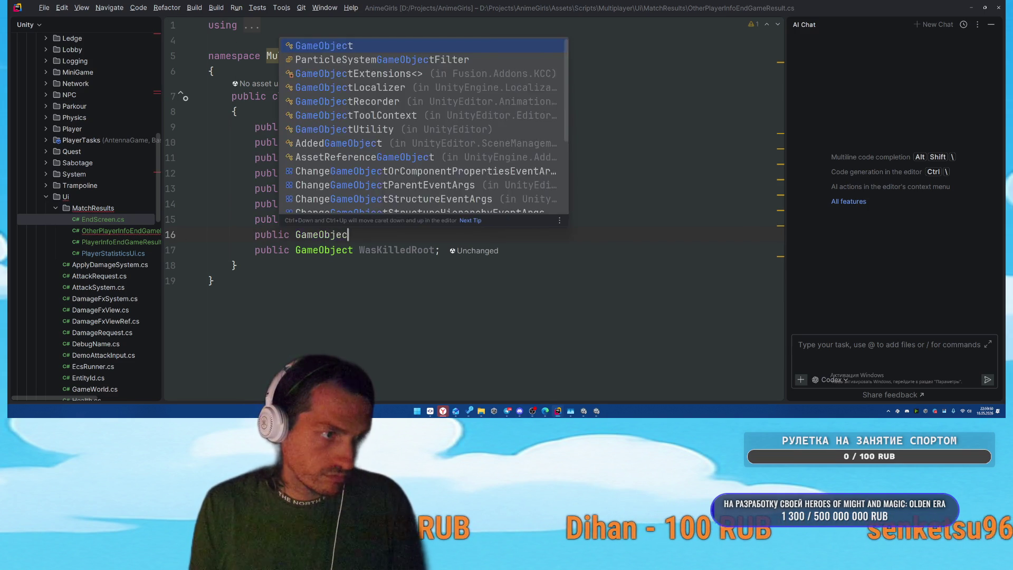
type("t KillerRoot;")
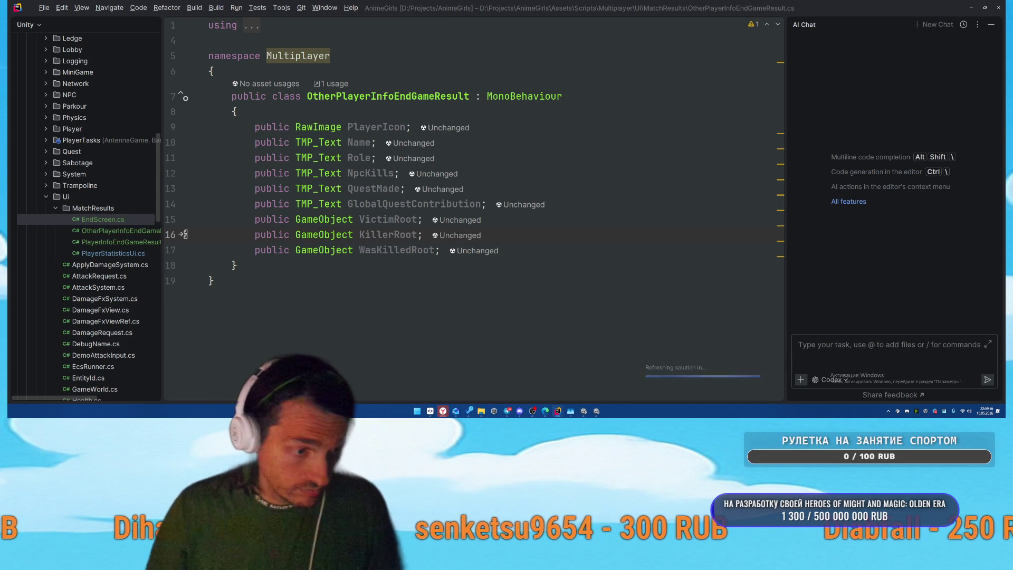
mouse_move(443, 411)
left_click(464, 390)
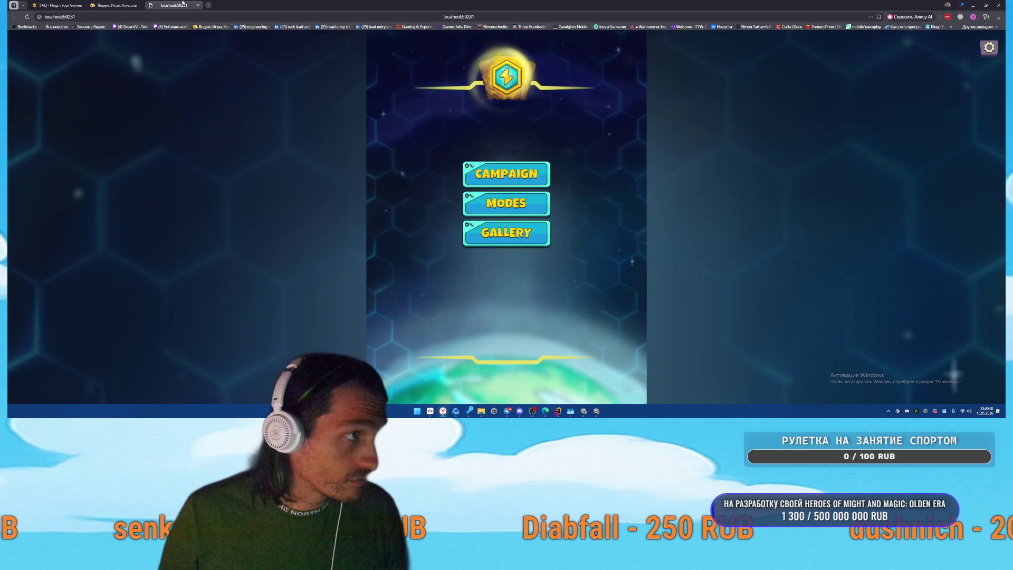
Step: Switch Chrome to the 'Яндекс Игры. Консоль' tab
left_click(132, 4)
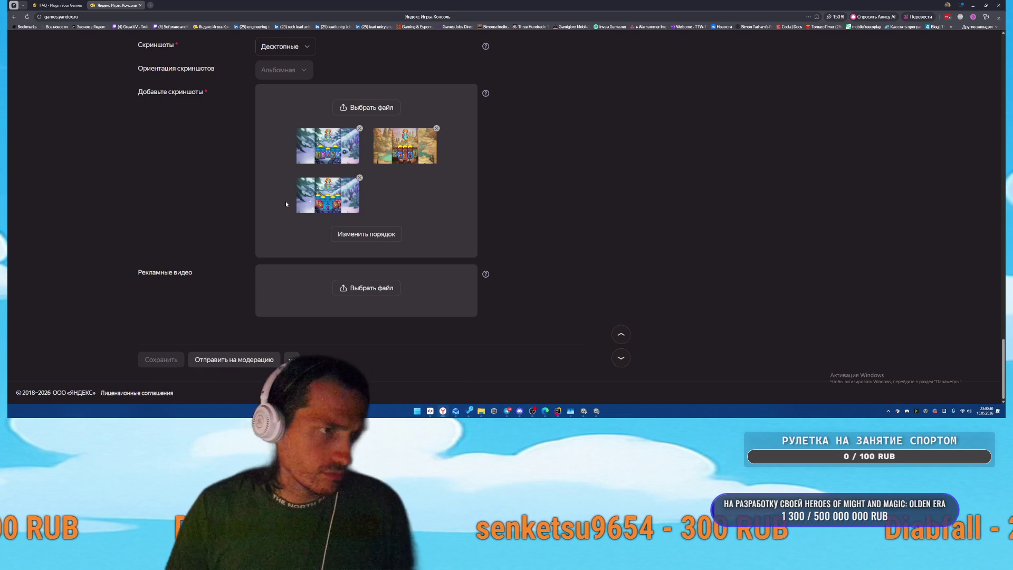
Step: Scroll up to Общее and launch the Карты Терры draft with the debug panel
scroll(587, 249, "up", 15)
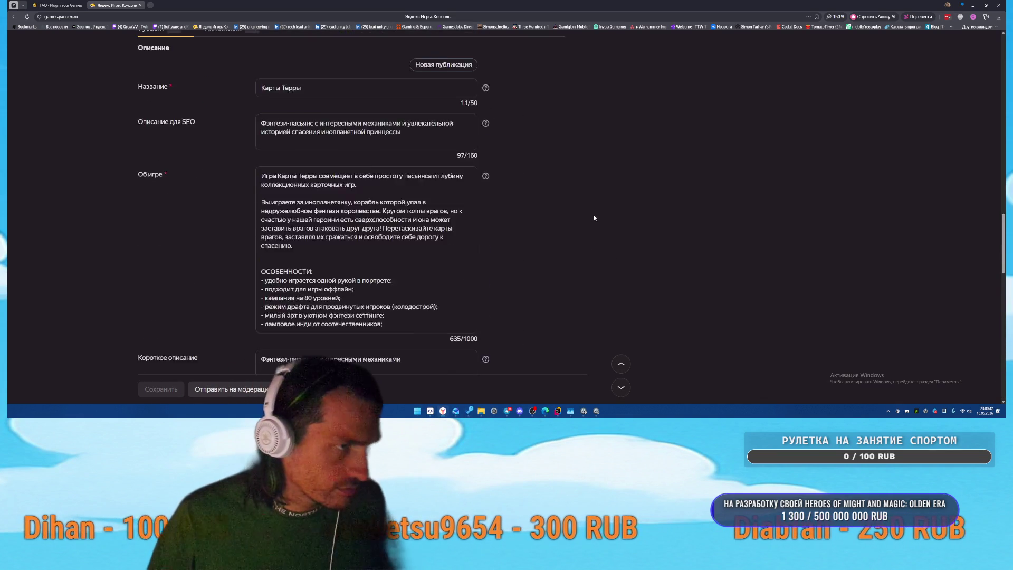
scroll(594, 217, "up", 10)
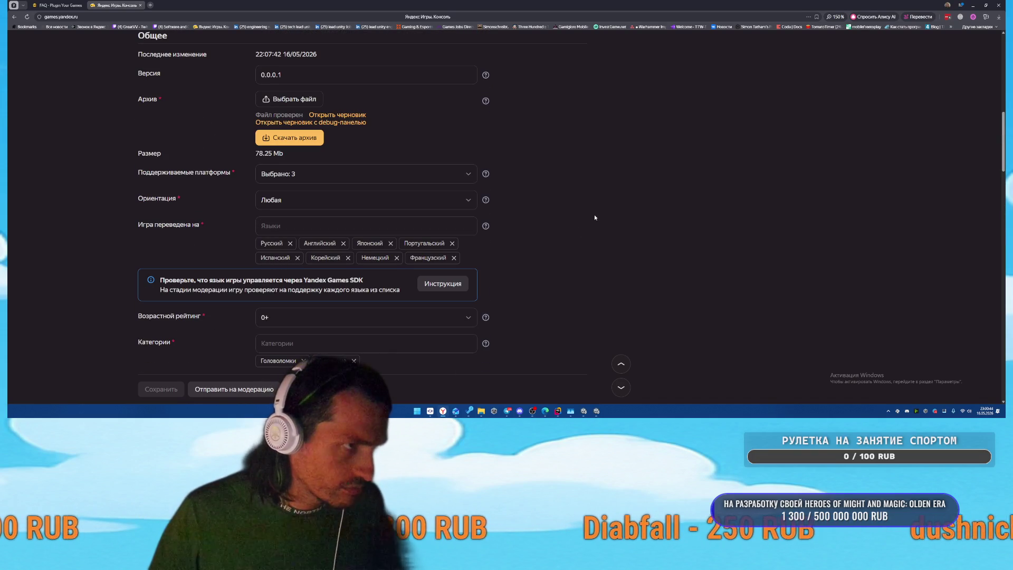
left_click(349, 123)
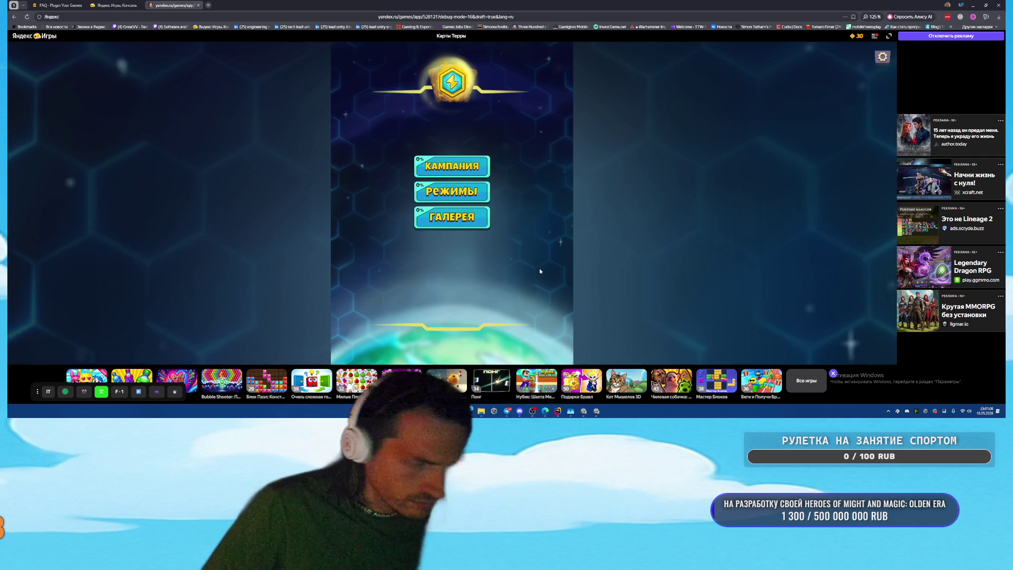
Step: Start campaign level 1 and play the tutorial's goblin, skull and skeleton cards
left_click(463, 184)
left_click(478, 188)
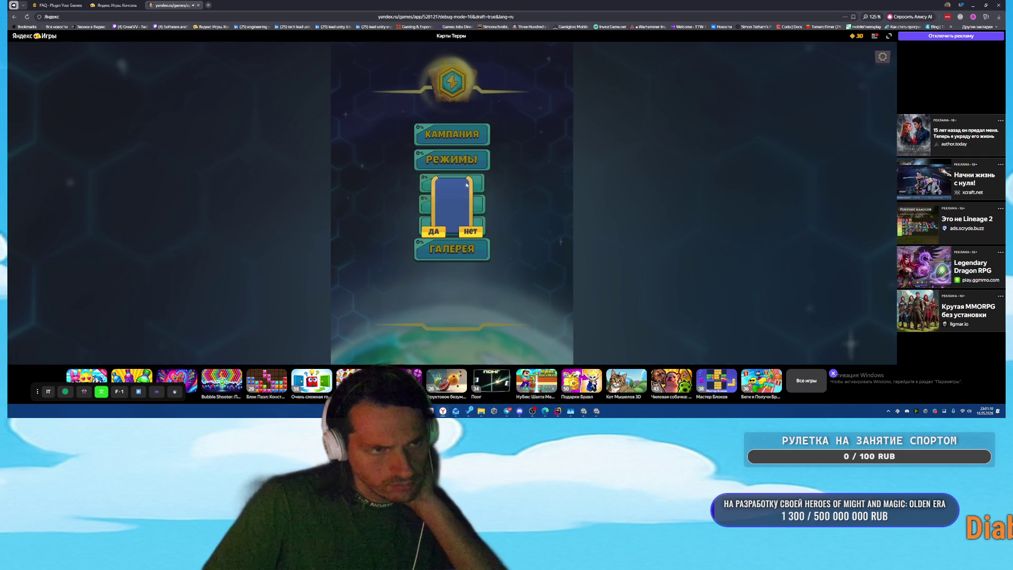
left_click(470, 231)
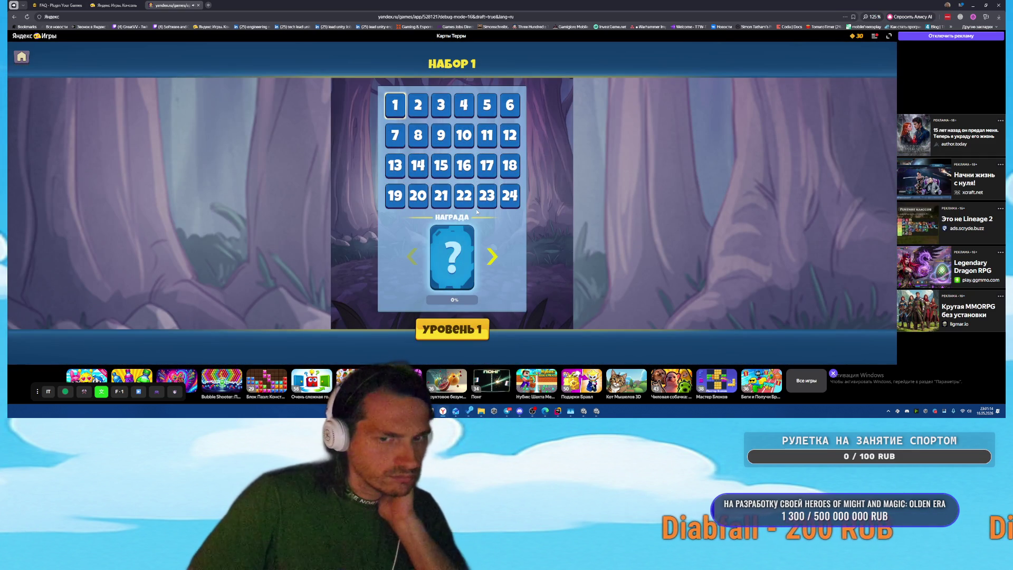
left_click(22, 57)
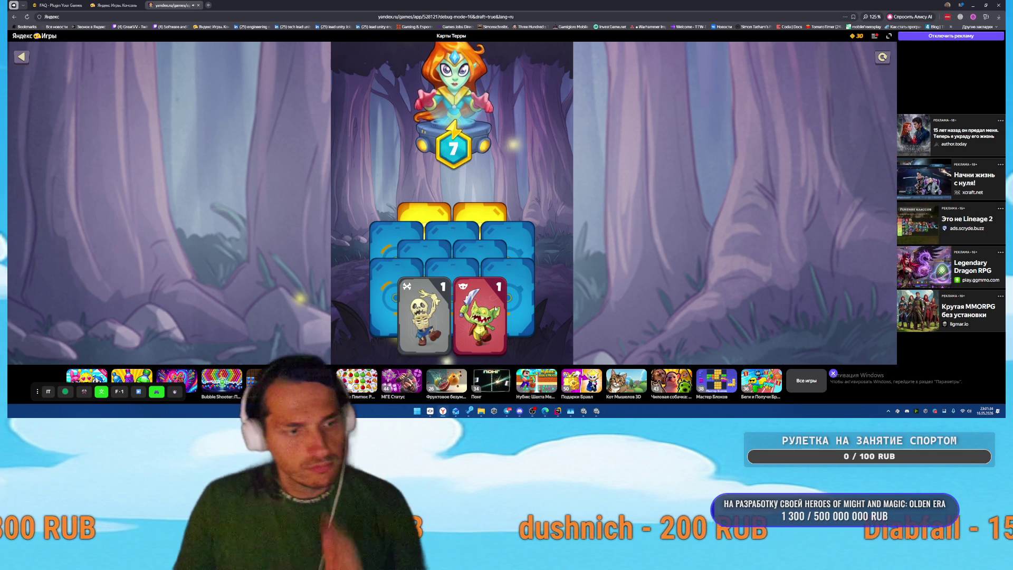
left_click(481, 327)
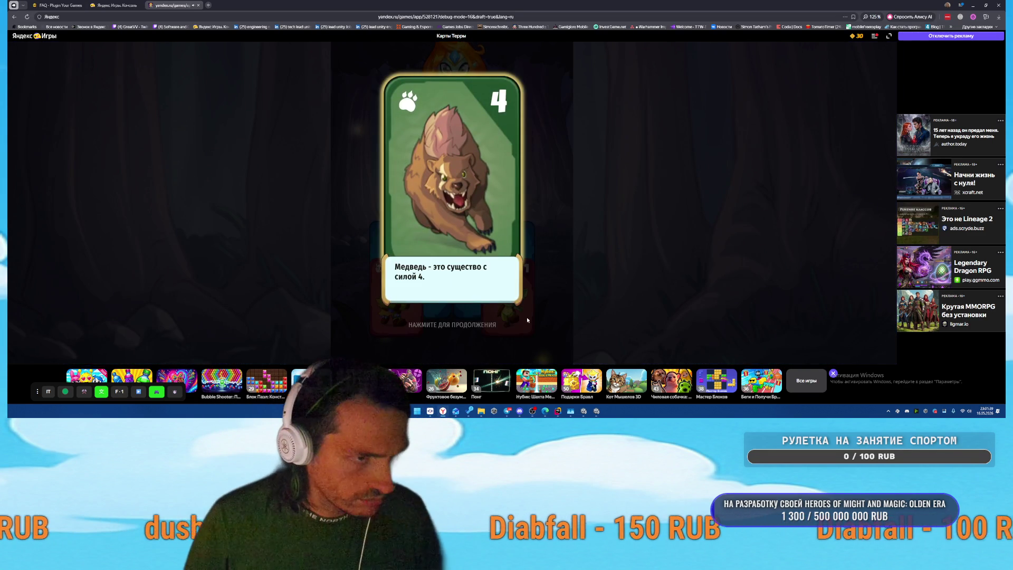
left_click(527, 320)
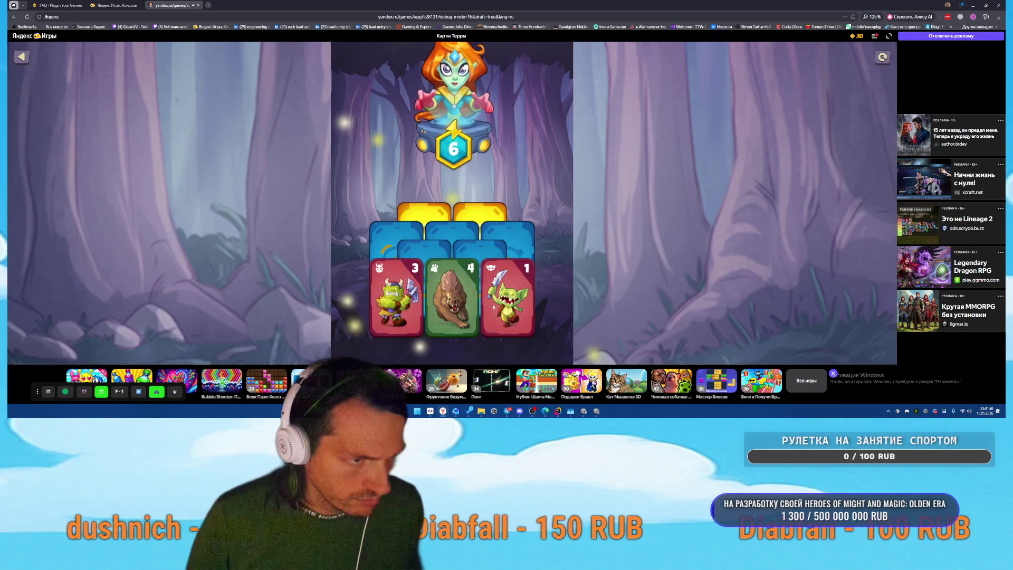
left_click(413, 307)
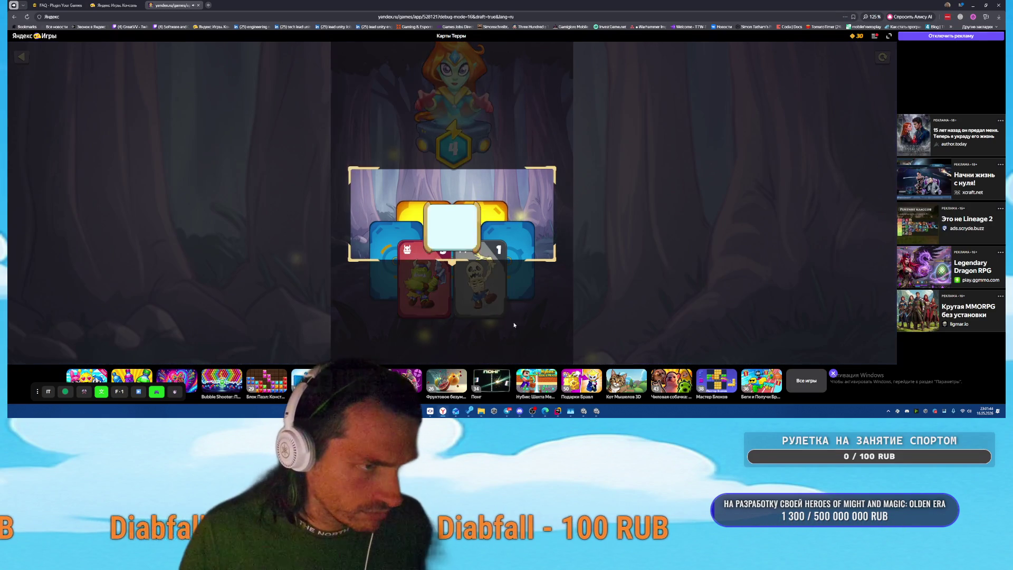
left_click(520, 325)
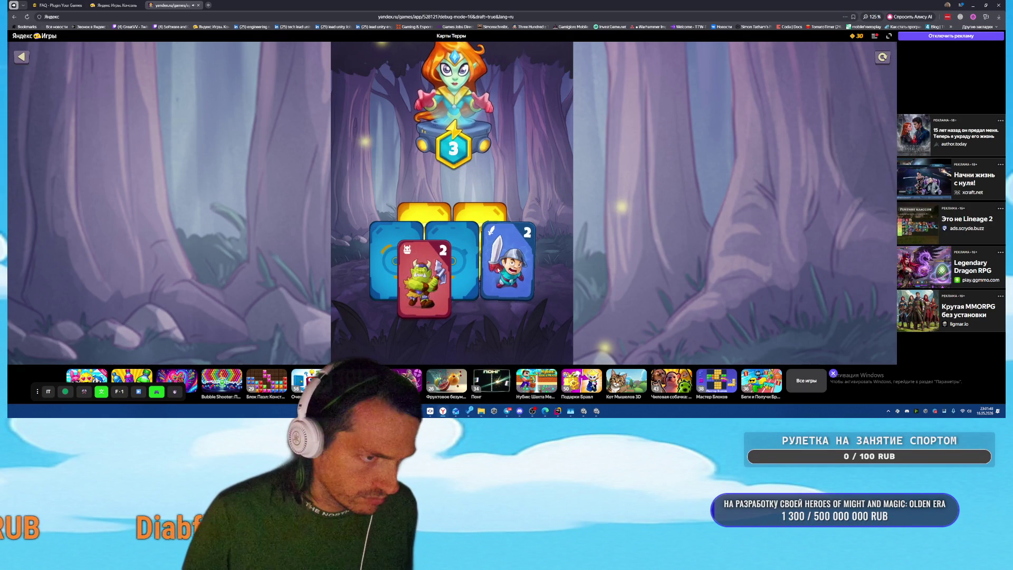
left_click(481, 296)
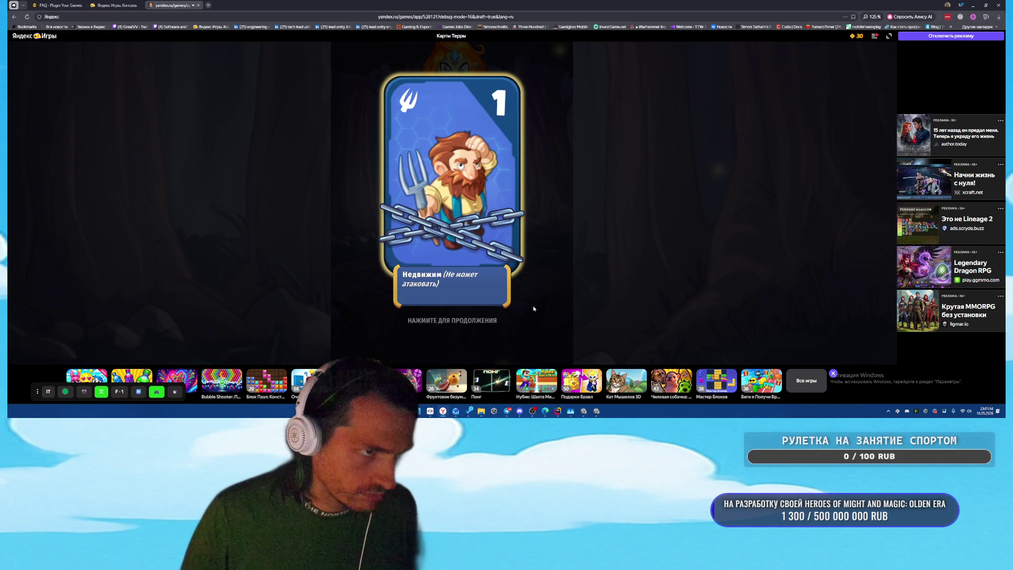
left_click(534, 309)
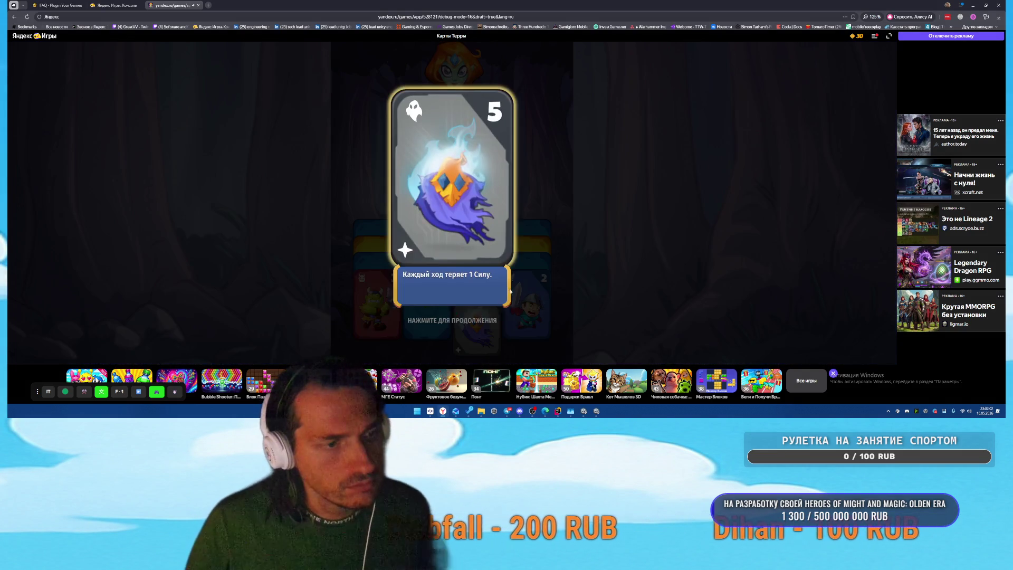
left_click(519, 214)
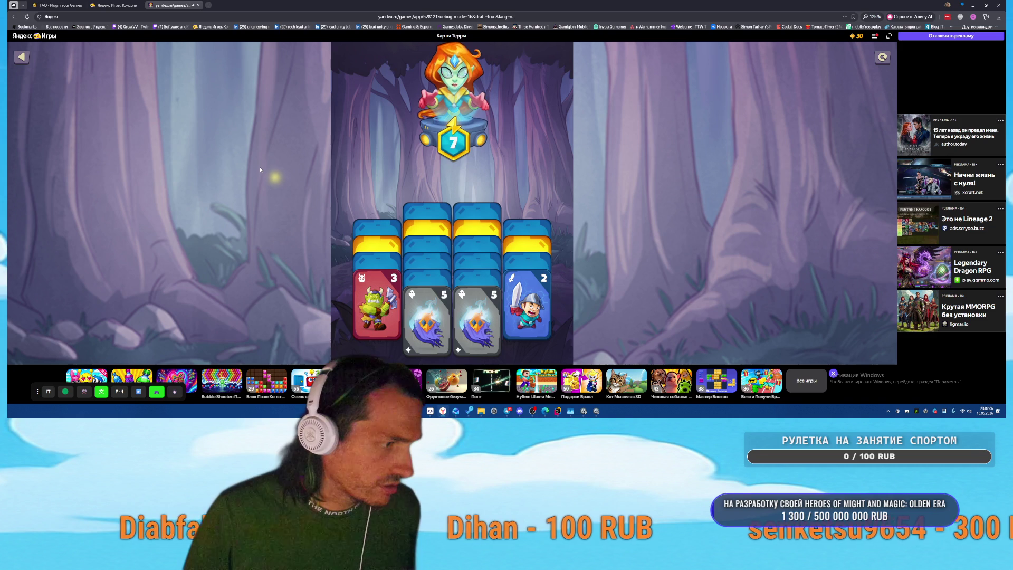
left_click(21, 57)
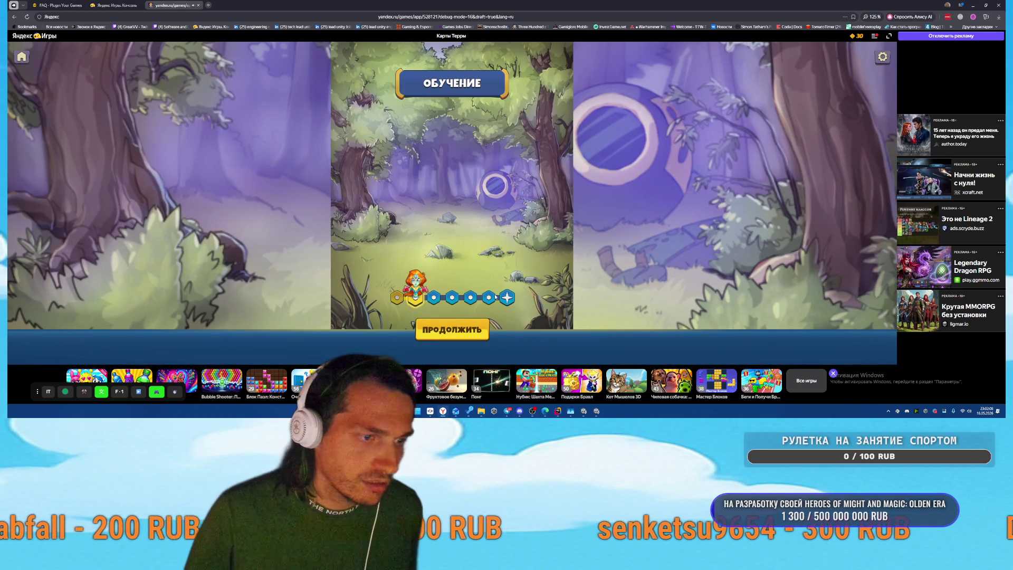
Step: Win Набор 1 level 1 by playing the blue card and three skeleton cards, then return to the menu
left_click(16, 57)
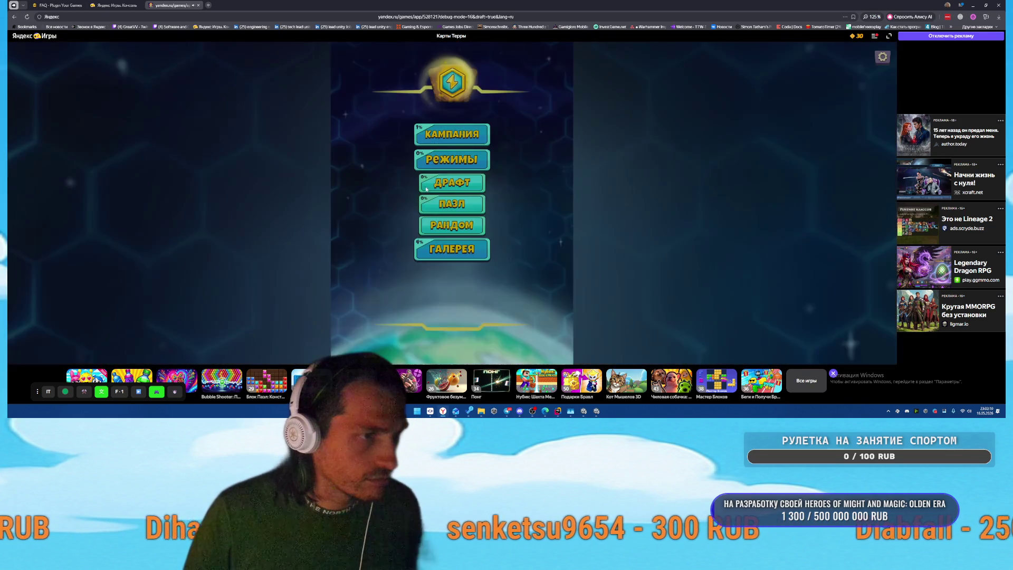
left_click(425, 136)
left_click(425, 114)
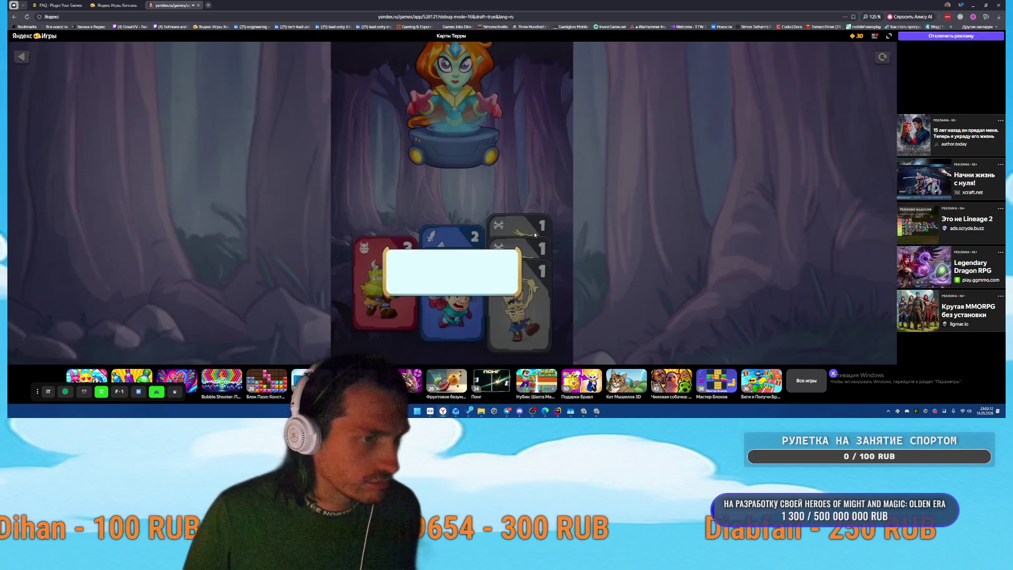
left_click(423, 295)
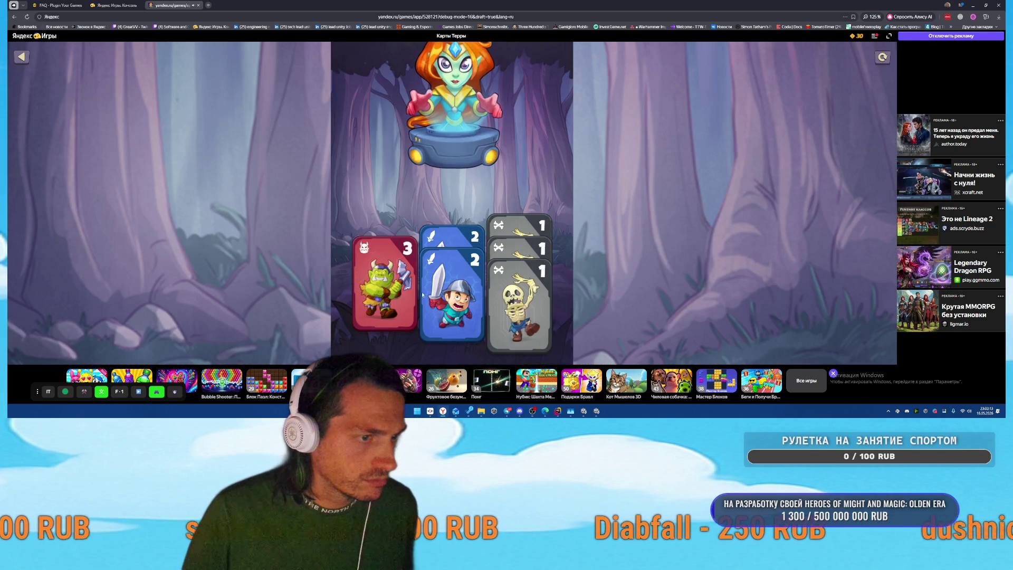
left_click(457, 296)
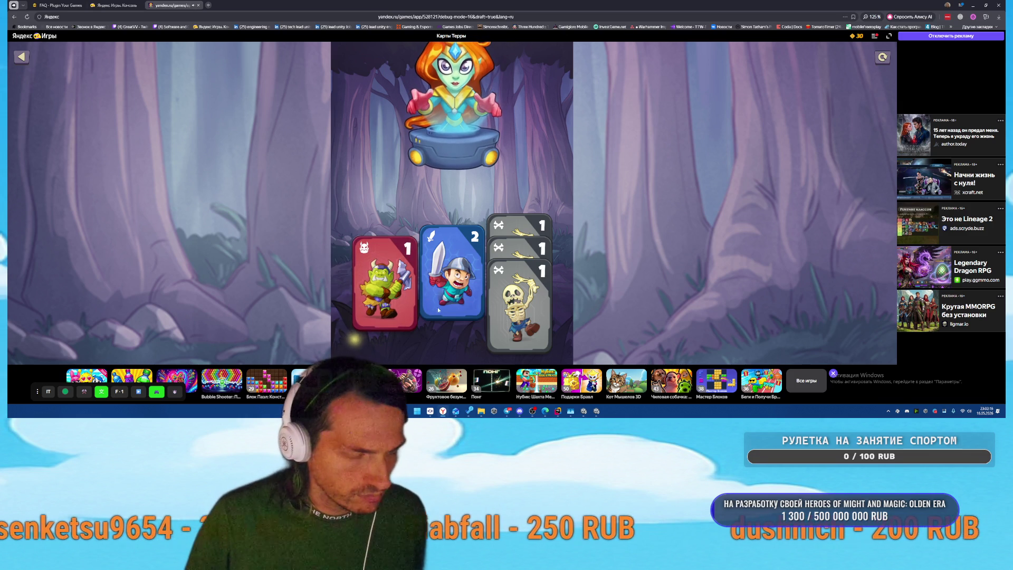
left_click(523, 311)
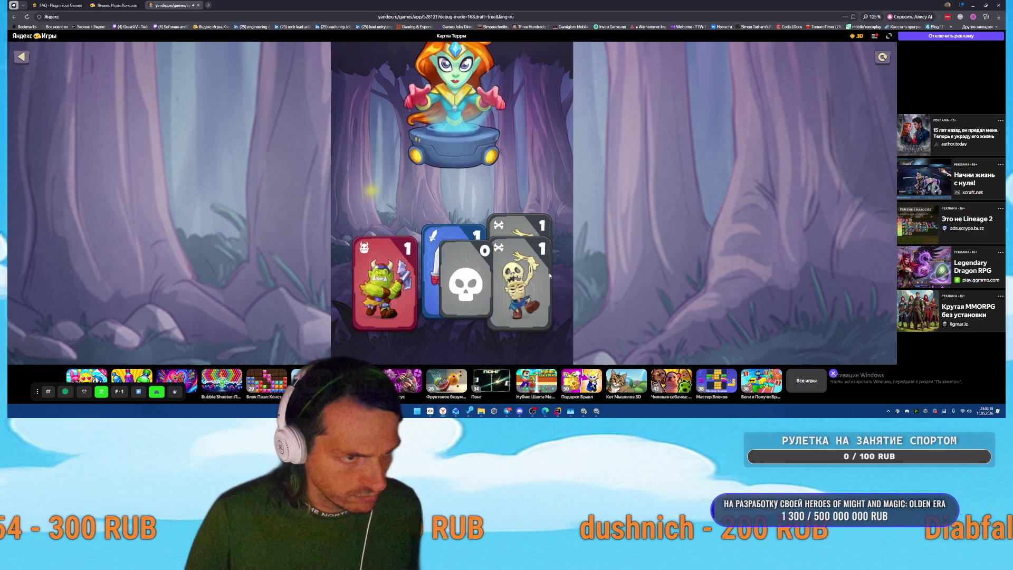
left_click(527, 273)
left_click(527, 273)
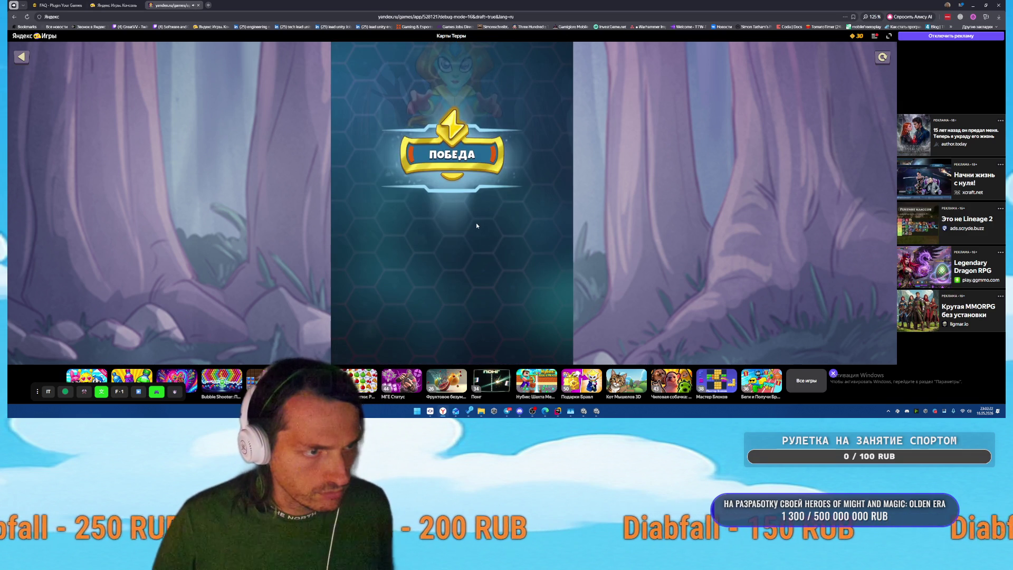
left_click(452, 292)
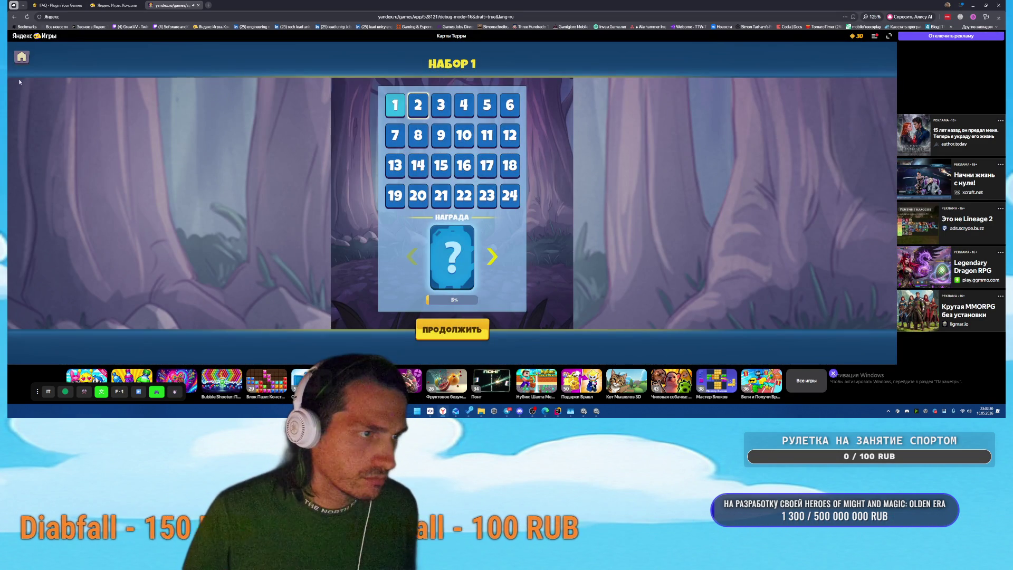
left_click(22, 56)
Step: Start a mode level, play the bear and boar cards, then exit to the main menu
left_click(474, 228)
left_click(471, 232)
left_click(471, 228)
left_click(434, 231)
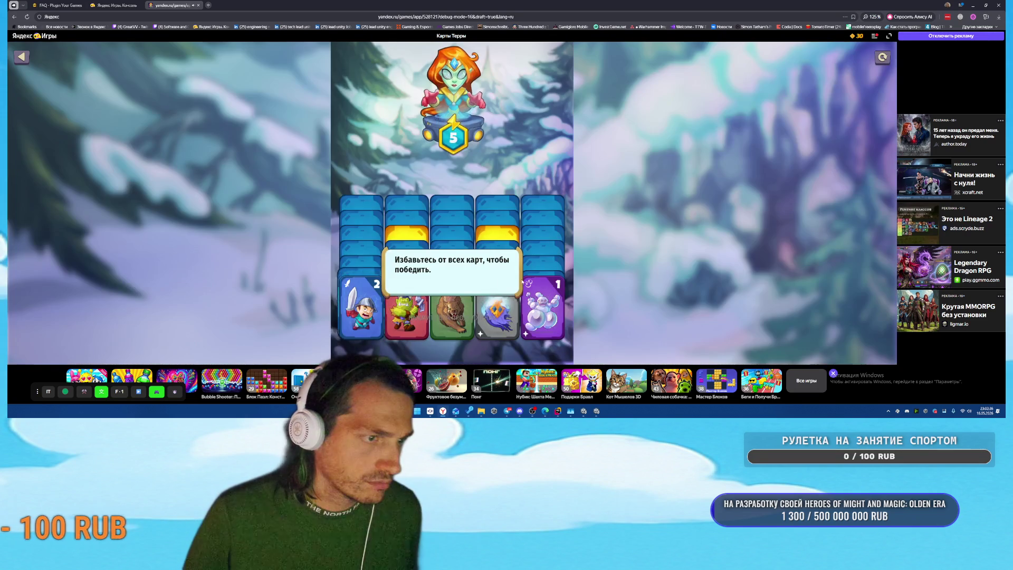
left_click(492, 158)
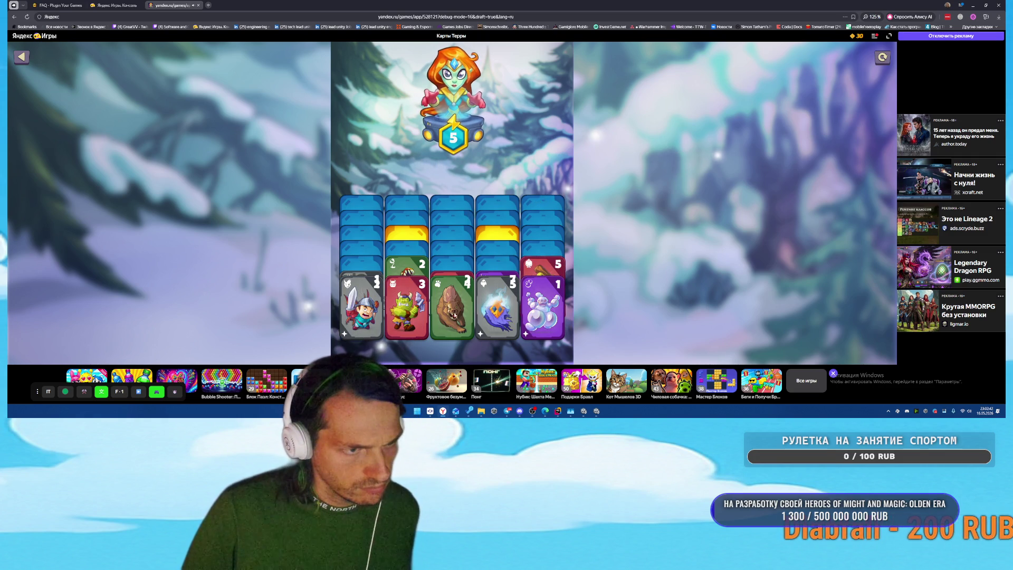
left_click_drag(464, 314, 358, 312)
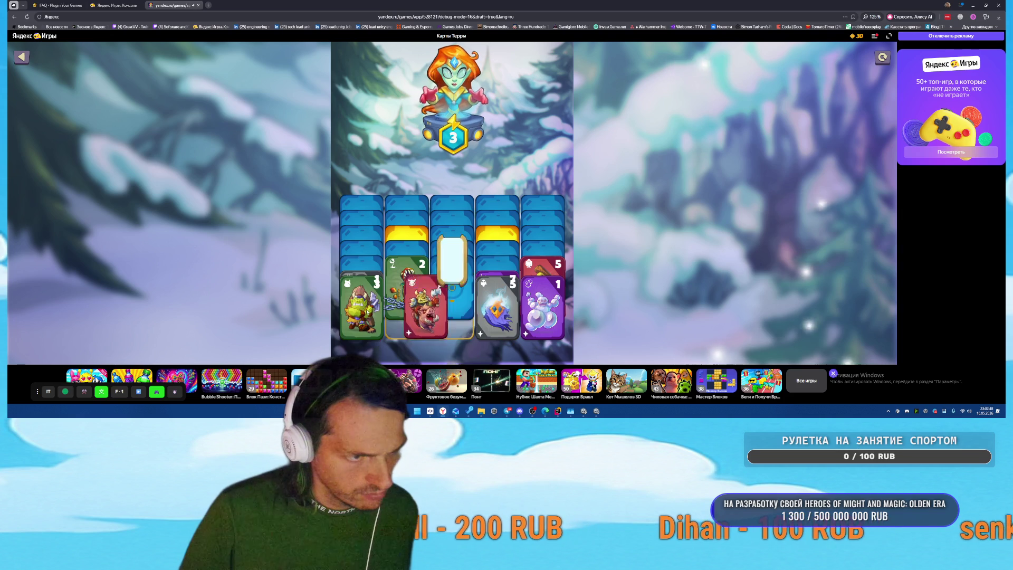
mouse_move(452, 306)
left_mouse_down()
mouse_move(496, 306)
mouse_move(406, 287)
left_mouse_up()
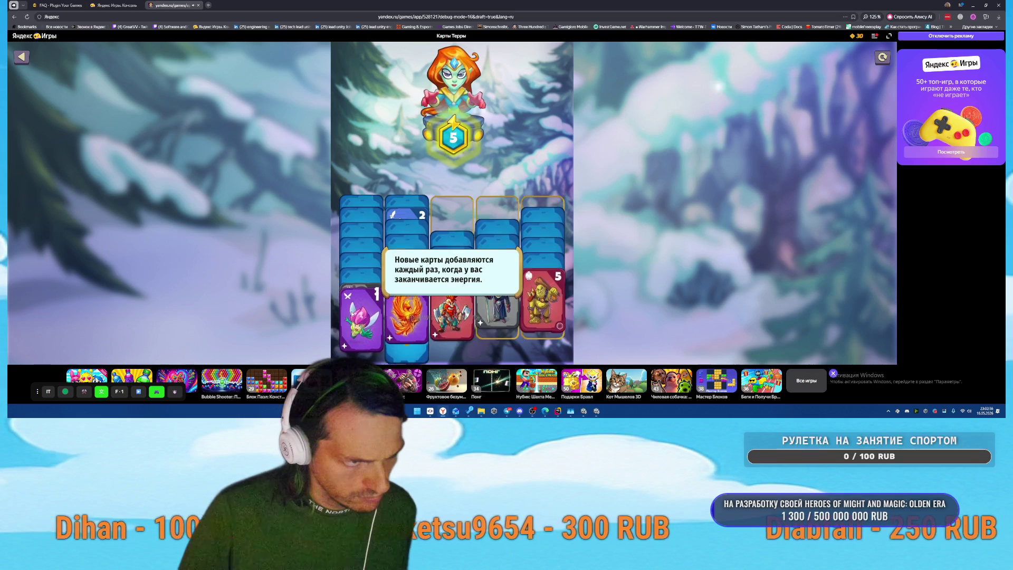
left_click(466, 196)
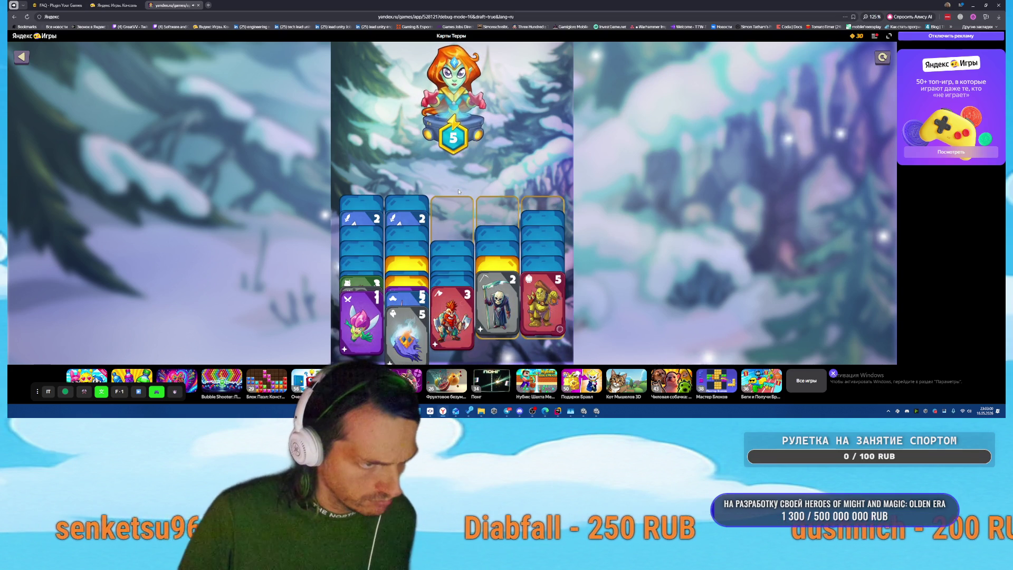
left_click(21, 56)
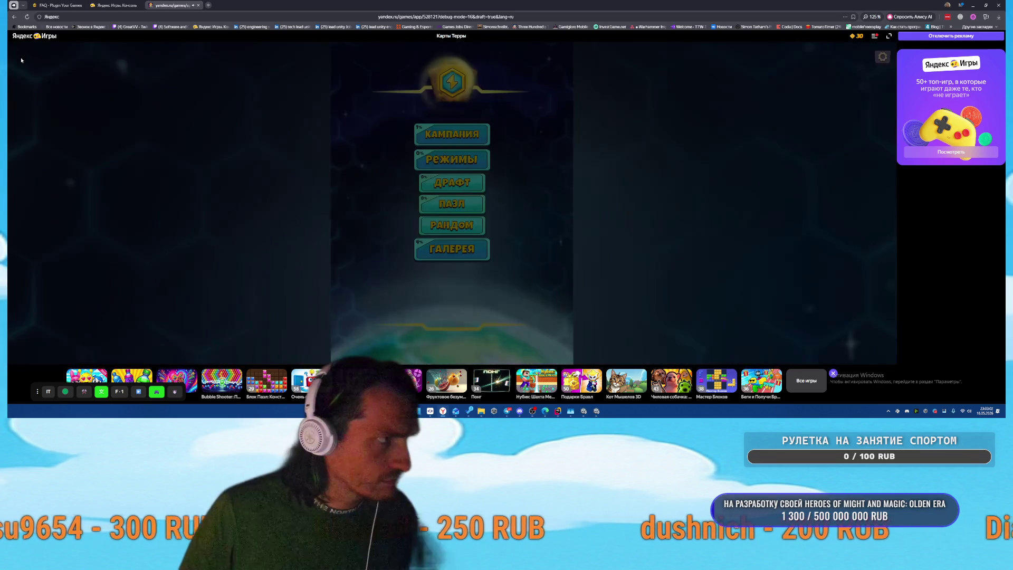
Step: Bring Rider forward to read the AI agent's camera-fix report, then switch to SmartGit
left_click(116, 5)
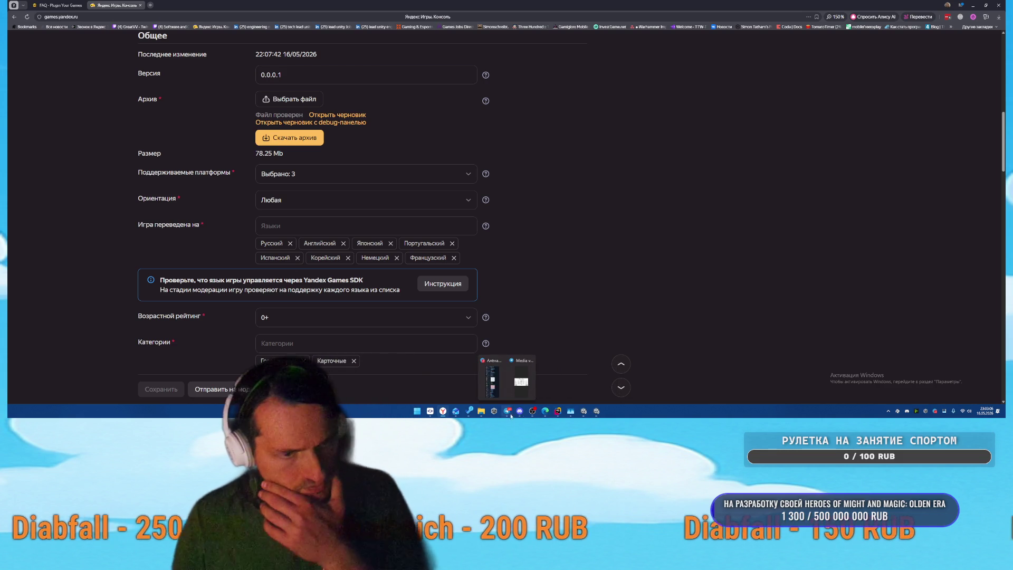
mouse_move(558, 411)
left_click(526, 383)
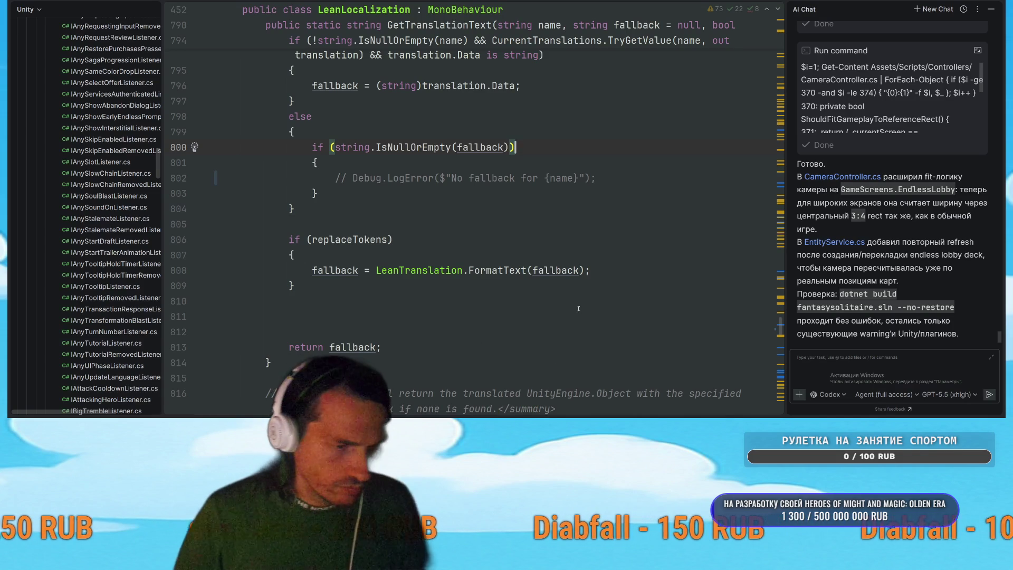
key("alt+Tab")
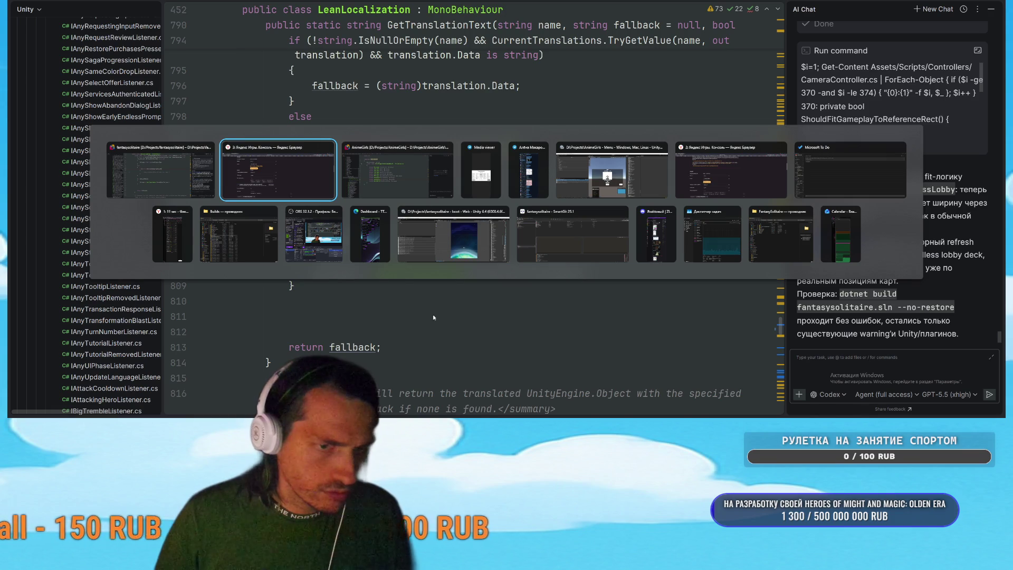
key("alt+Tab")
left_click(429, 412)
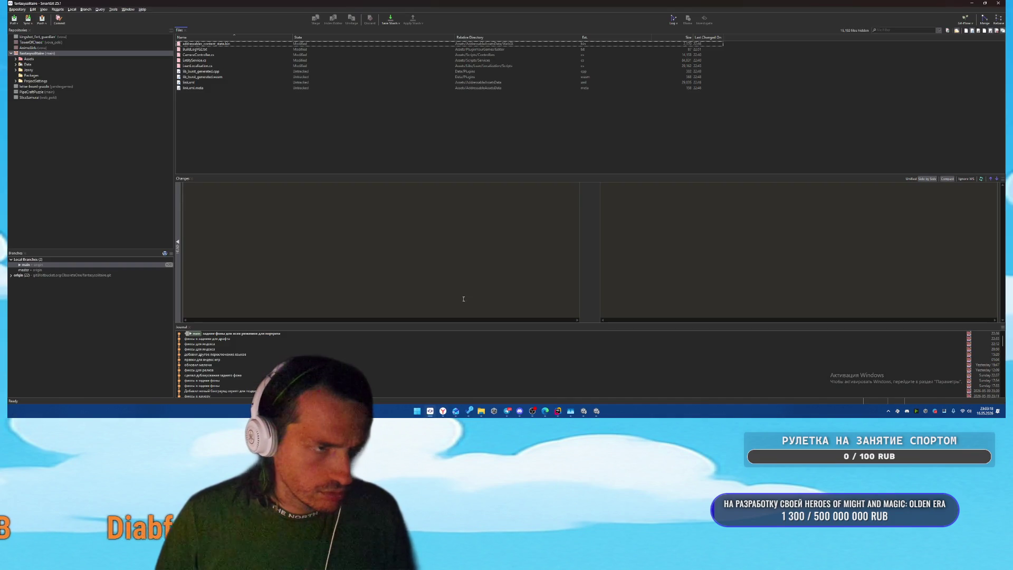
Step: Review diffs of BuildLogYG2.txt, lib_burst_generated, LeanLocalization.cs and EntityService.cs, then select all nine files
left_click(211, 71)
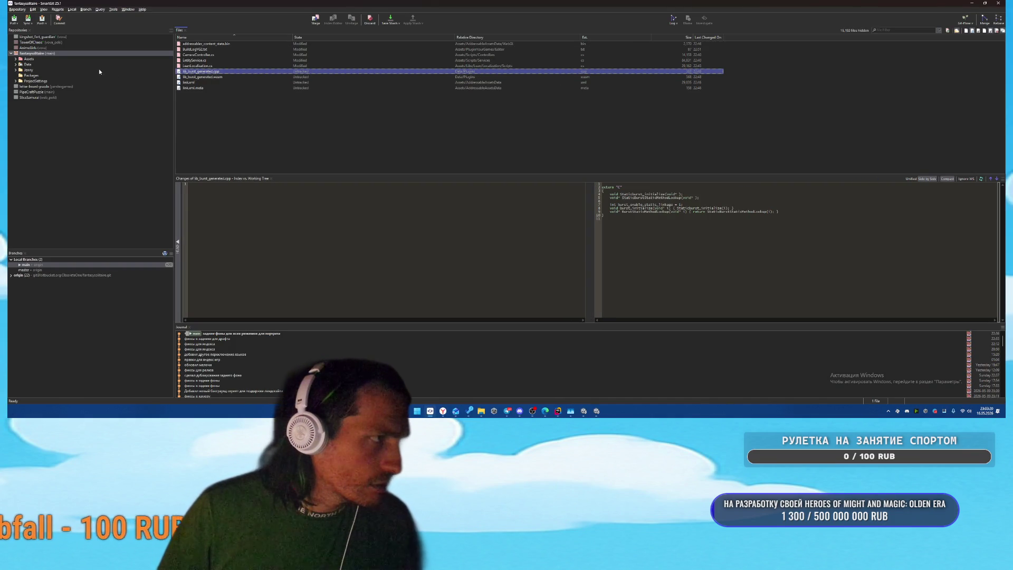
left_click(221, 49)
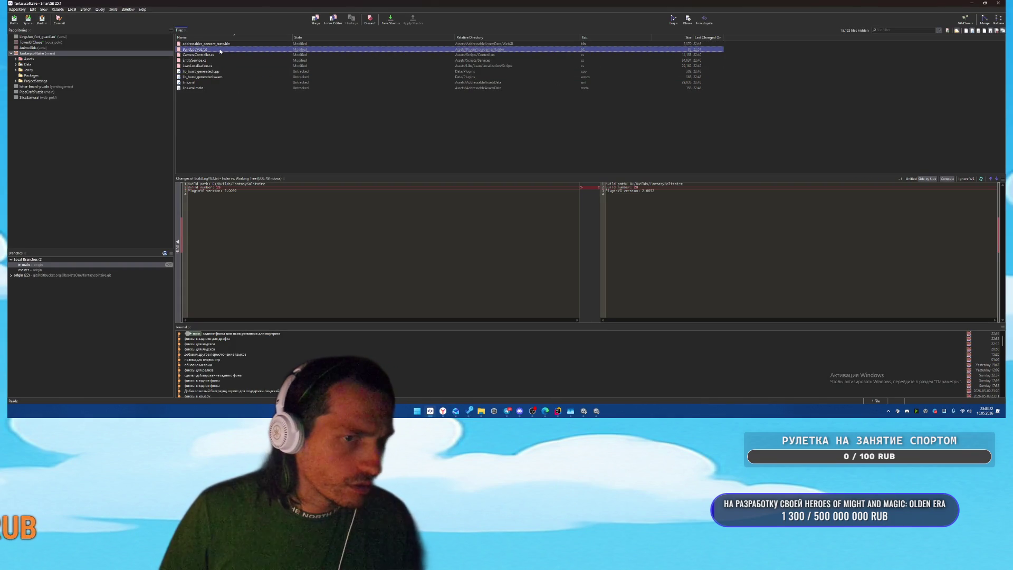
key("Down")
key("Down")
key("Down")
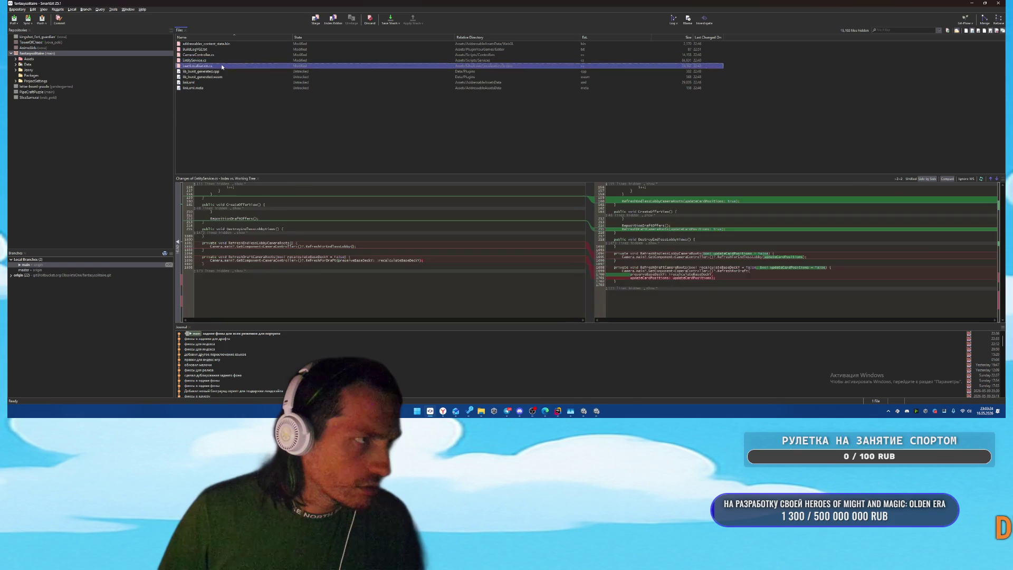
left_click(221, 76)
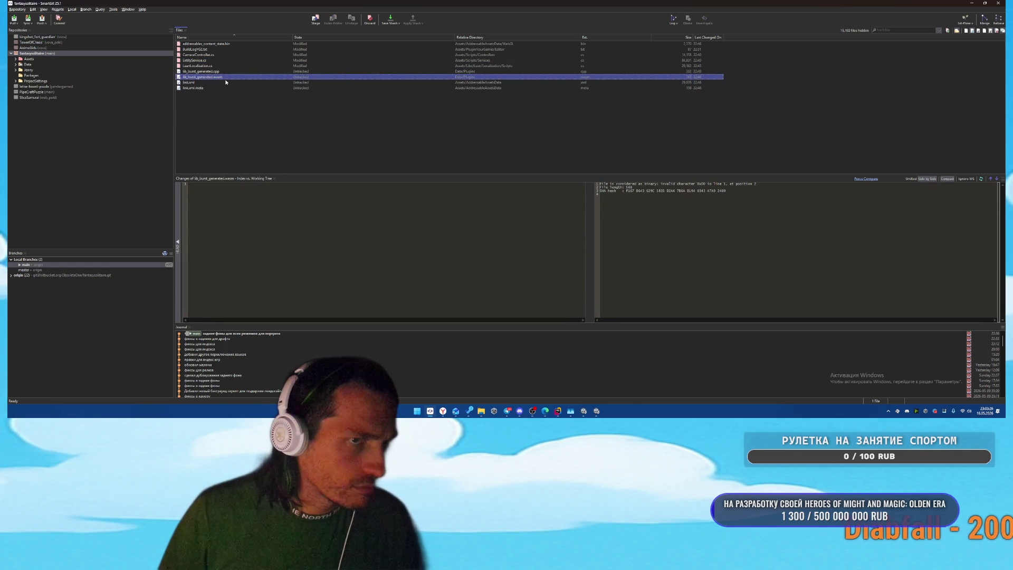
key("Down")
key("Down")
key("Up")
key("Up")
key("Up")
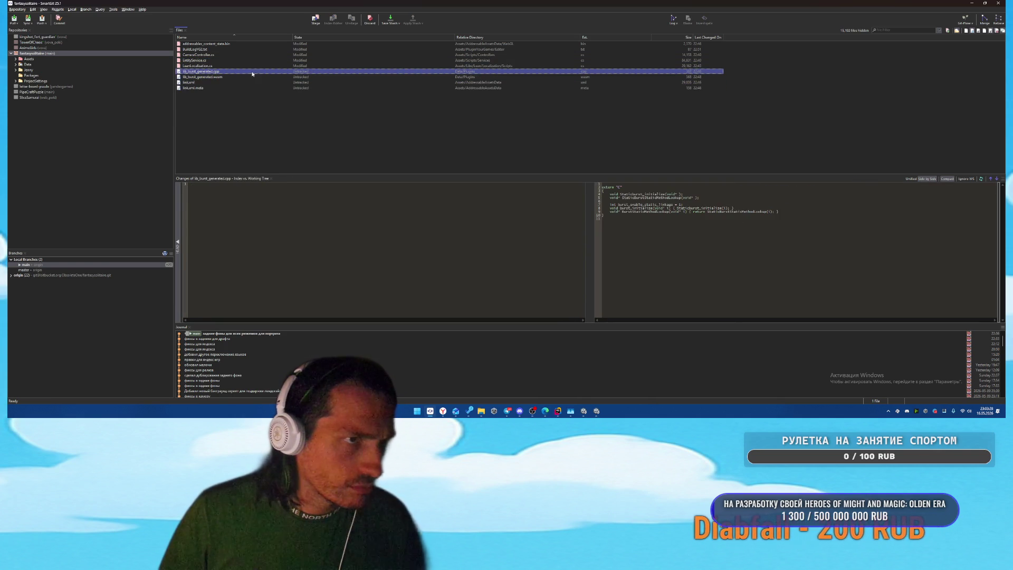
left_click(258, 76)
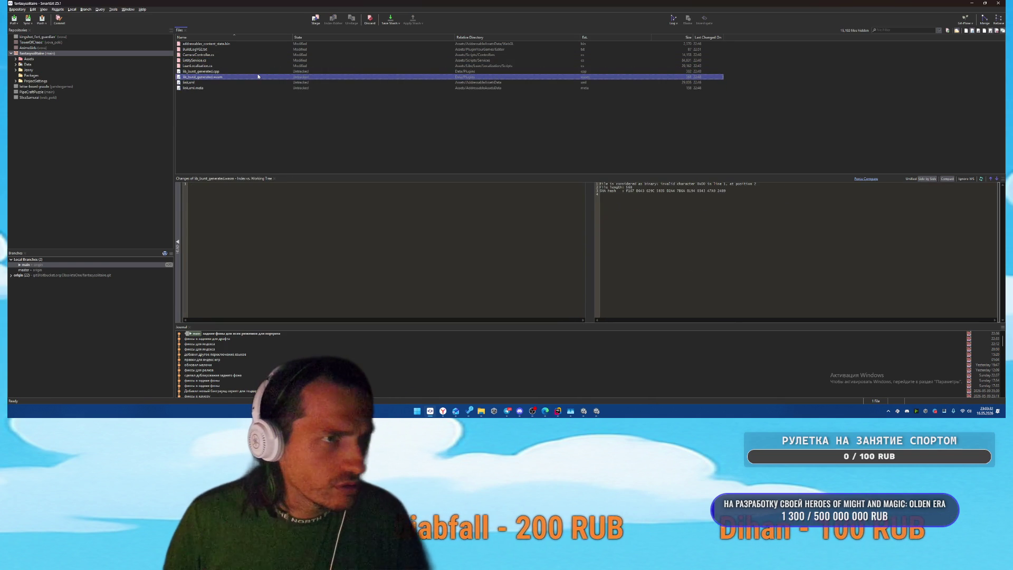
key("Up")
key("Up")
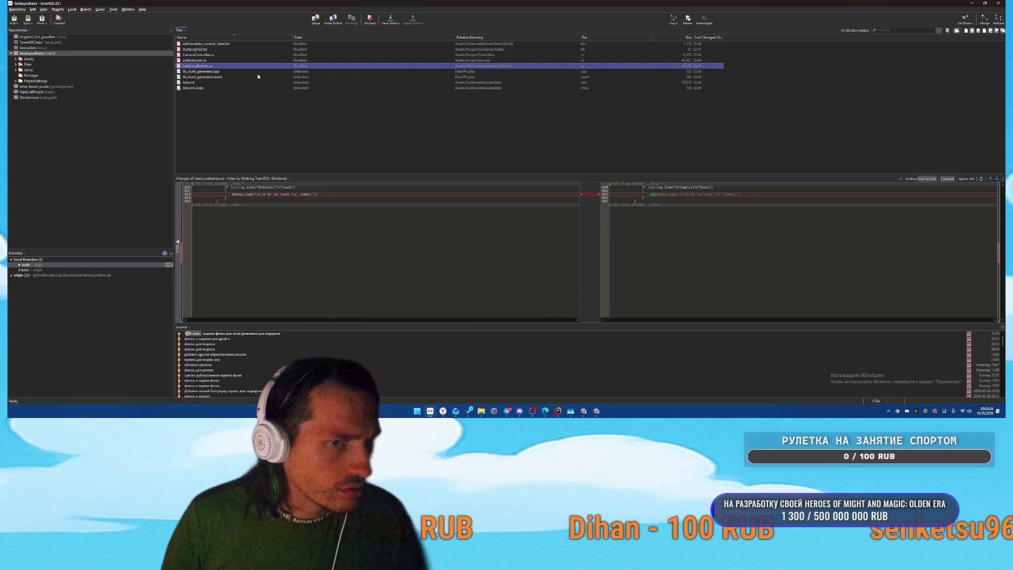
key("Up")
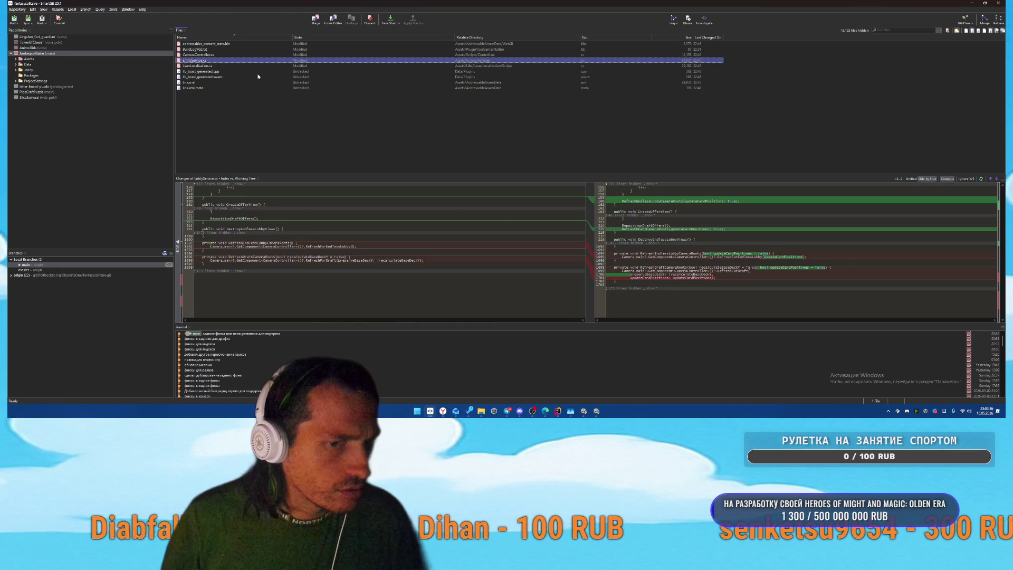
key("Up")
key("Up")
key("Up")
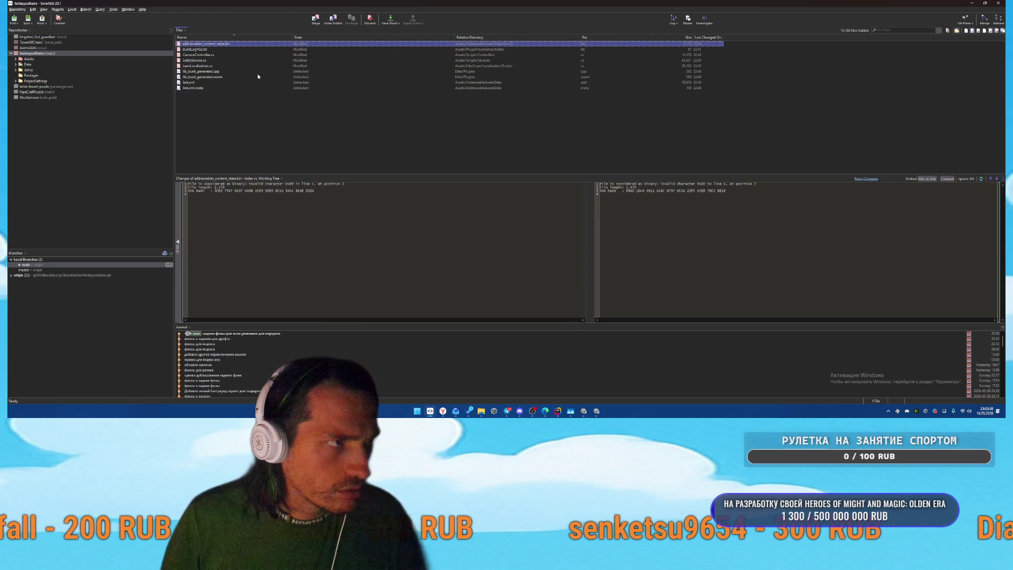
key("Down")
key("Down")
key("ctrl+a")
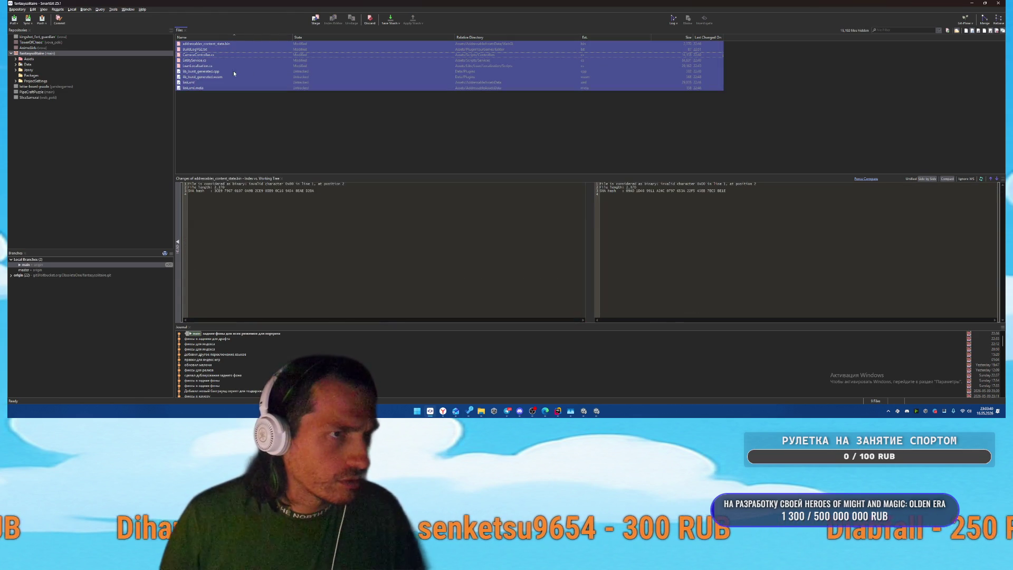
Step: Commit the selected changed files in SmartGit and dismiss the commit output warnings
right_click(265, 75)
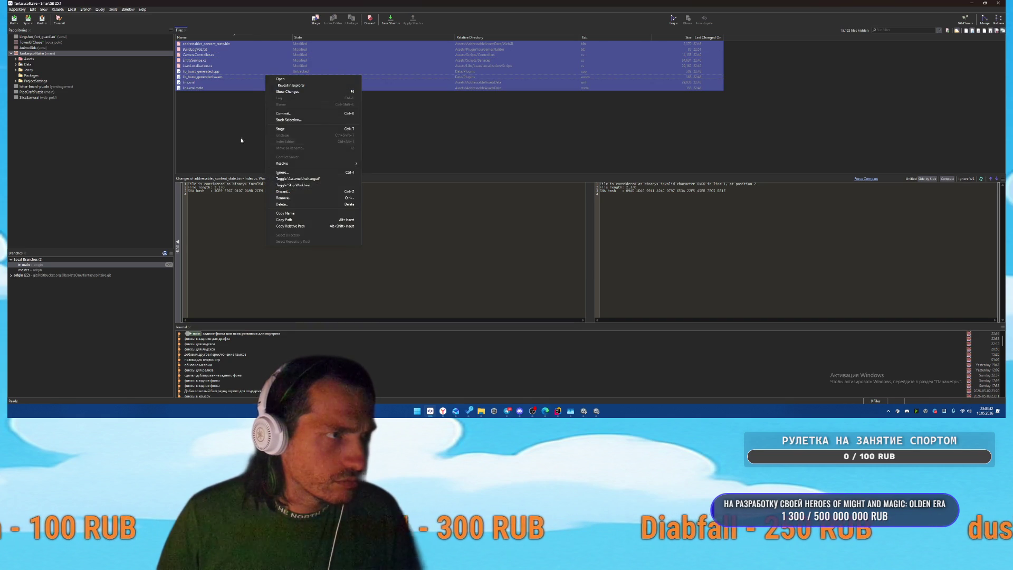
left_click(302, 113)
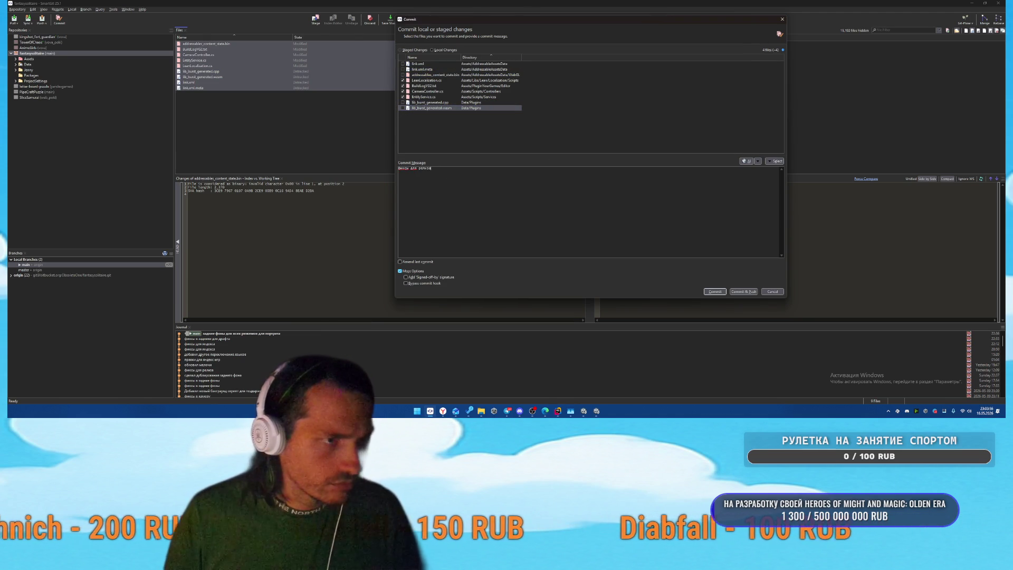
left_click(714, 291)
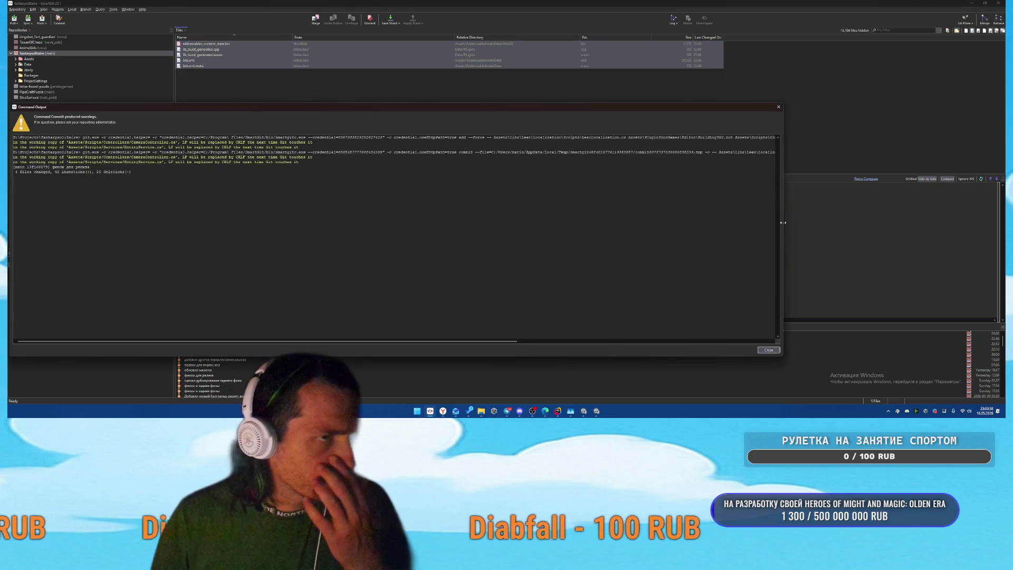
left_click(768, 351)
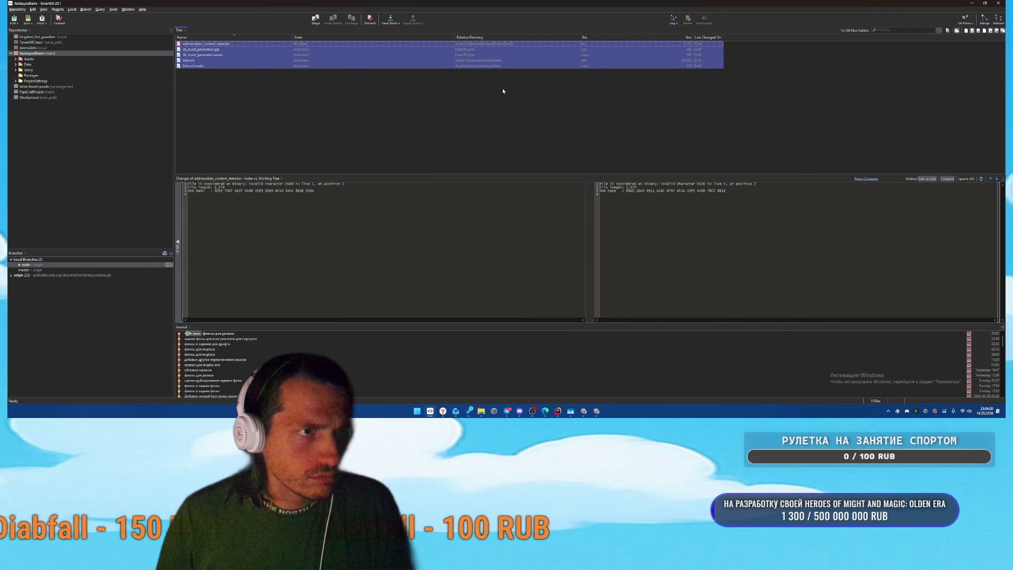
Step: Glance at the link.xml changes, then minimize SmartGit to reveal the browser
left_click(484, 66)
key("Up")
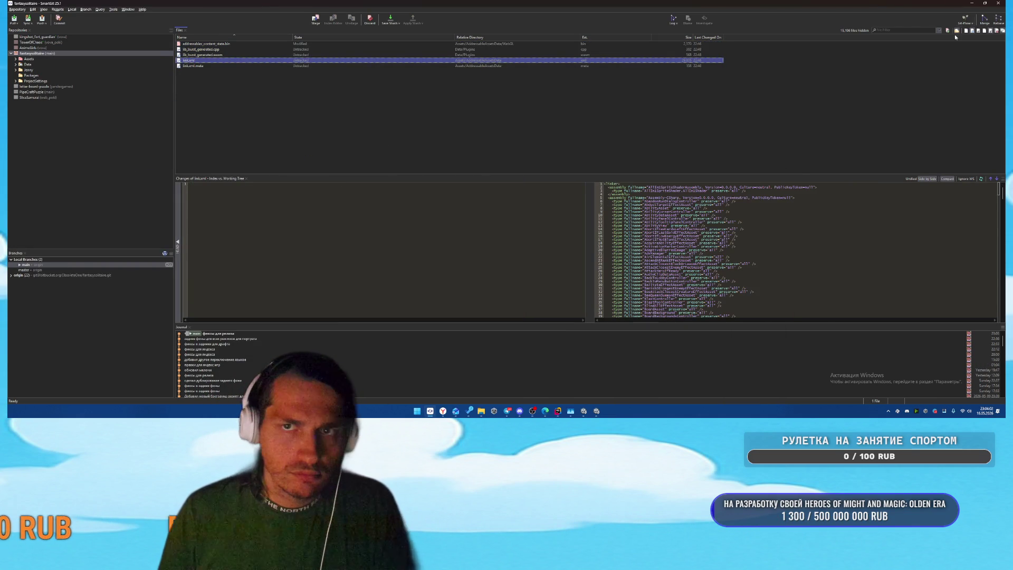
left_click(972, 4)
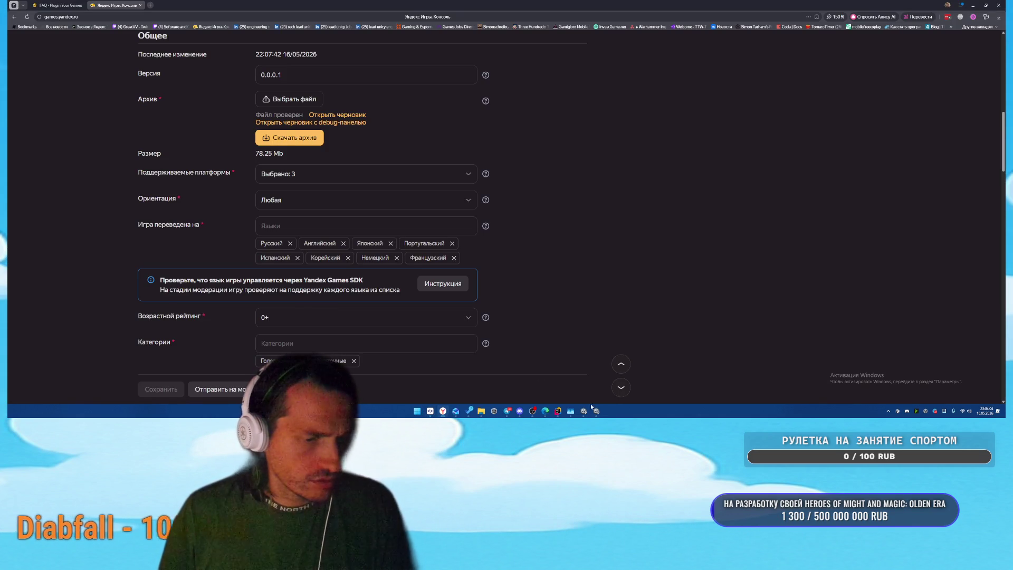
Step: Bring the fantasysolitaire Rider window forward and start a new AI chat
mouse_move(559, 416)
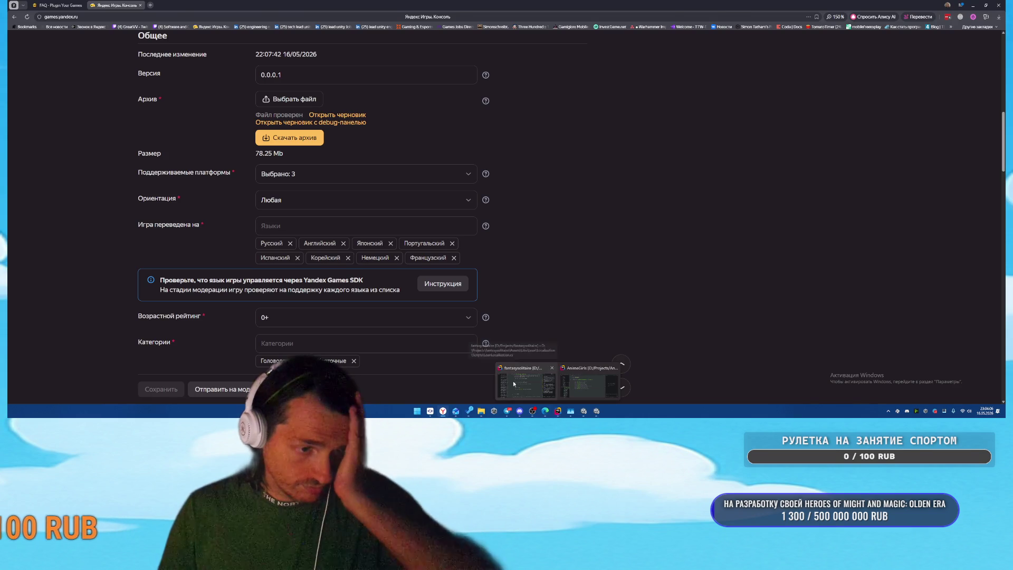
left_click(513, 384)
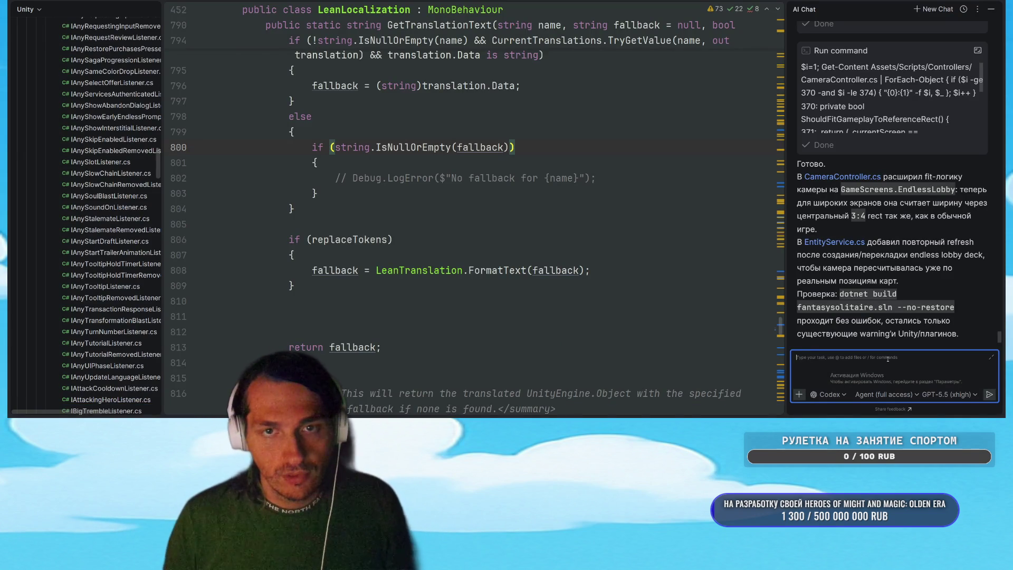
scroll(892, 197, "up", 10)
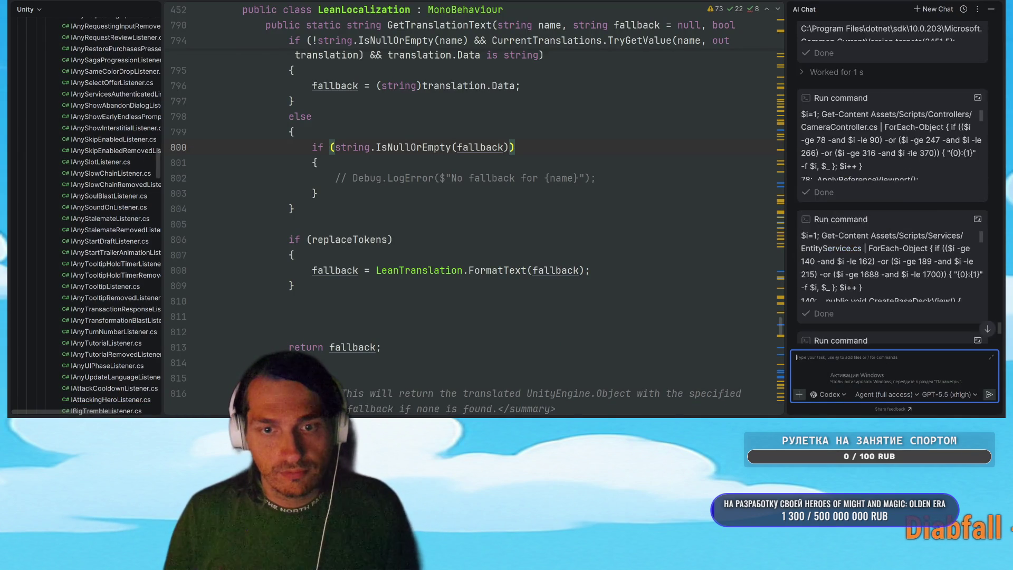
left_click(924, 16)
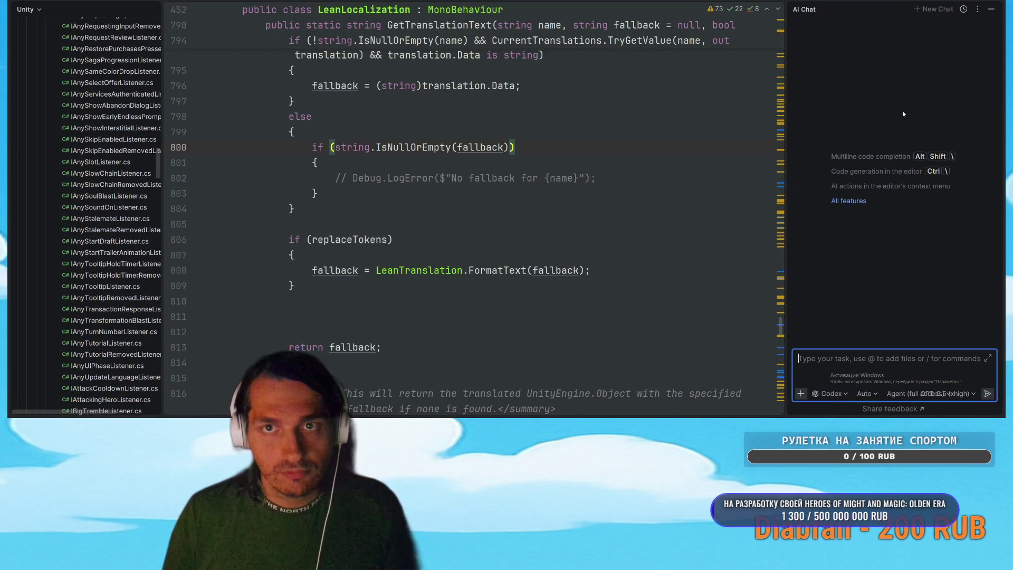
Step: Ask the AI agent to make endless-mode cards on very wide screens place like other modes
type("в бесконечн")
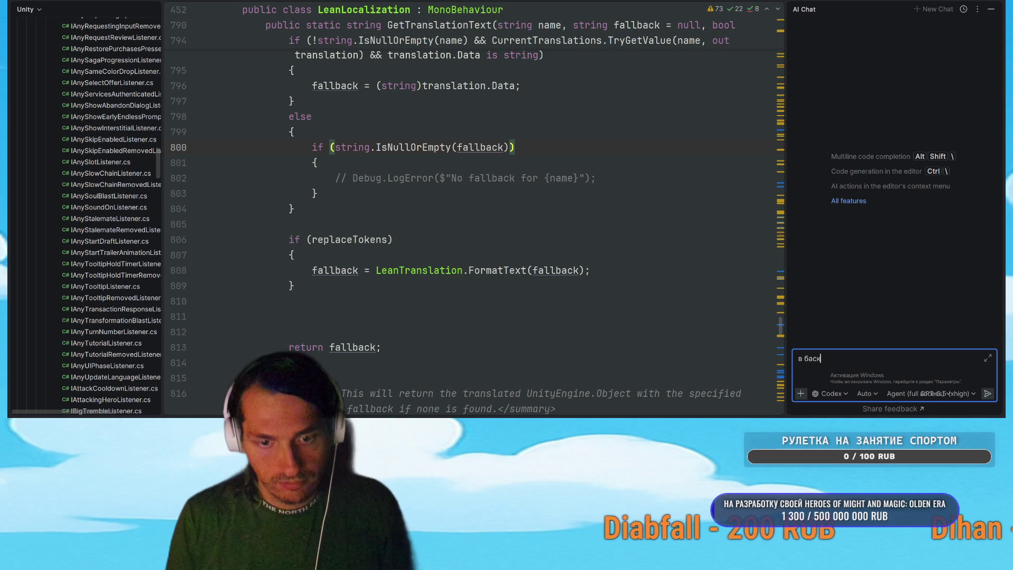
type("ом режиме")
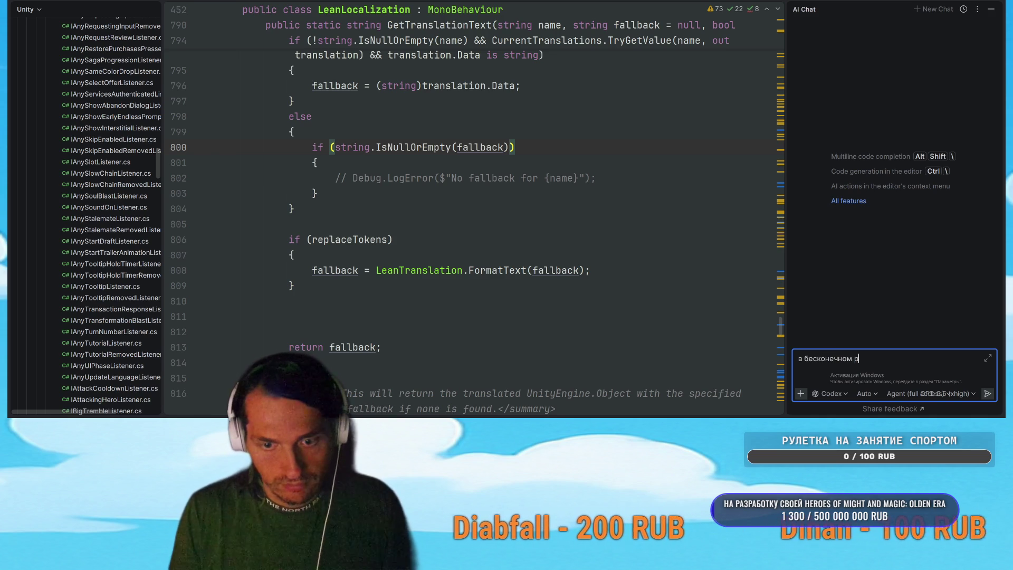
type(" при слишк")
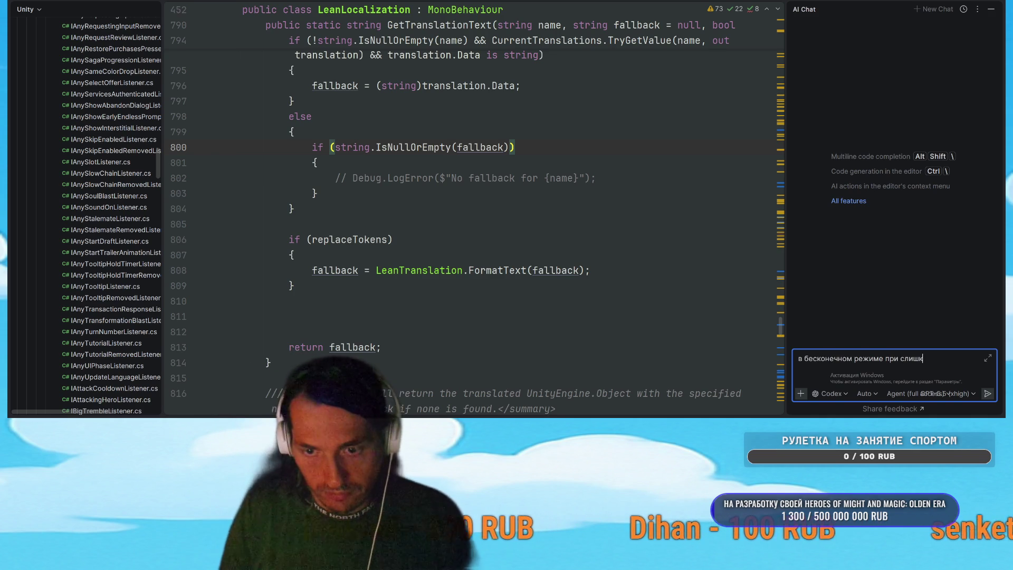
type("ом шикрроком")
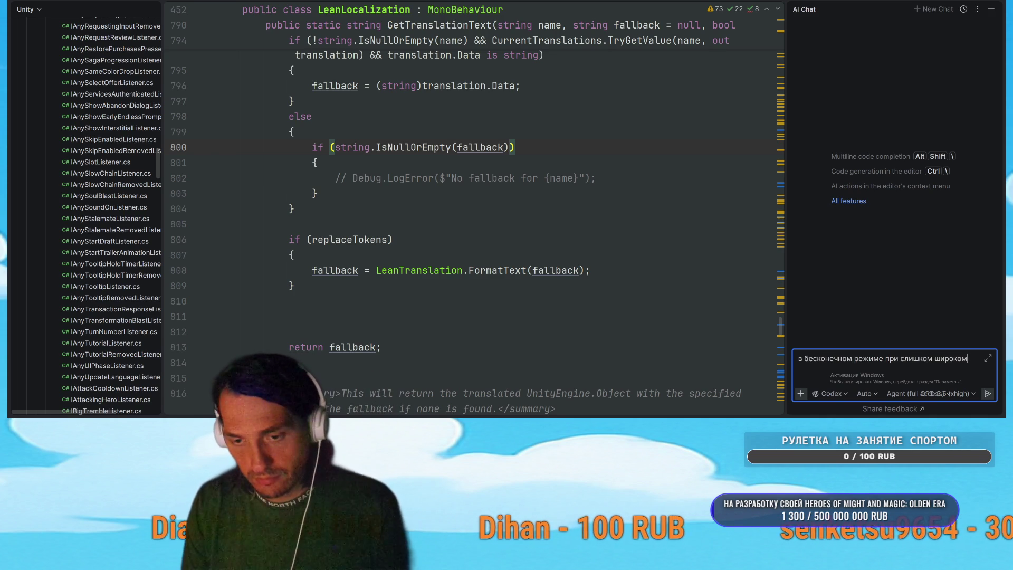
type(" экране арты")
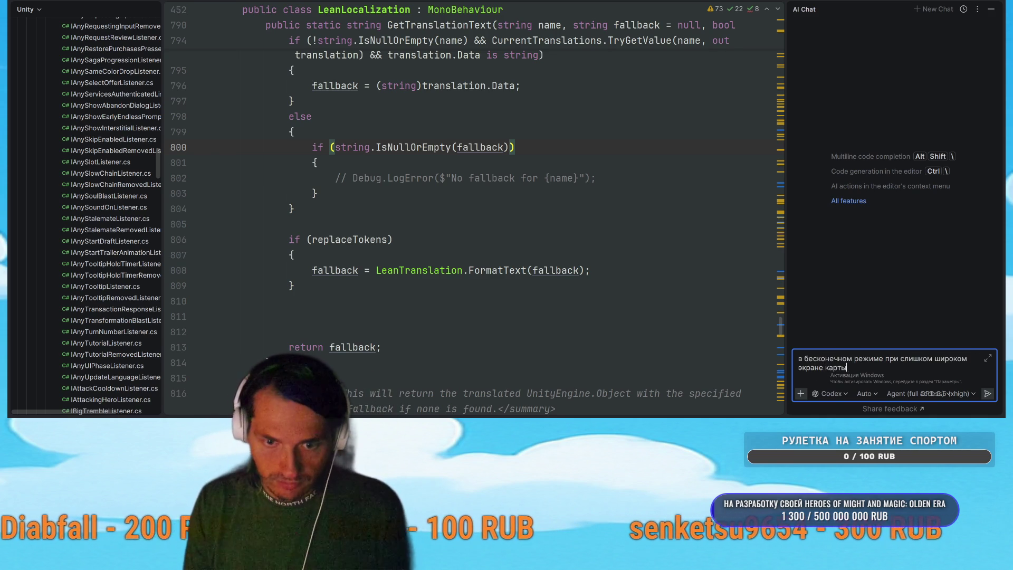
type("праивльно")
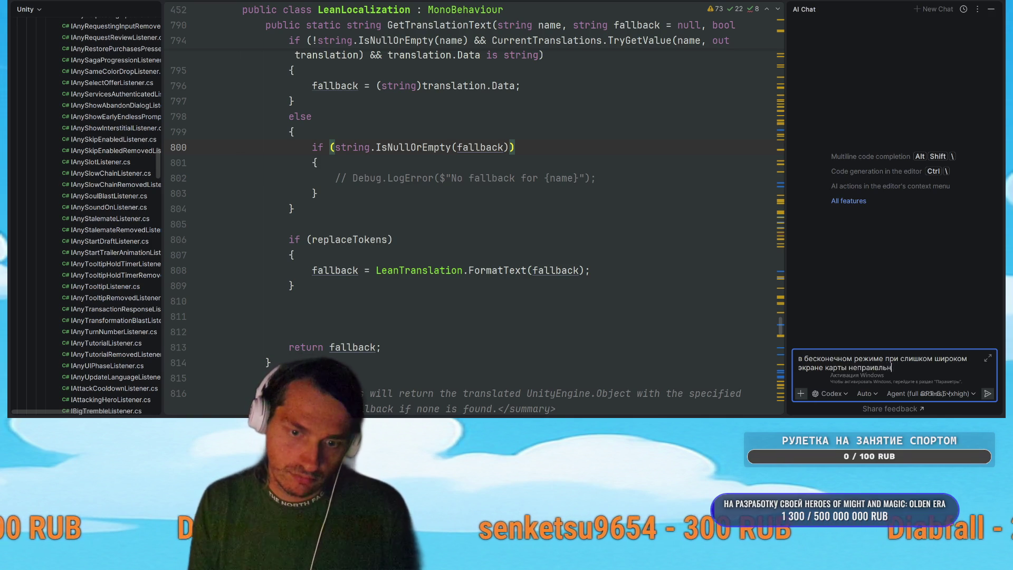
key("BackSpace")
key("BackSpace")
key("BackSpace")
type("вильно распо")
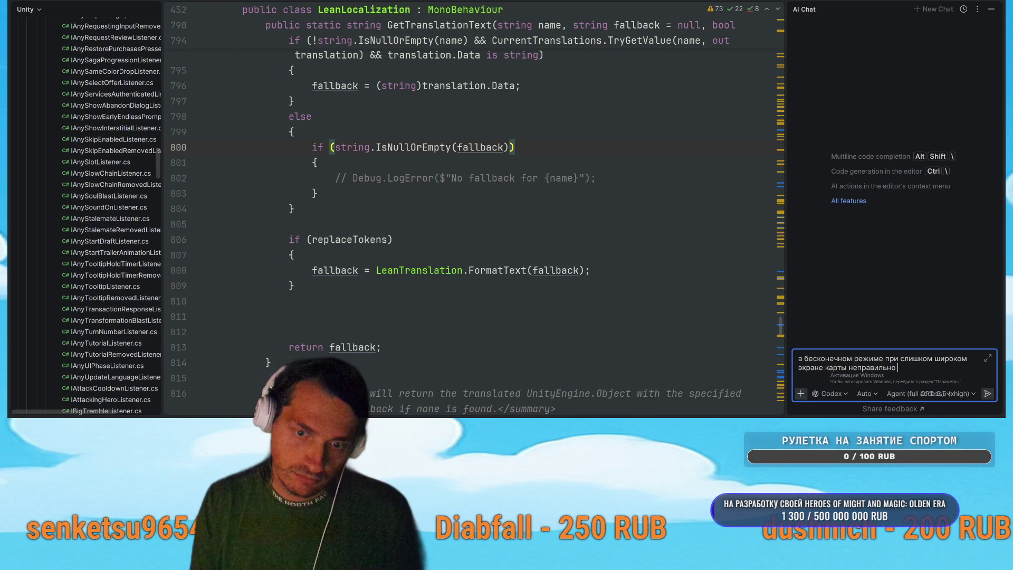
key("BackSpace")
key("BackSpace")
key("BackSpace")
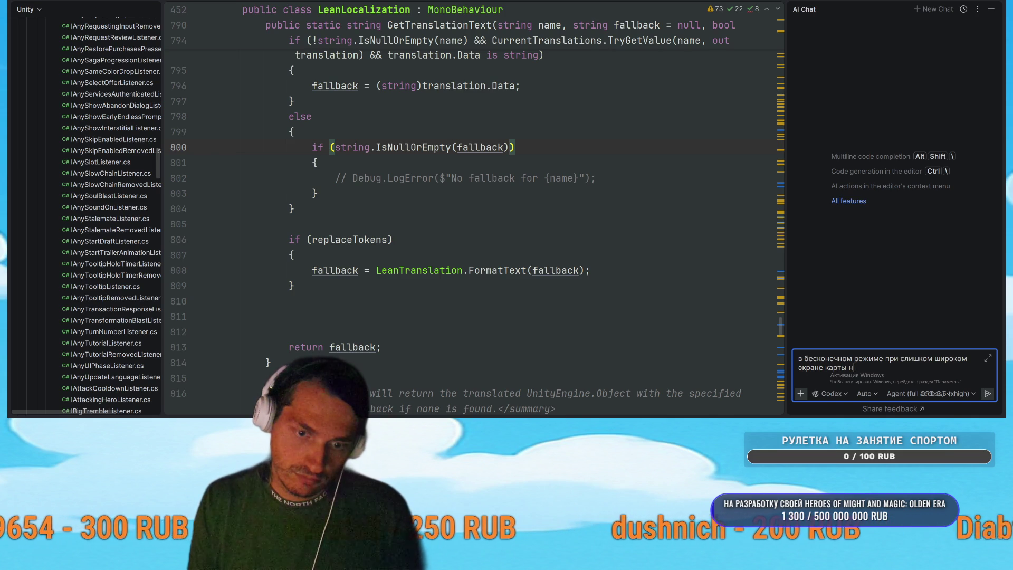
type("еправильно рас")
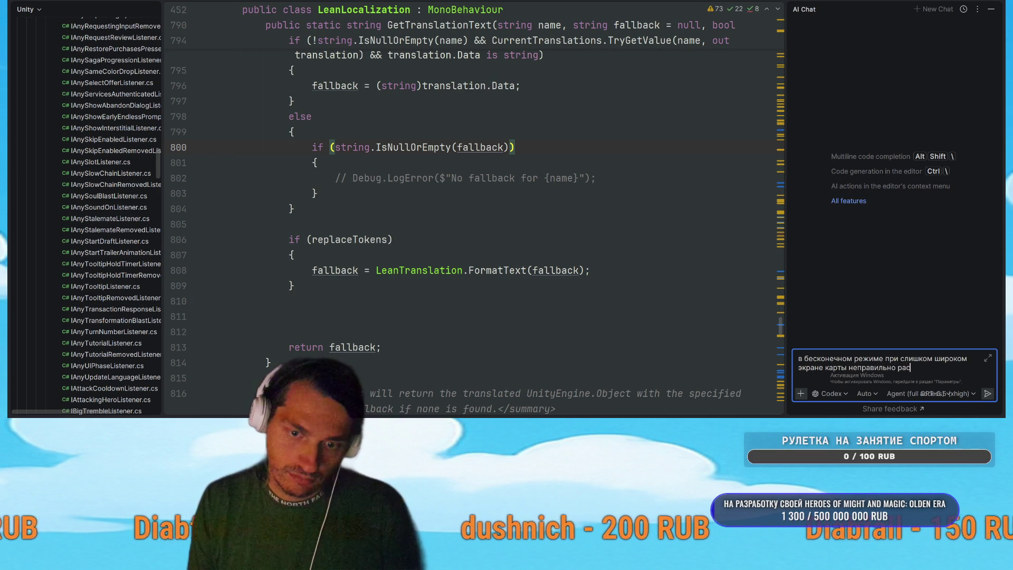
type("полагаются, сдела")
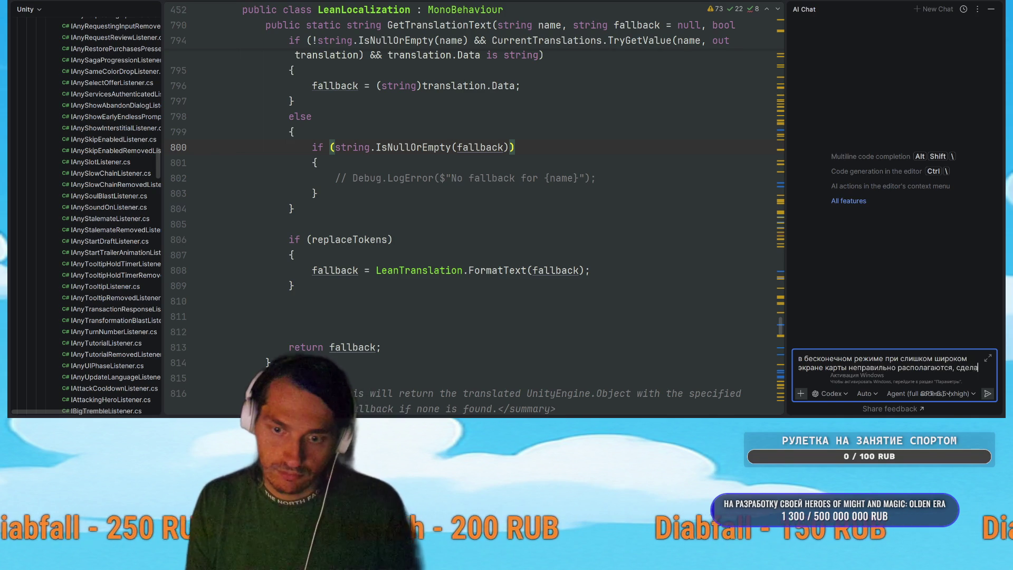
type("й так")
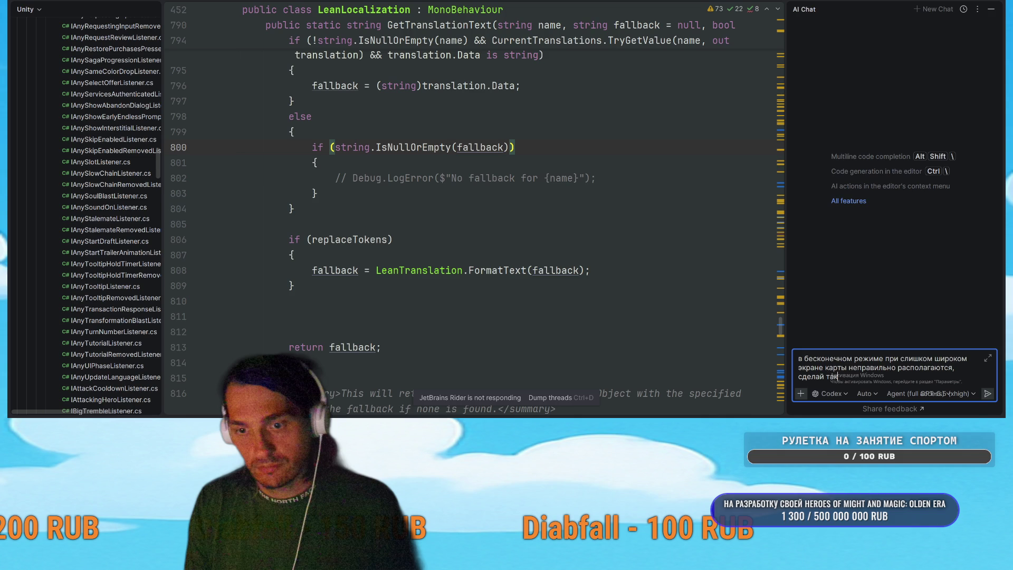
type(" чтобы н")
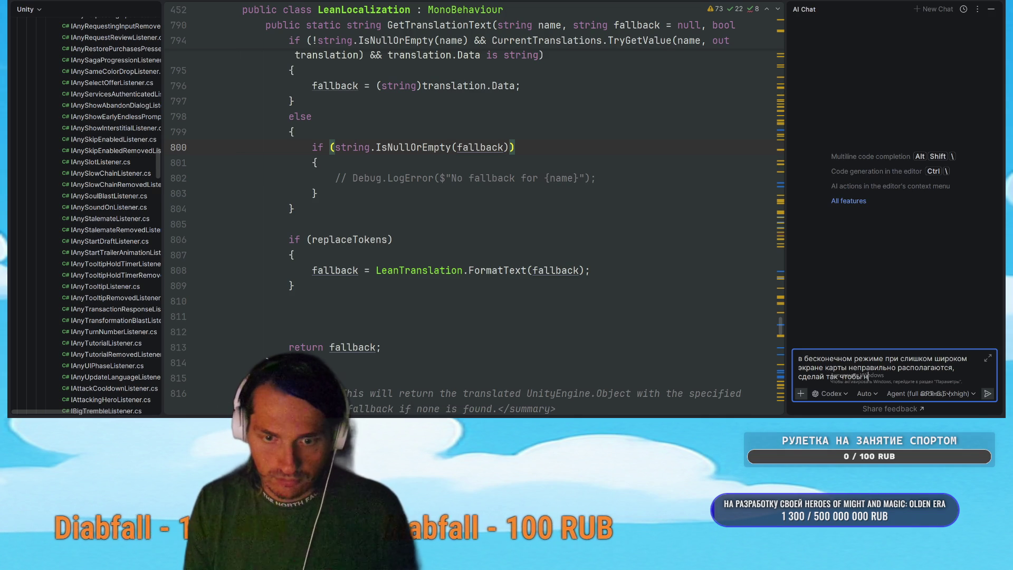
key("BackSpace")
type("работало так же к")
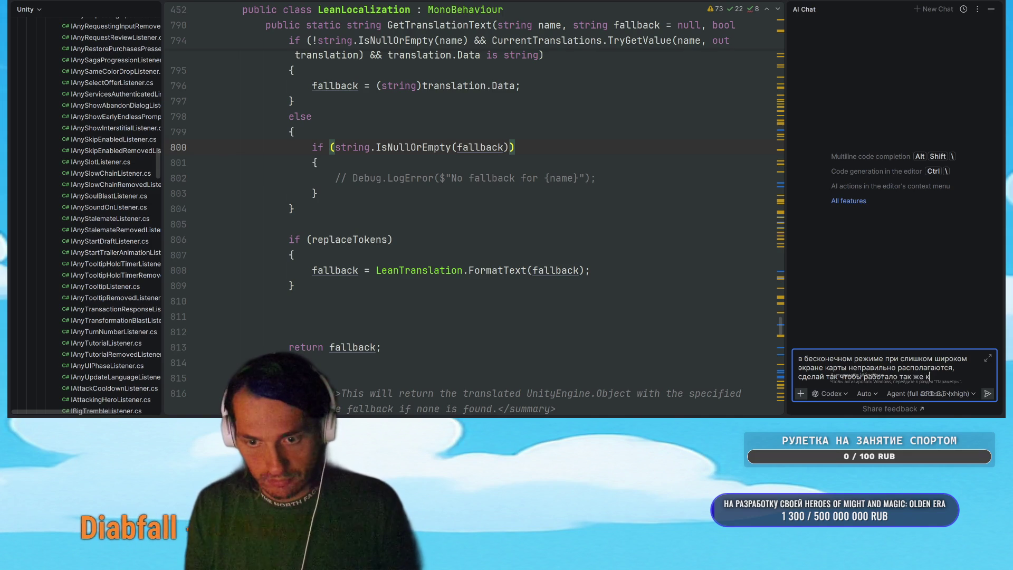
type("ак в других режимах")
key("Return")
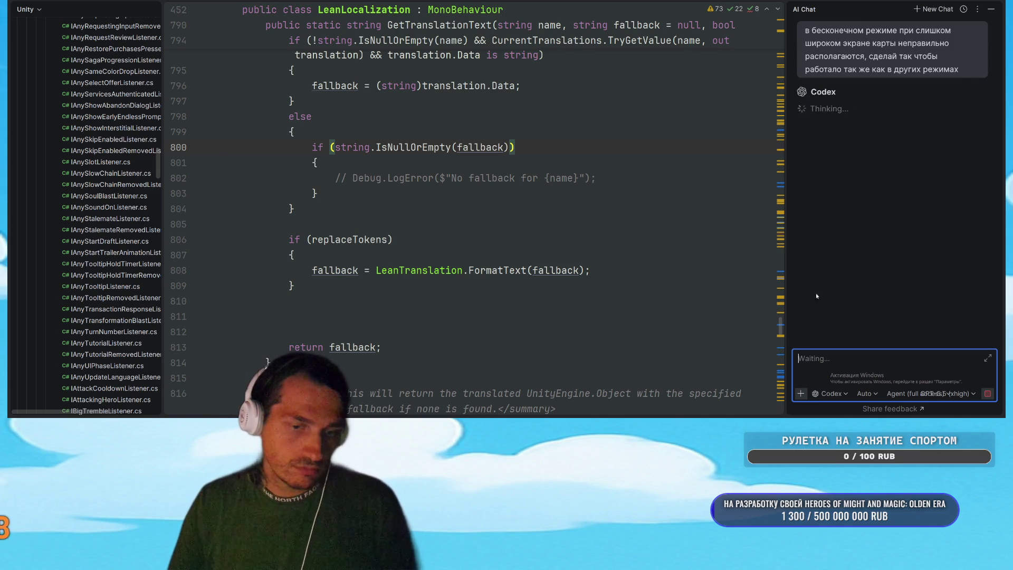
Step: Switch from Rider to the Unity project window
key("alt+Tab")
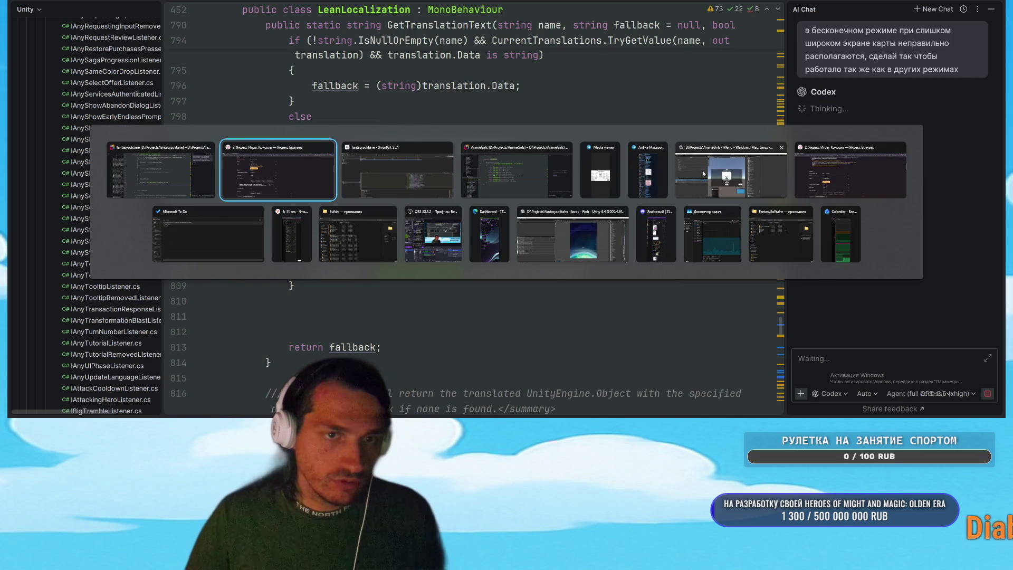
left_click(700, 173)
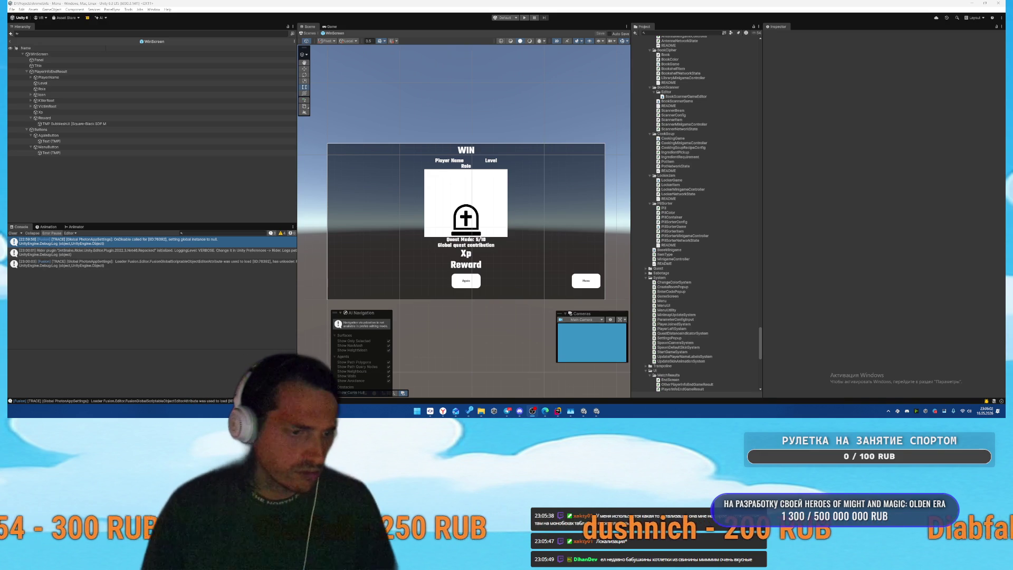
Step: Return from Unity to Rider to follow the AI chat's layout-fix progress
mouse_move(561, 410)
left_click(589, 381)
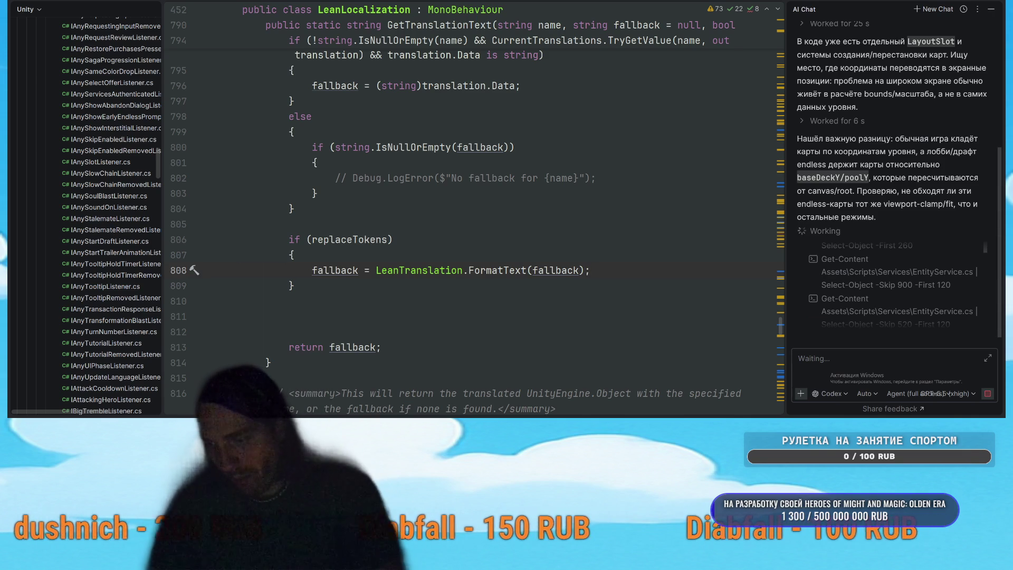
Step: Review the agent's finished EntityService.cs wide-screen fix and clean build, then cycle windows toward Unity
key("alt+Tab")
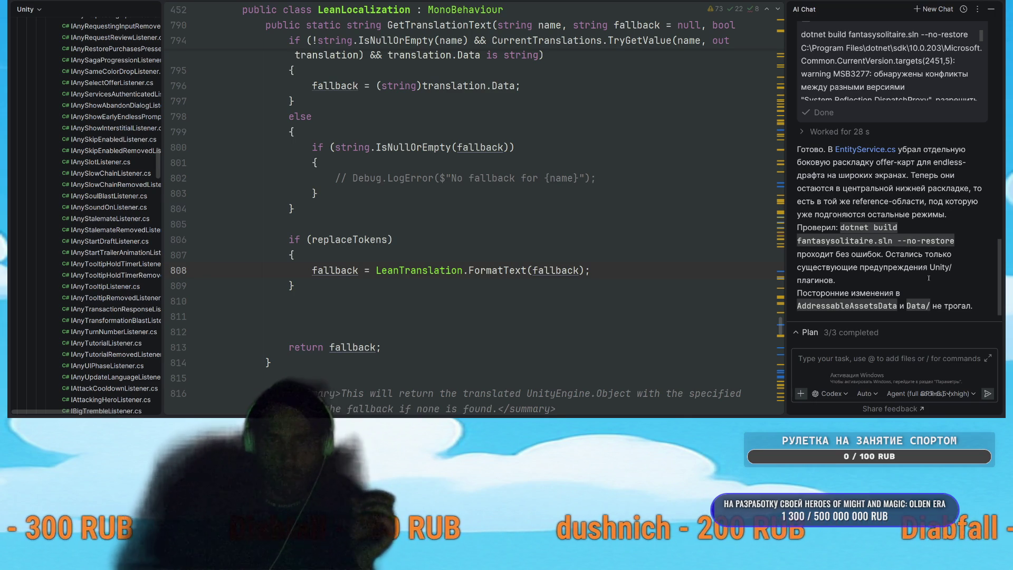
scroll(964, 260, "up", 2)
scroll(964, 261, "down", 2)
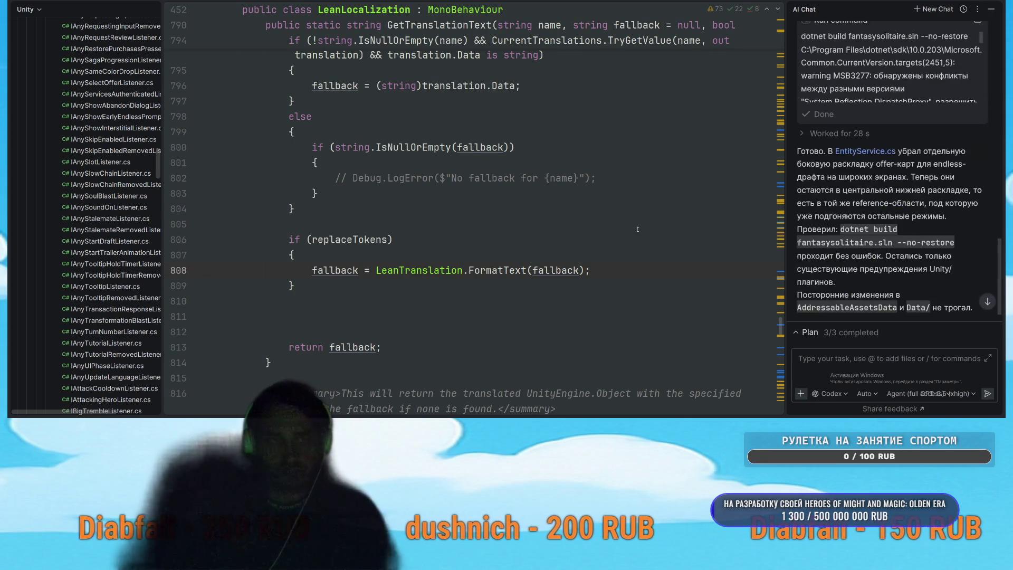
key("alt+Tab")
key("Tab")
key("Tab")
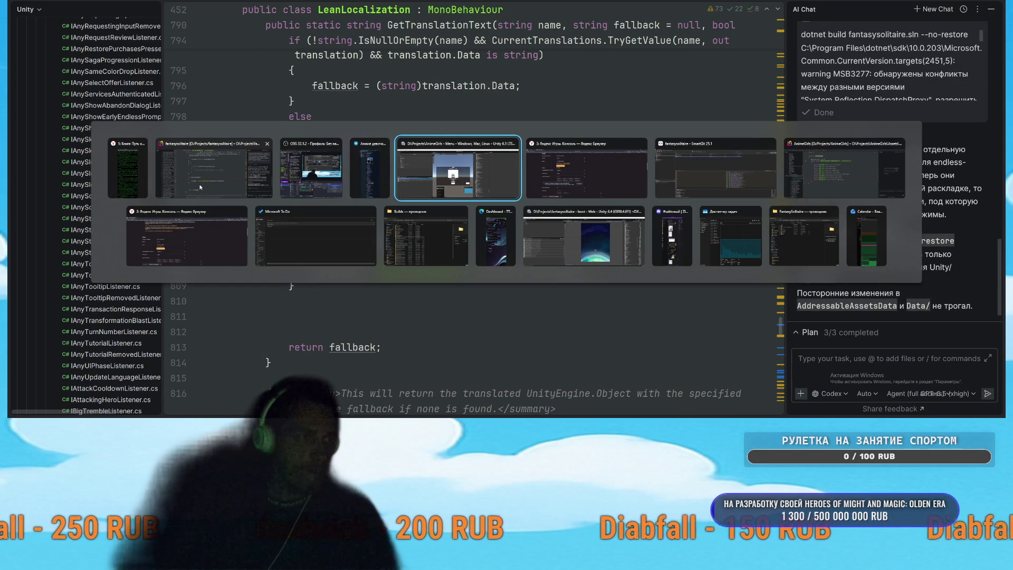
Step: Bring the fantasysolitaire Unity project forward and close the Addressables Report window
left_click(583, 236)
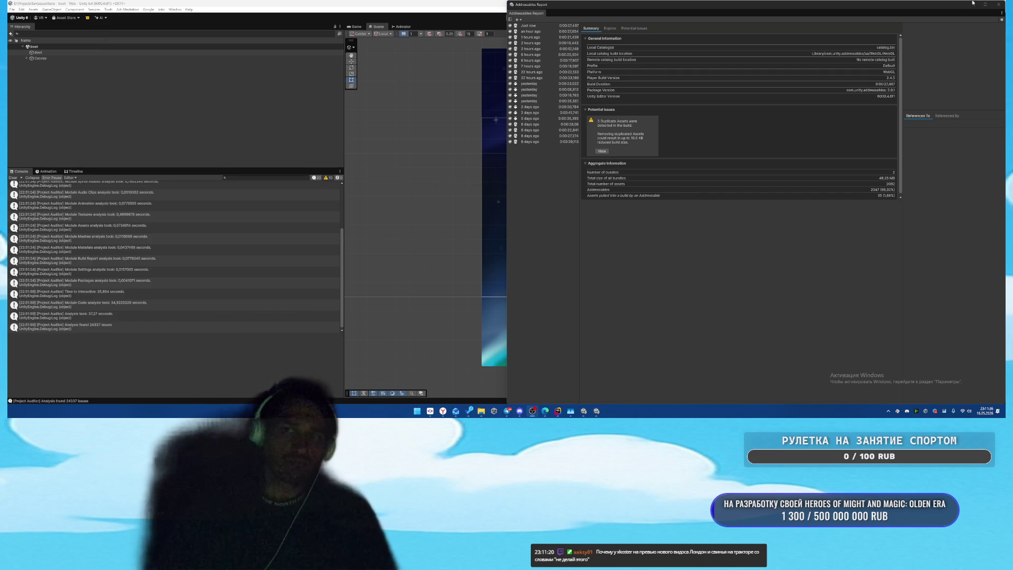
left_click(999, 6)
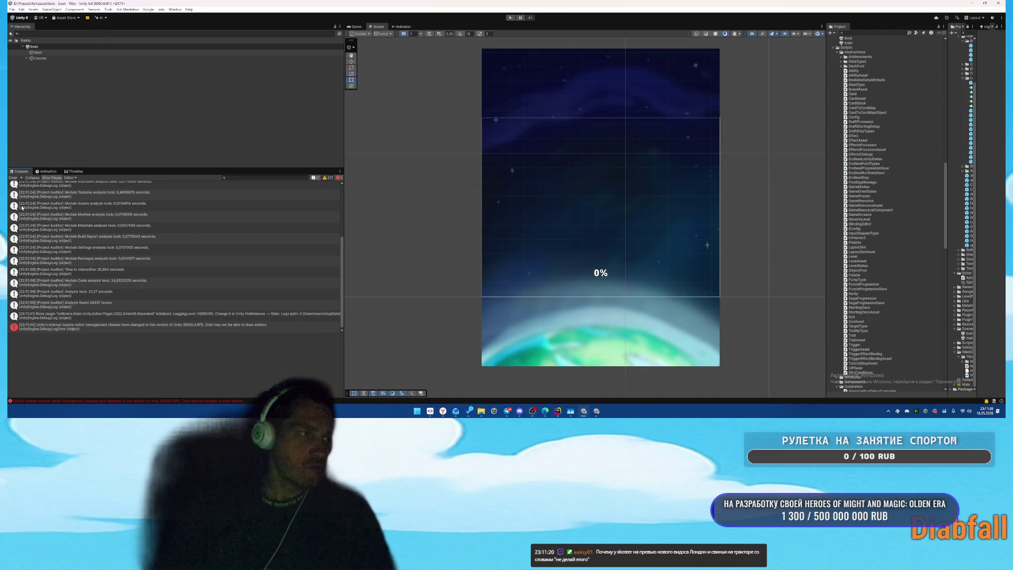
left_click(12, 9)
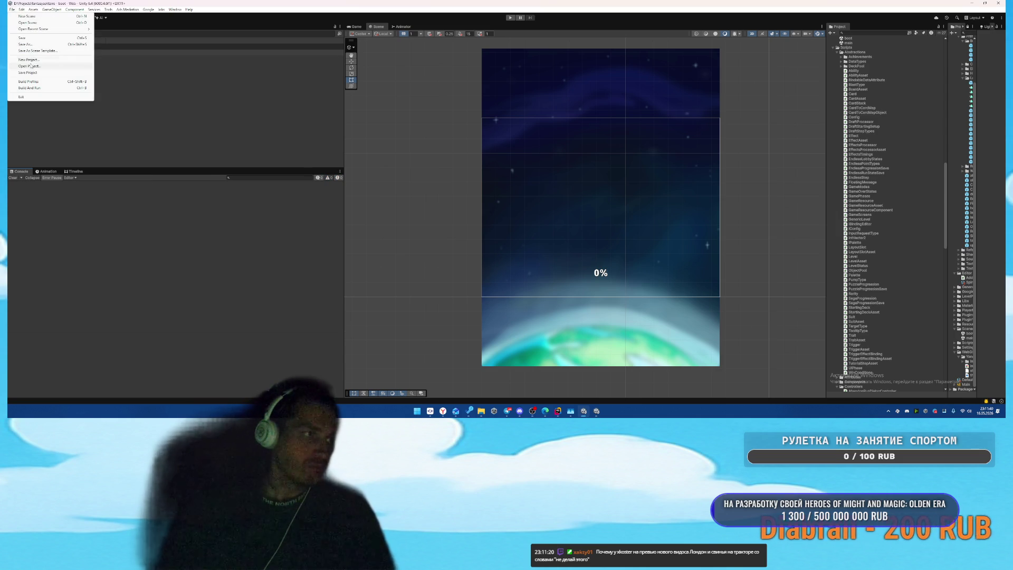
Step: In Build Profiles, clear the splash logo sprite, untick Show Splash Screen, and collapse the foldouts
left_click(32, 84)
scroll(741, 261, "down", 3)
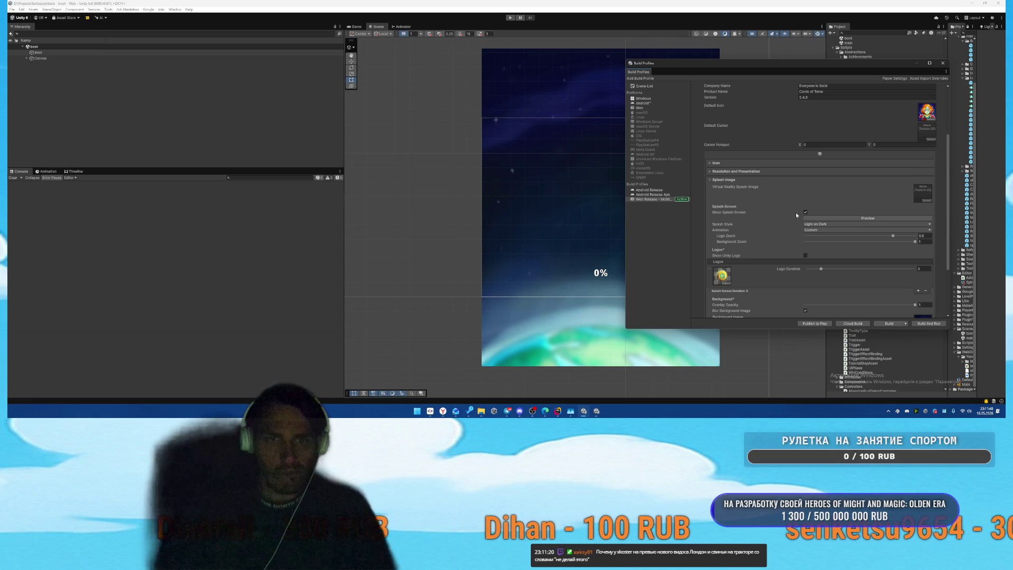
scroll(735, 277, "down", 2)
left_click(720, 233)
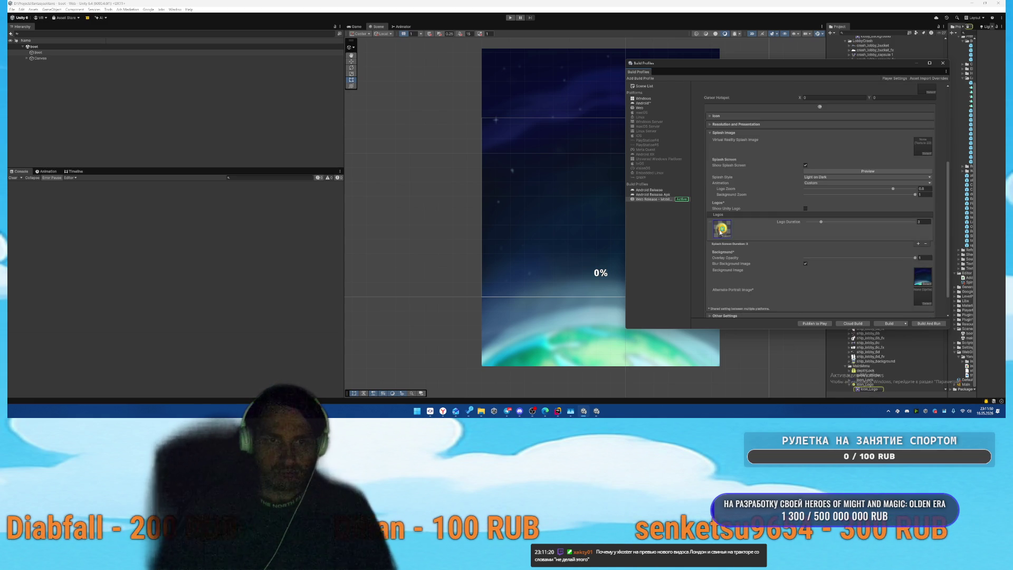
key("Delete")
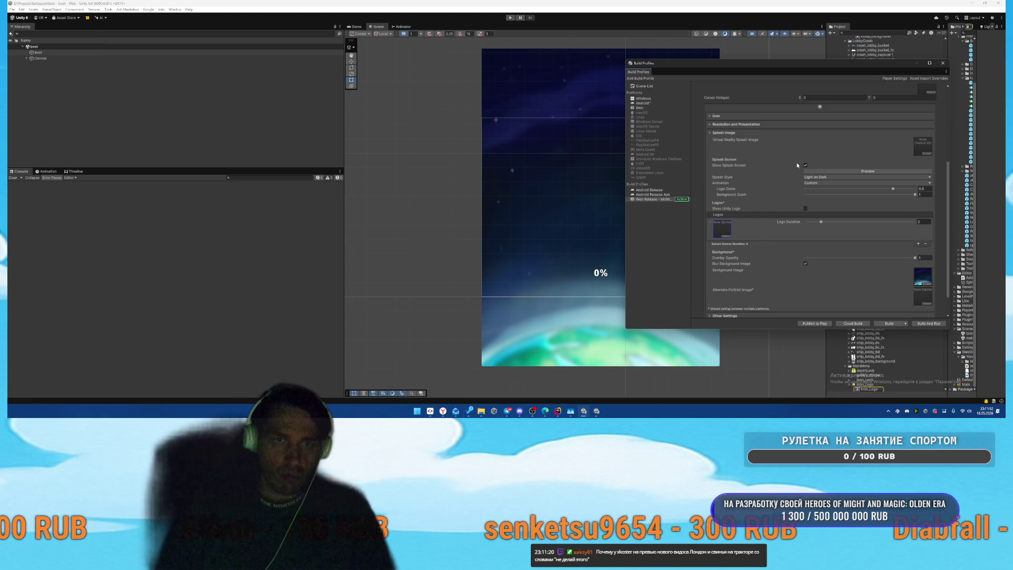
left_click(805, 165)
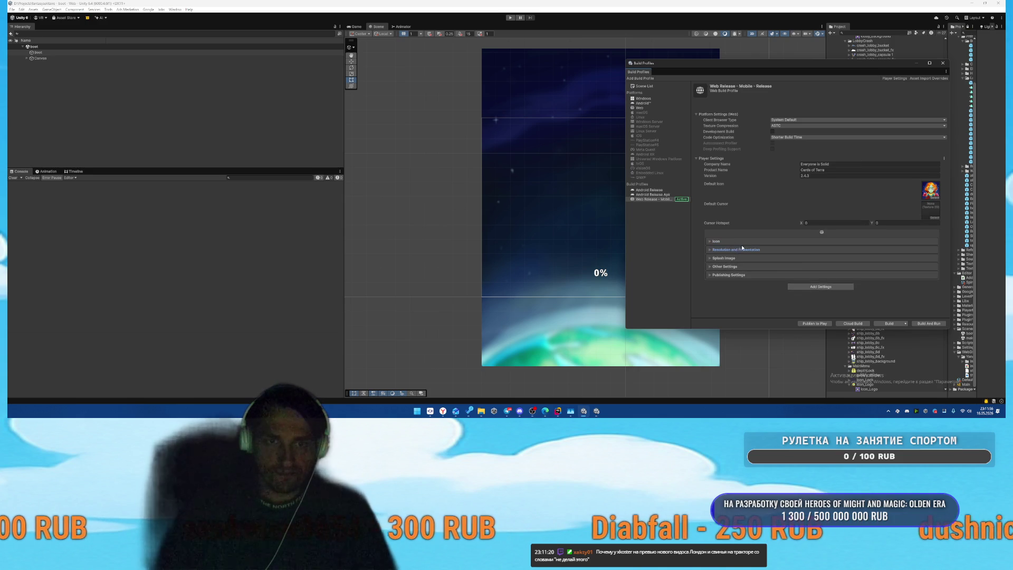
left_click(738, 249)
left_click(737, 250)
left_click(738, 249)
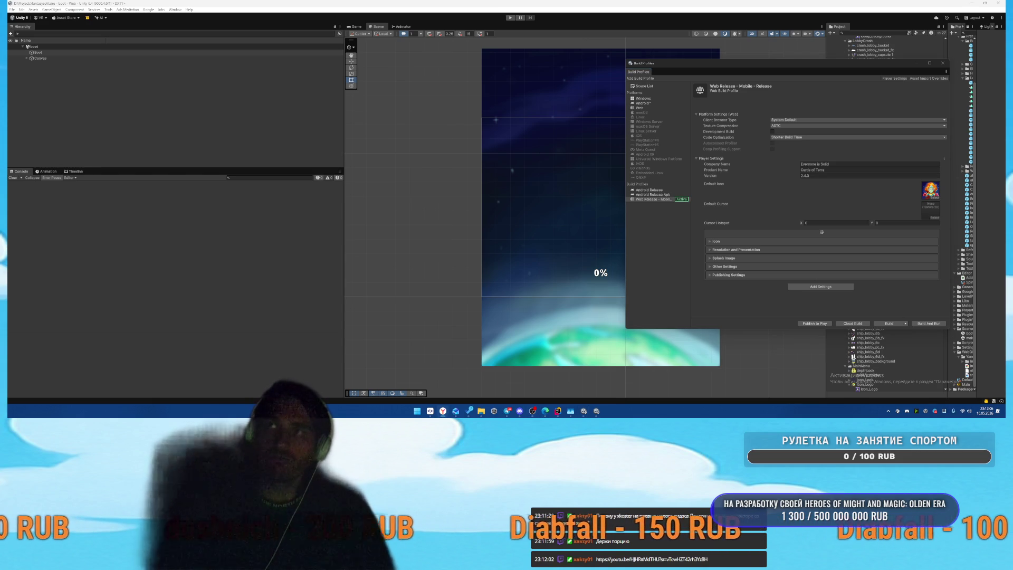
key("alt+Tab")
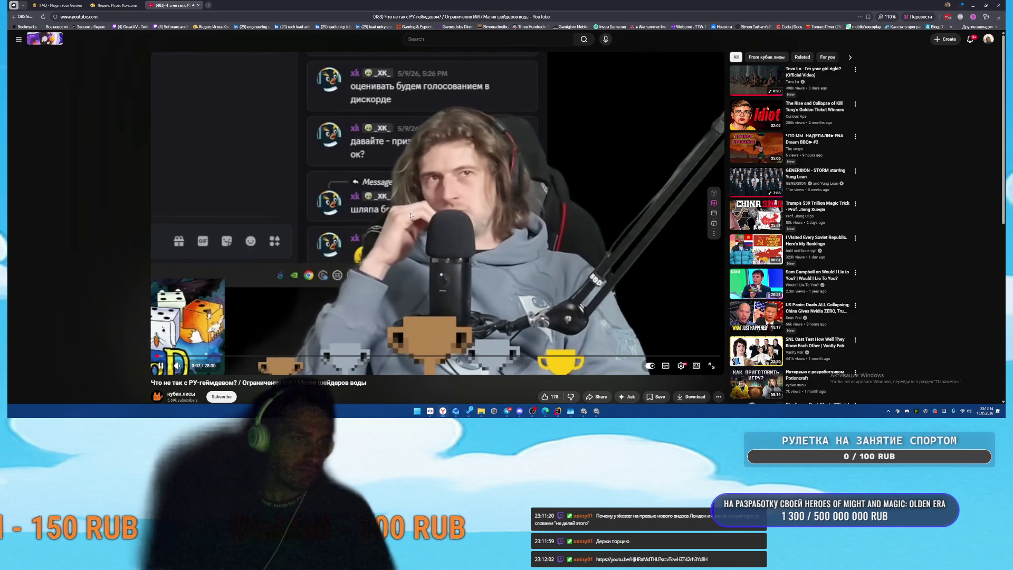
Step: Rewind the YouTube video 5 seconds, toggle playback a few times, and pause at 0:24
scroll(412, 211, "down", 2)
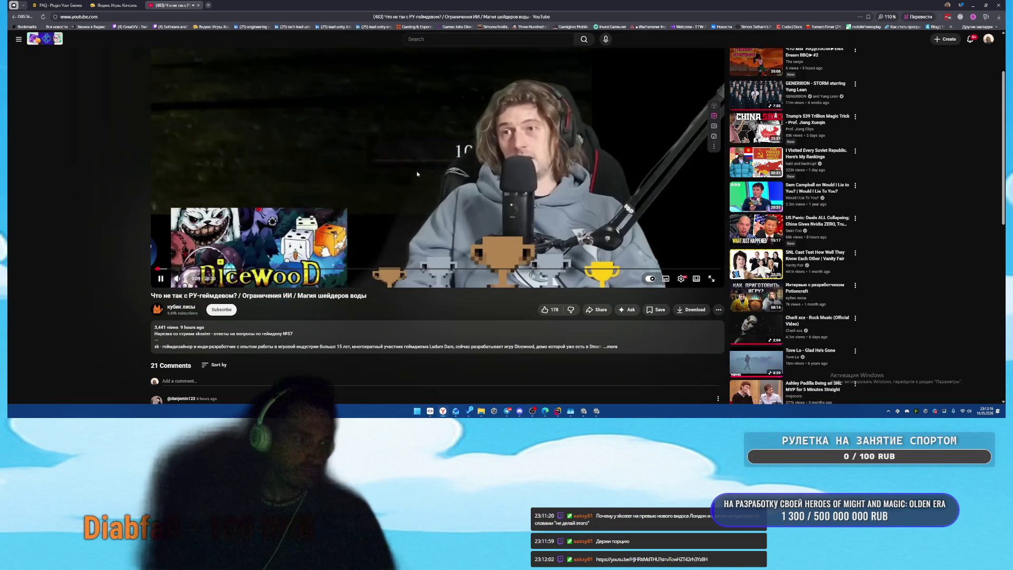
scroll(475, 190, "up", 2)
left_click(518, 200)
key("Left")
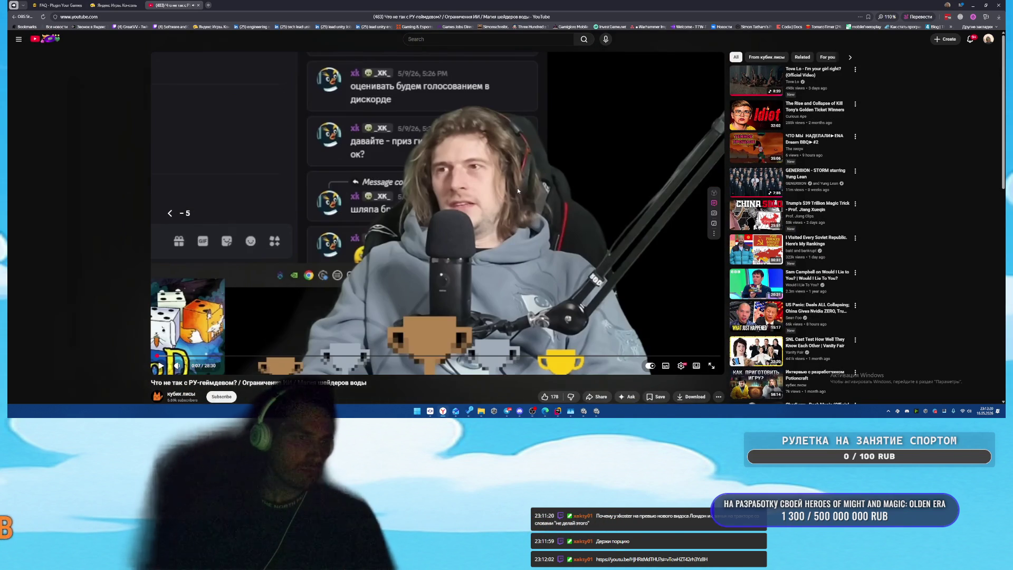
left_click(517, 191)
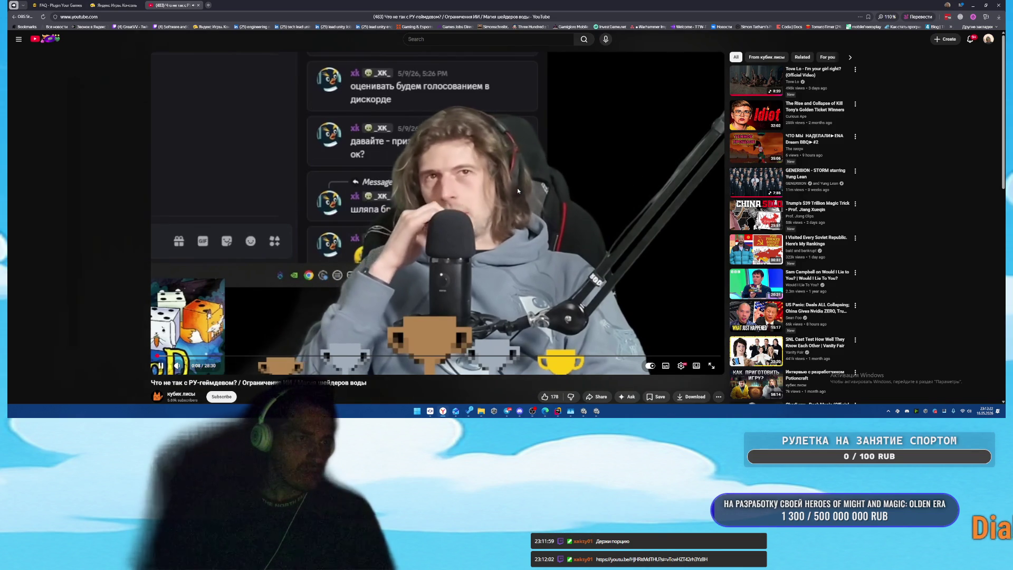
left_click(517, 191)
left_click(518, 191)
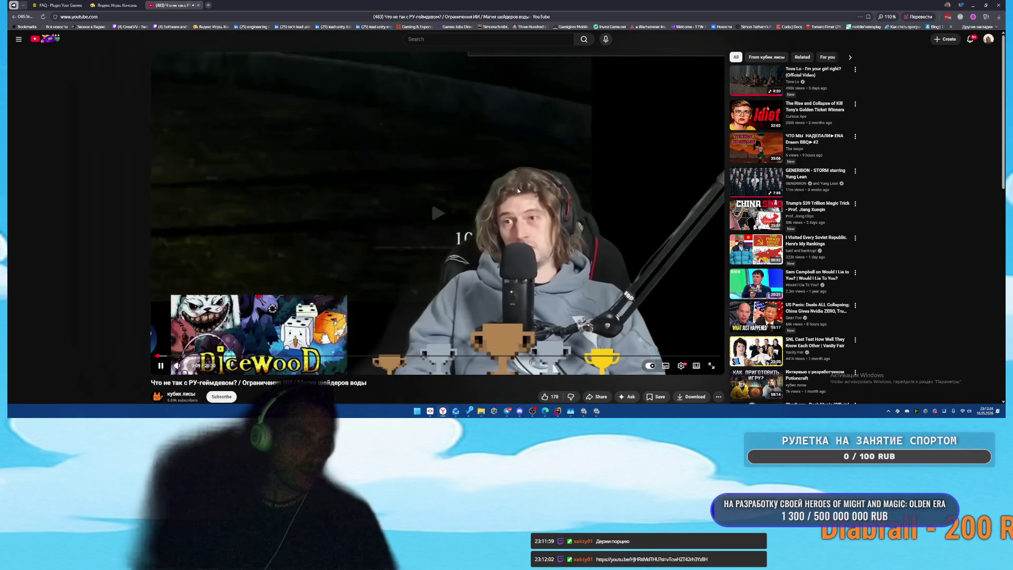
left_click(518, 191)
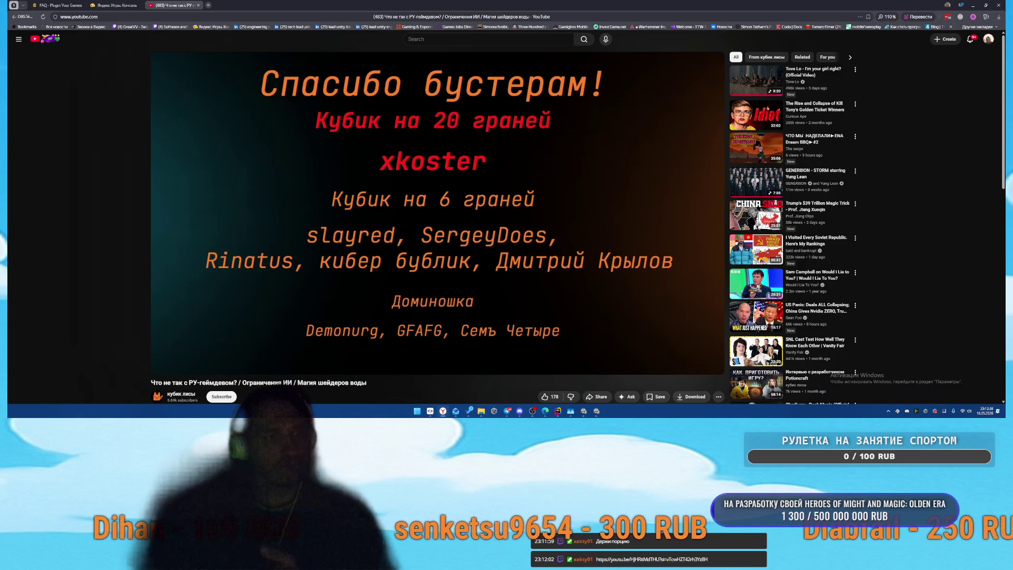
left_click(454, 205)
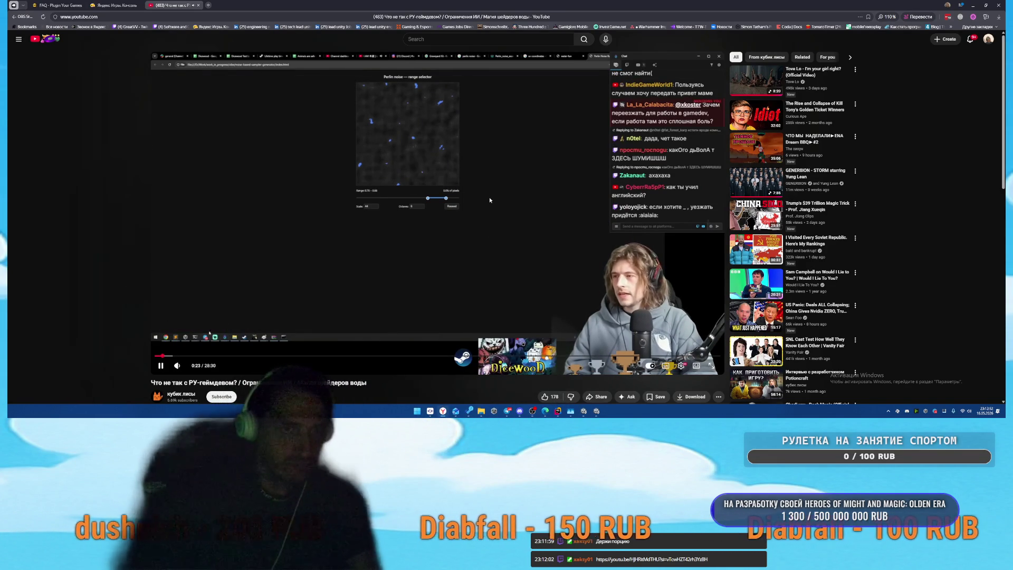
left_click(489, 198)
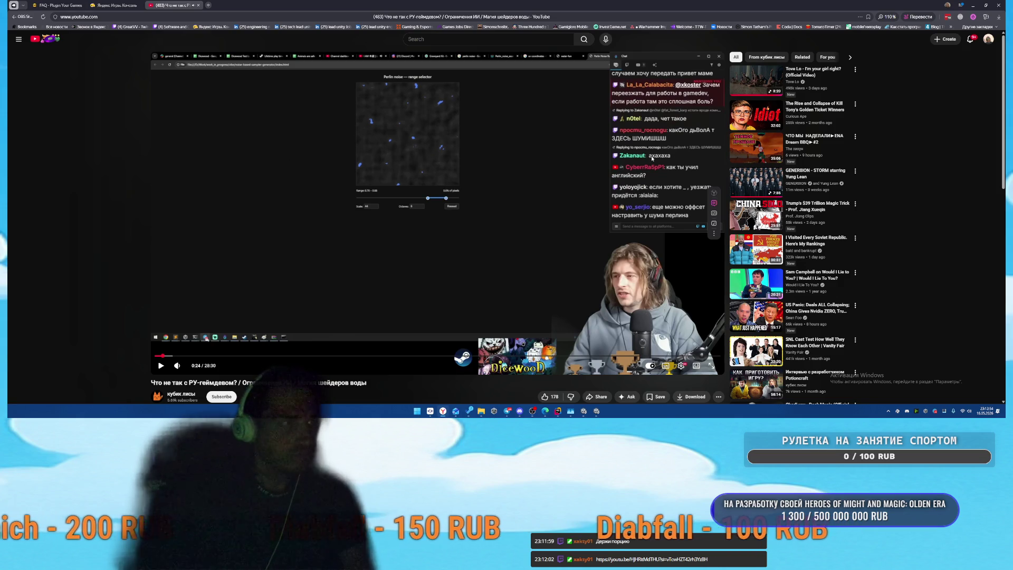